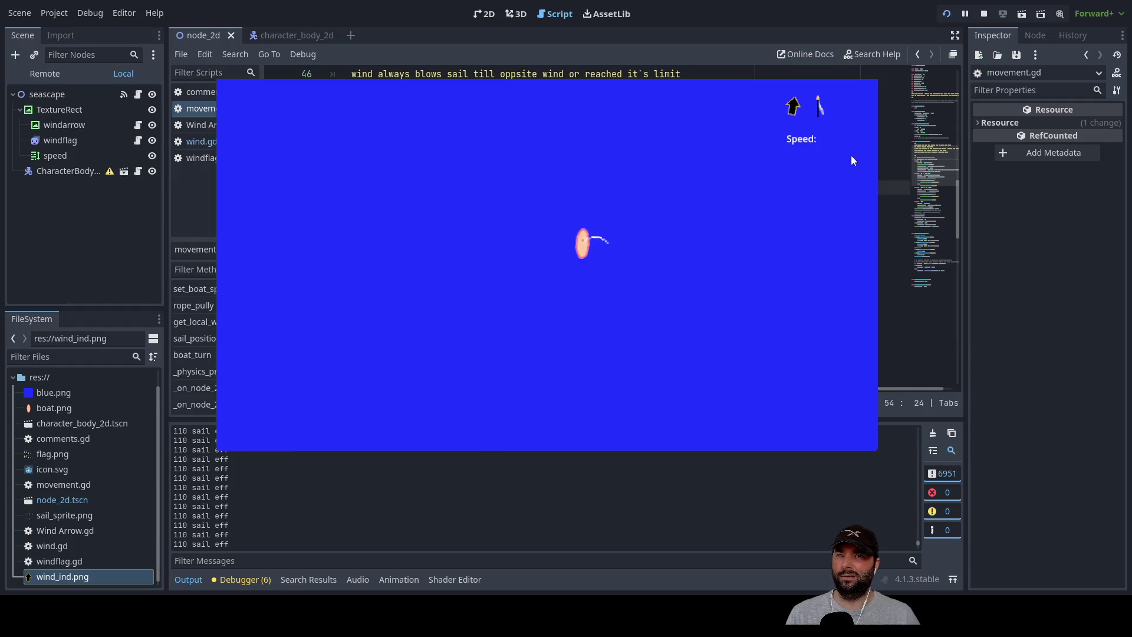
# Stop the game and change the sail_limit factor in movement.gd from 89 to 90.
pyautogui.press('F8')
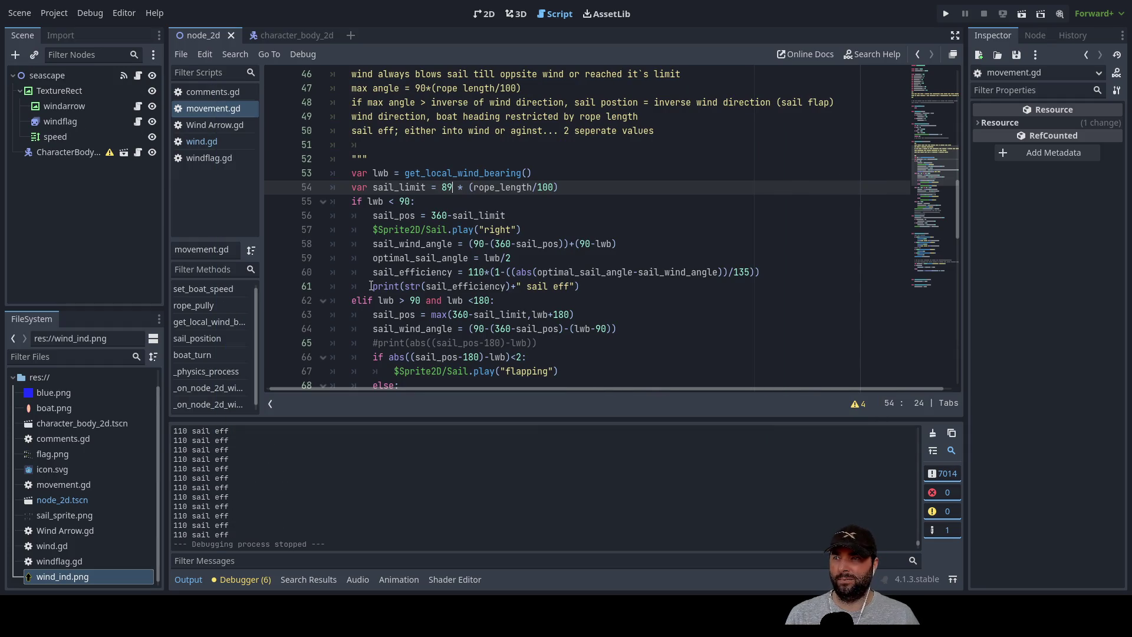
pyautogui.press('BackSpace')
pyautogui.press('BackSpace')
pyautogui.write('90')
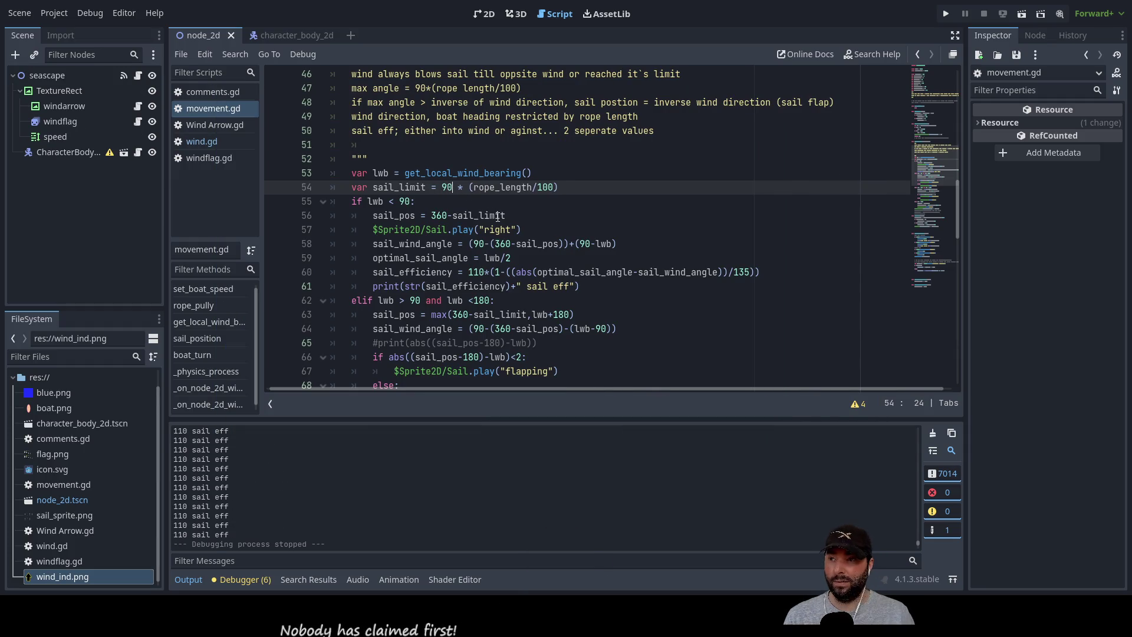
pyautogui.press('Up')
pyautogui.press('Down')
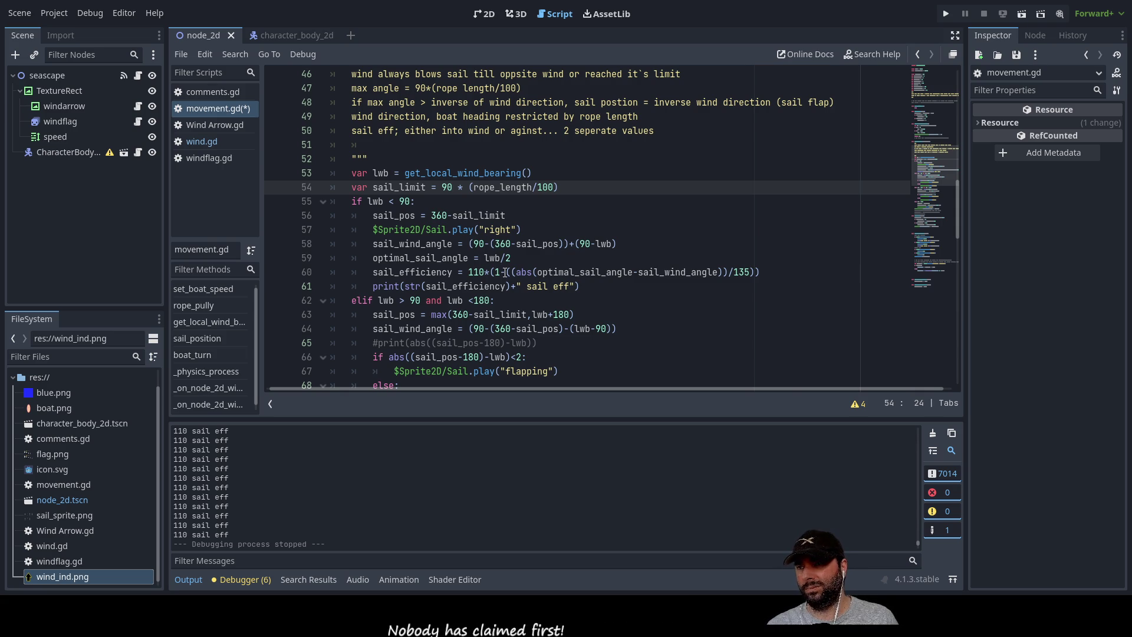
pyautogui.click(395, 145)
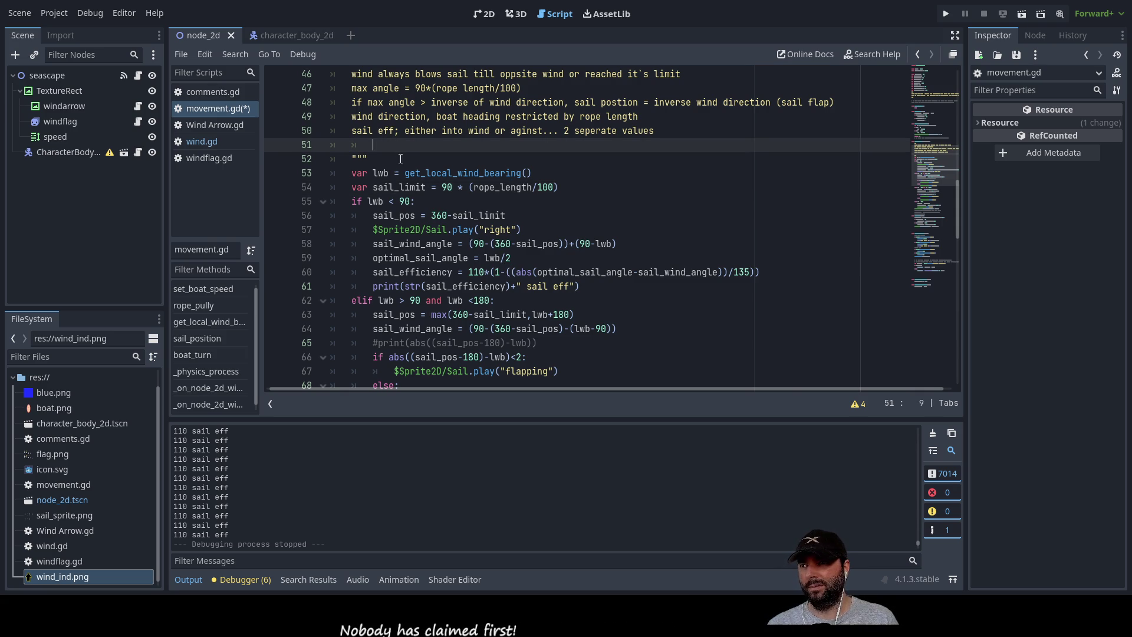
# Delete the blank line 51 at the end of the sail_position doc comment.
pyautogui.press('BackSpace')
pyautogui.press('BackSpace')
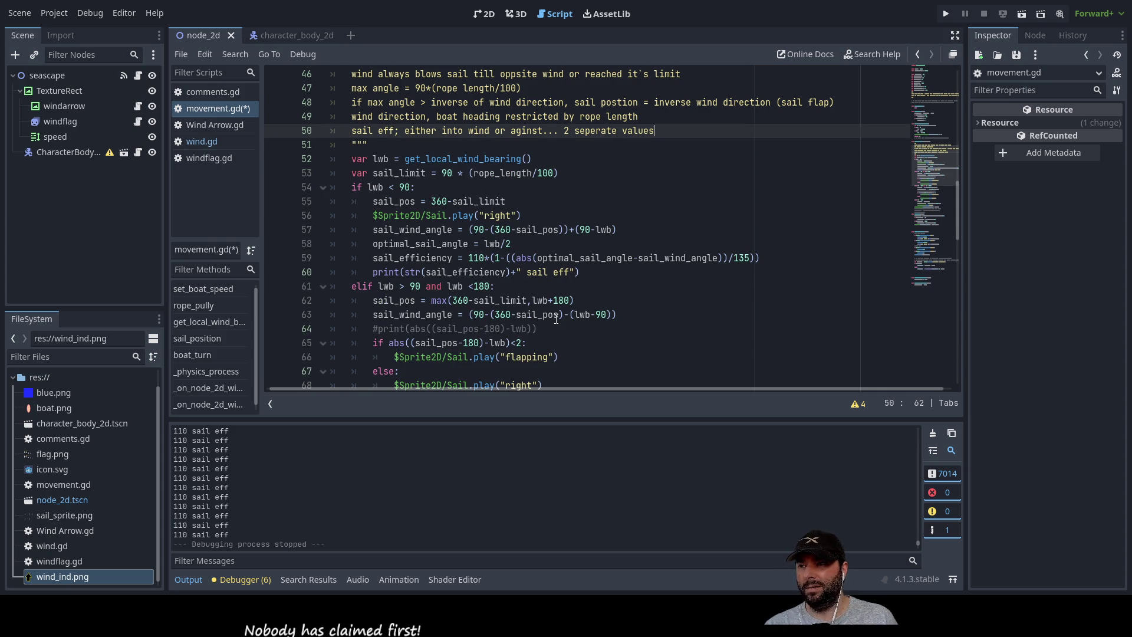
pyautogui.scroll(8, 543, 301)
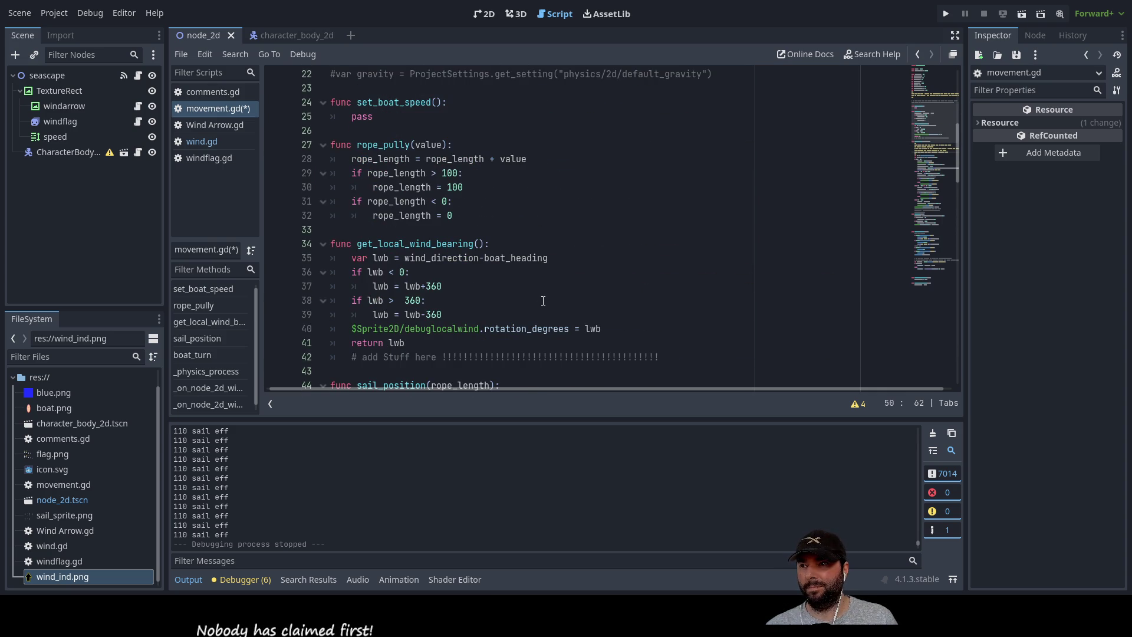
pyautogui.scroll(3, 543, 301)
pyautogui.scroll(4, 543, 300)
pyautogui.scroll(-8, 543, 301)
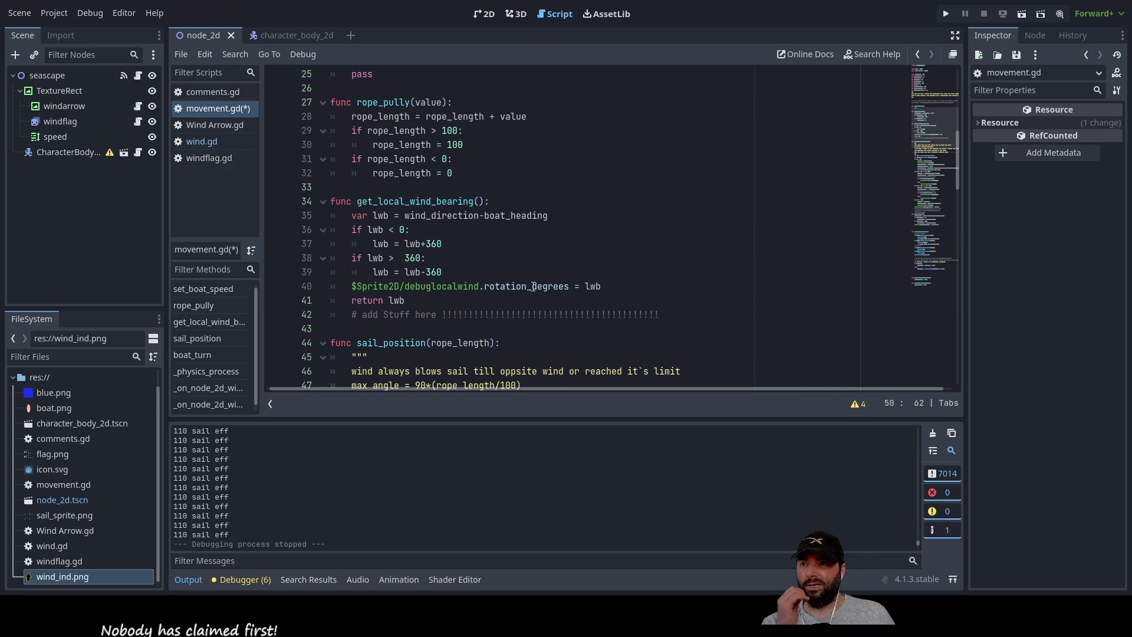
pyautogui.scroll(-2, 483, 255)
# Highlight rope_length and sail_limit to review where each is used.
pyautogui.doubleClick(483, 256)
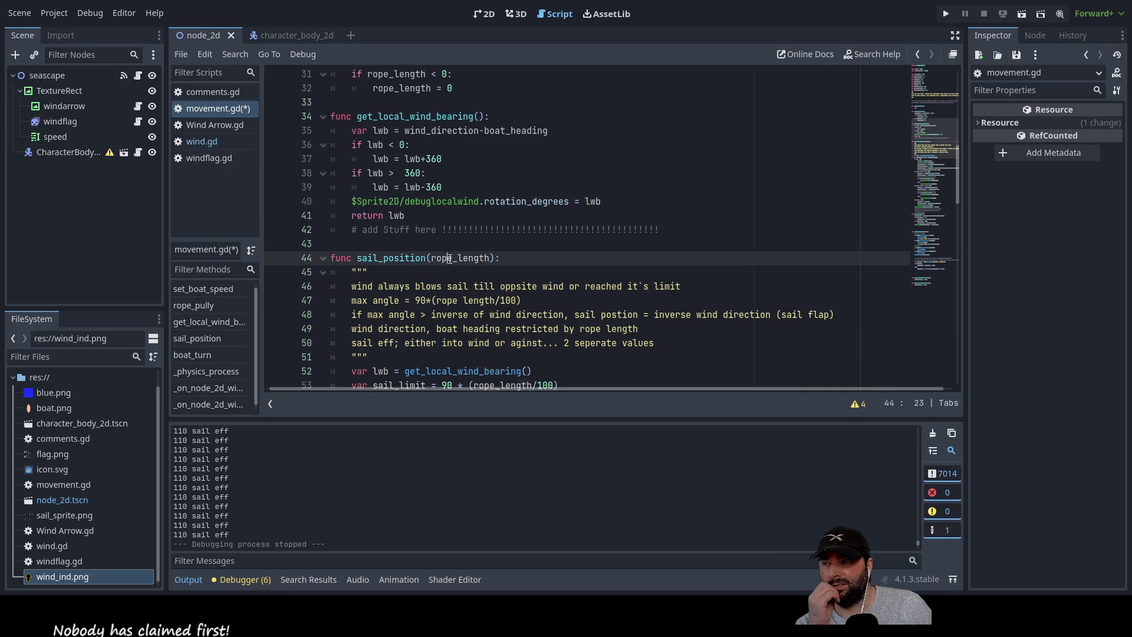
pyautogui.scroll(-3, 646, 326)
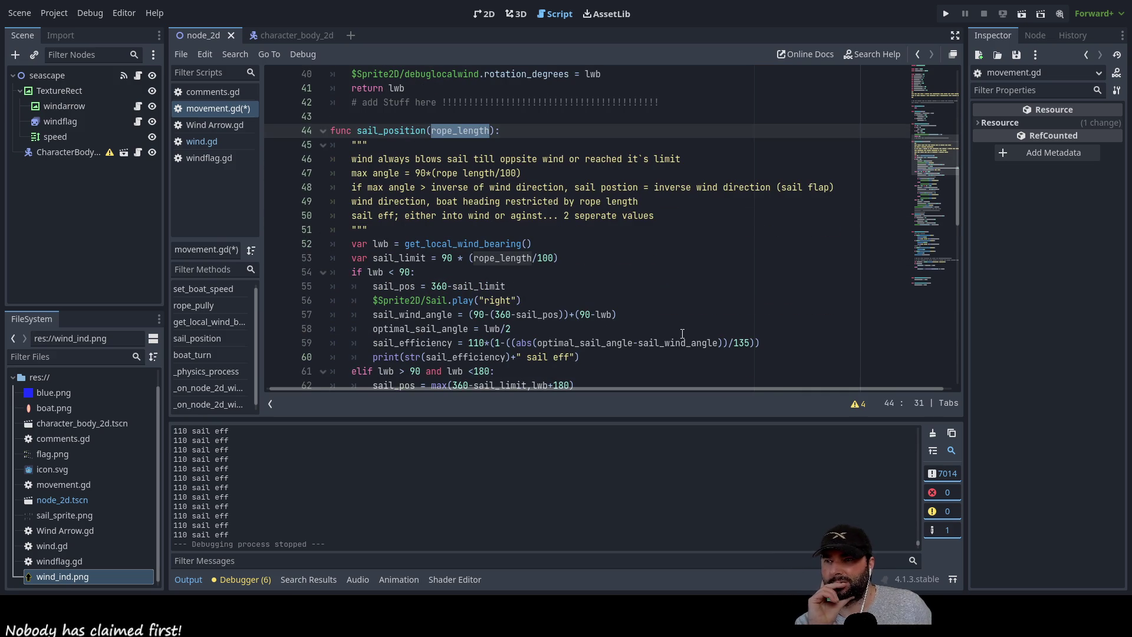
pyautogui.scroll(-3, 682, 334)
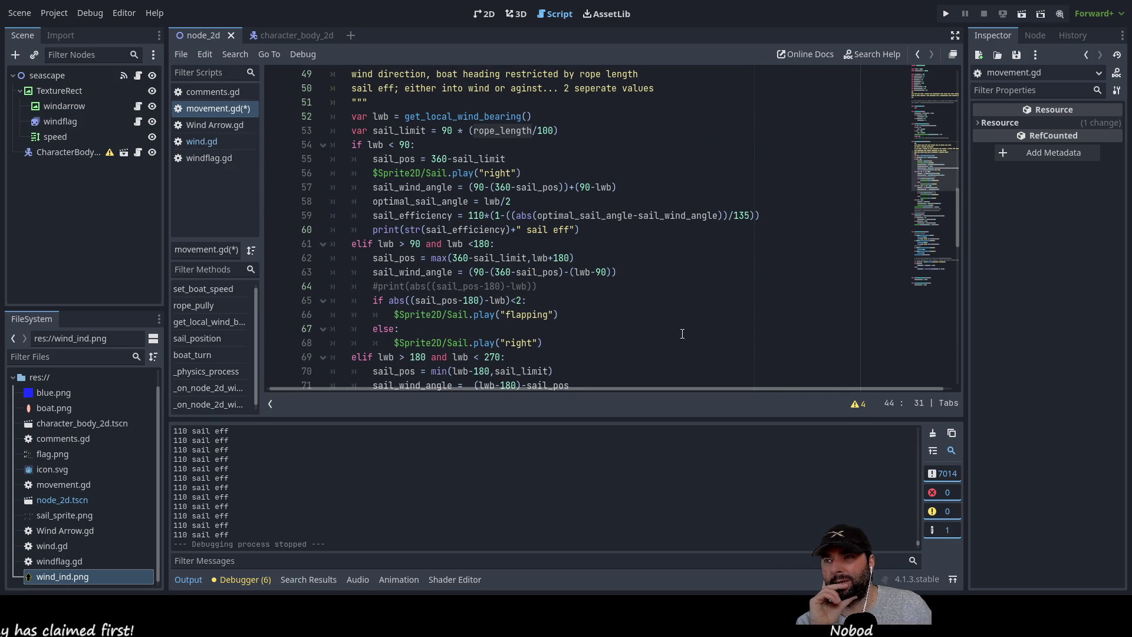
pyautogui.doubleClick(400, 130)
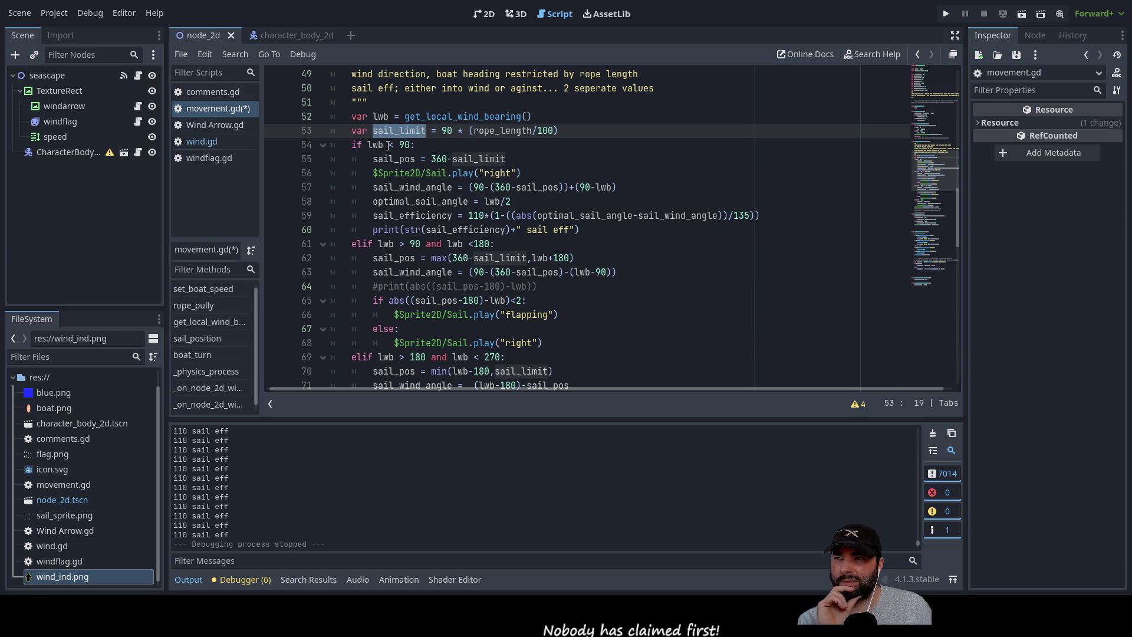
# Make the first quadrant check on line 54 read lwb <= 90.
pyautogui.click(388, 146)
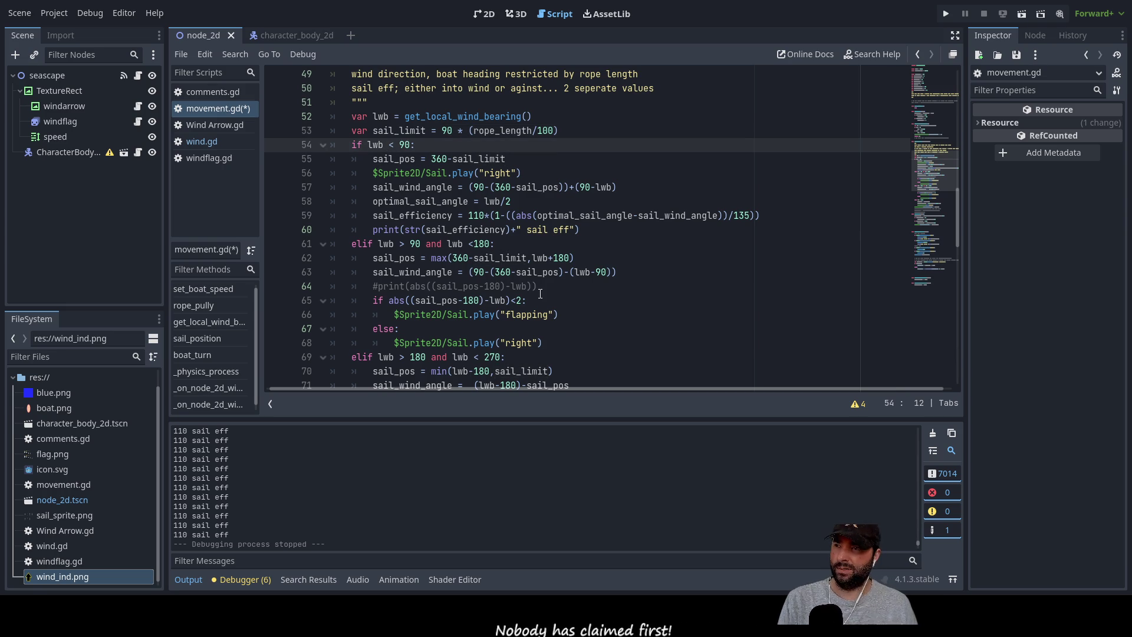
pyautogui.press('Right')
pyautogui.write('=')
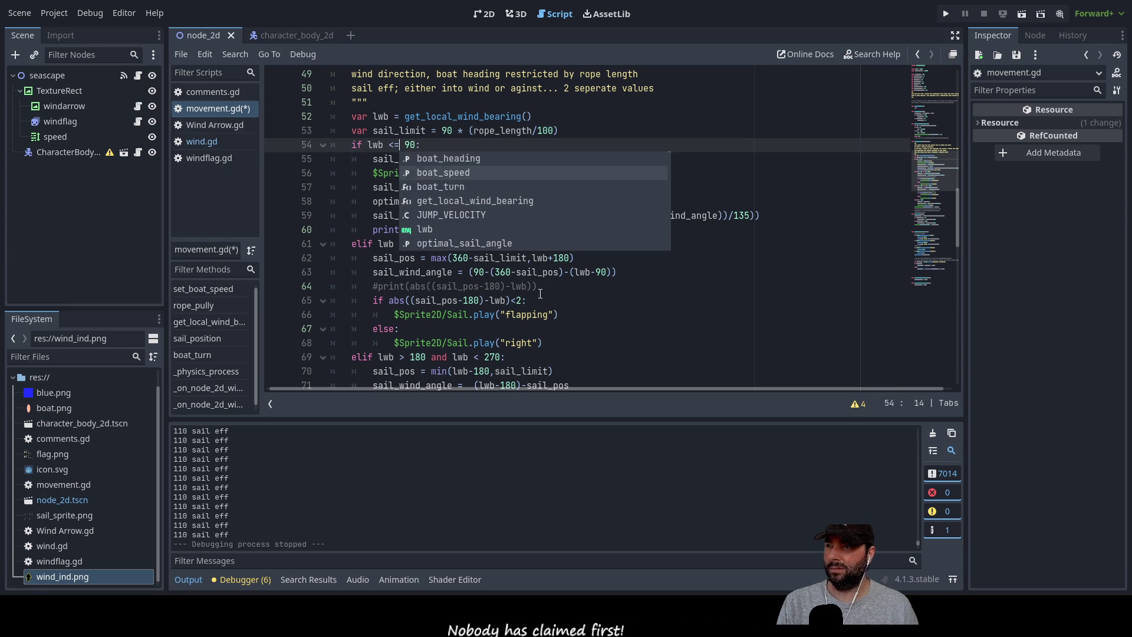
pyautogui.click(731, 319)
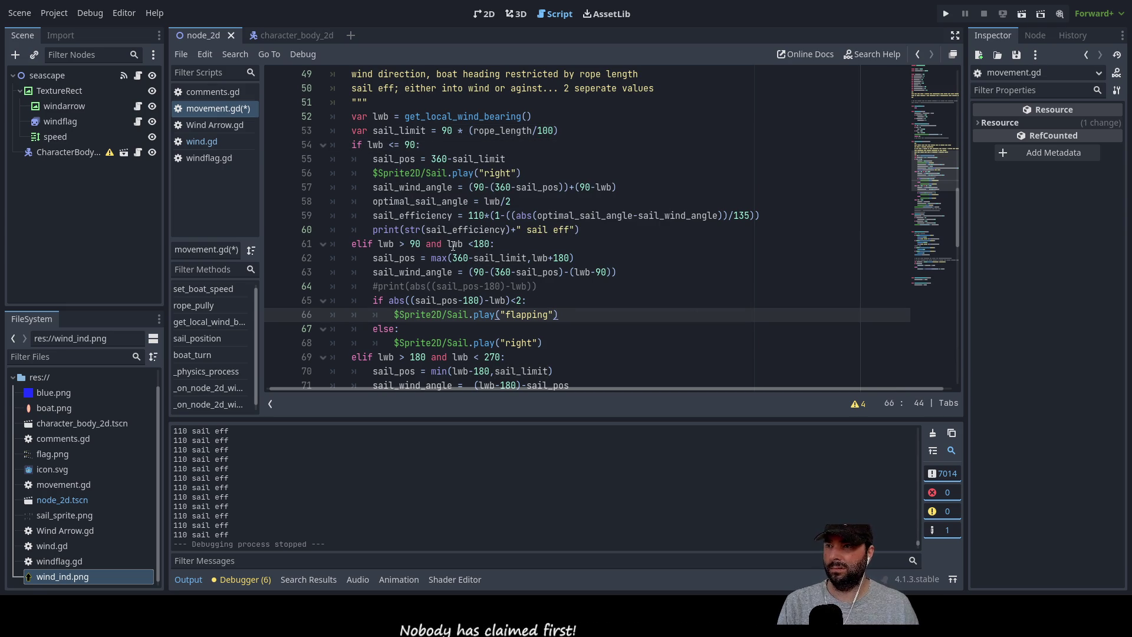
# Change the line 61 check to lwb >= 90 and lwb <= 180.
pyautogui.click(408, 244)
pyautogui.write('=')
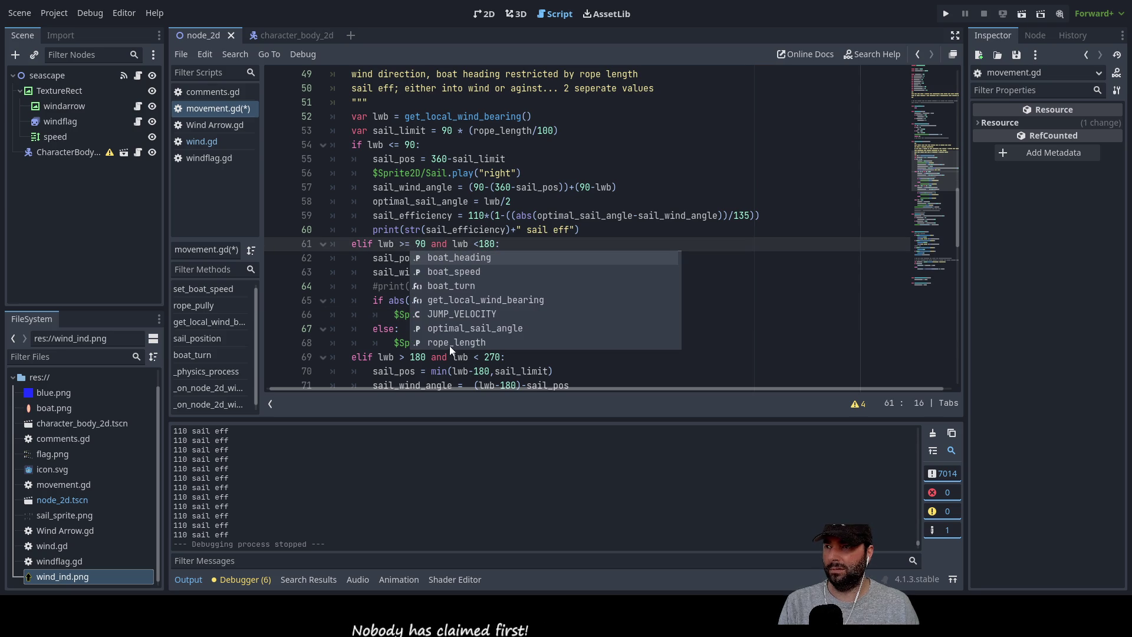
pyautogui.click(681, 387)
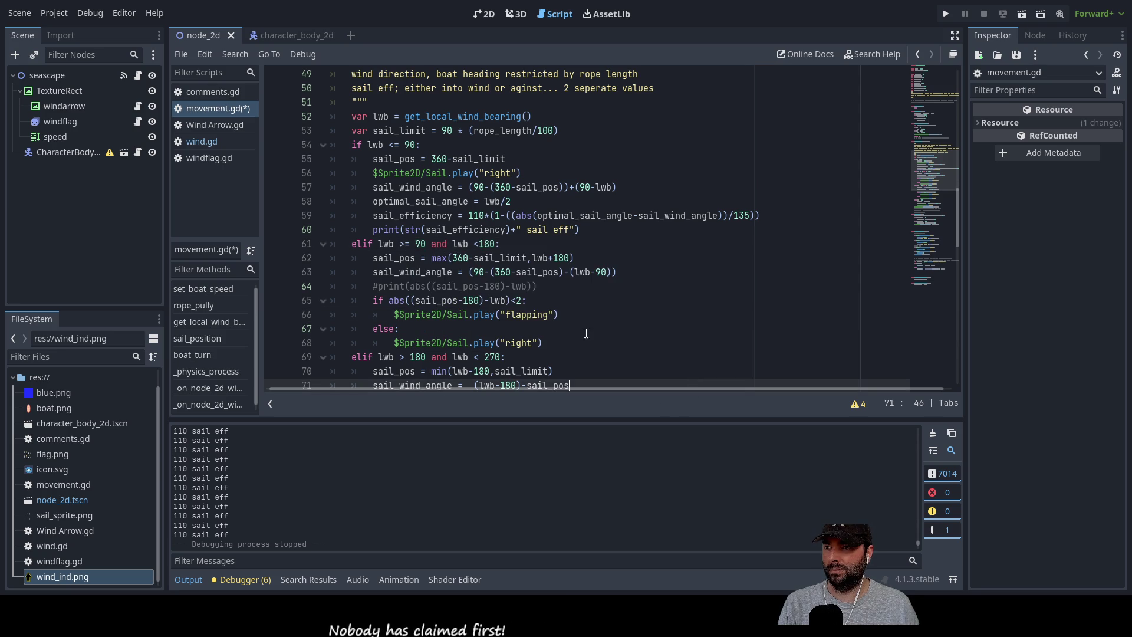
pyautogui.click(476, 244)
pyautogui.write('=')
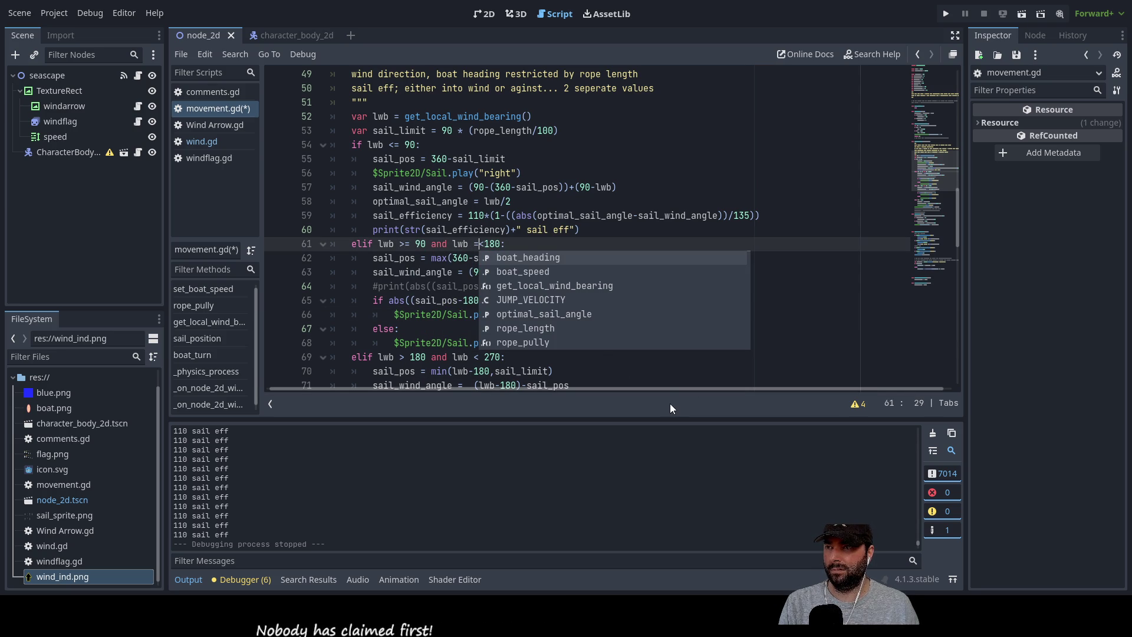
pyautogui.press('BackSpace')
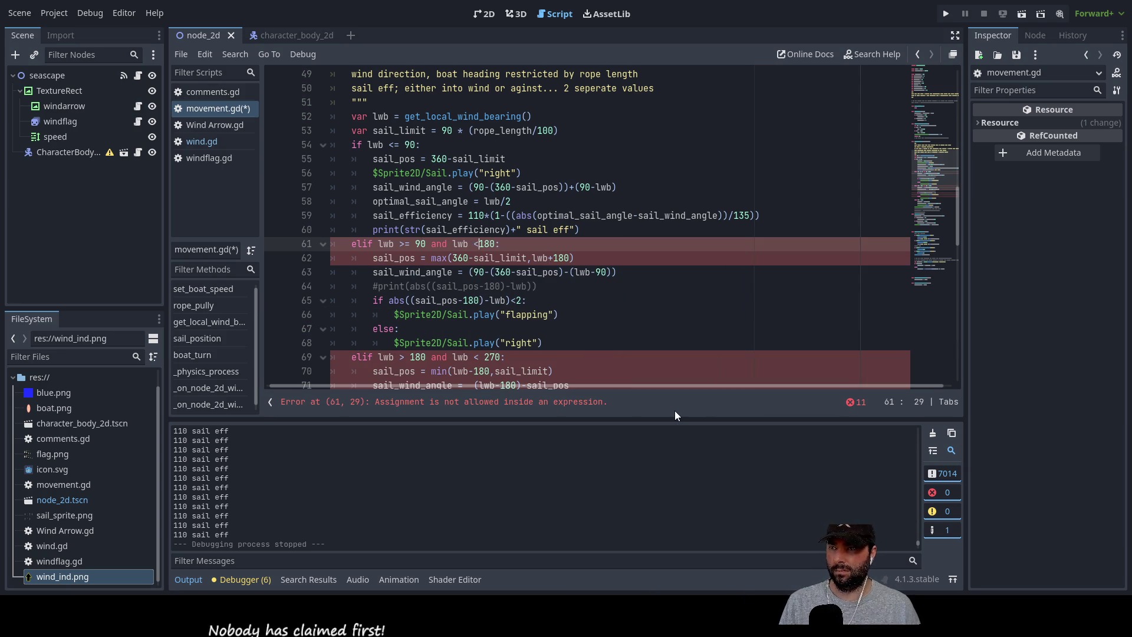
pyautogui.press('Right')
pyautogui.write('=')
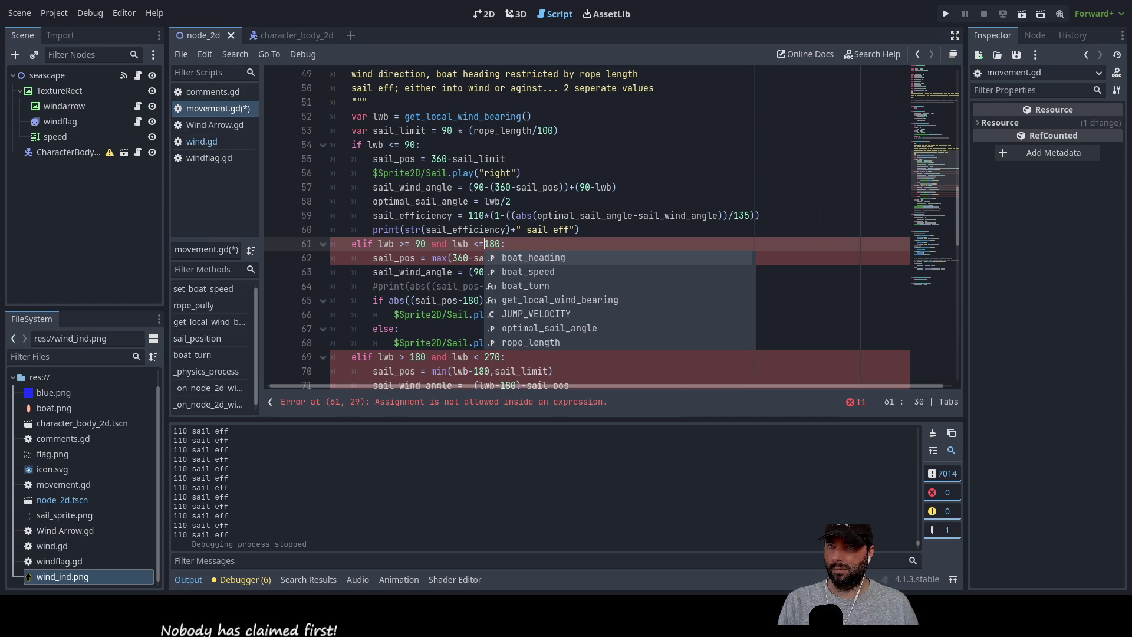
pyautogui.click(696, 172)
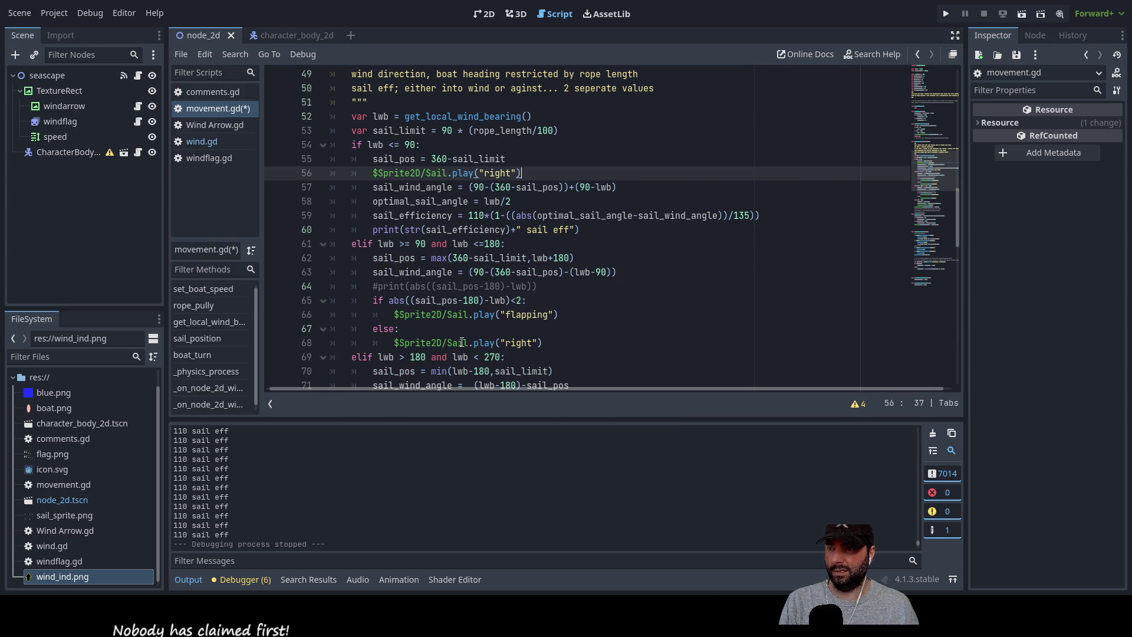
# Change the line 69 check to lwb >= 180 and lwb <= 270.
pyautogui.click(406, 356)
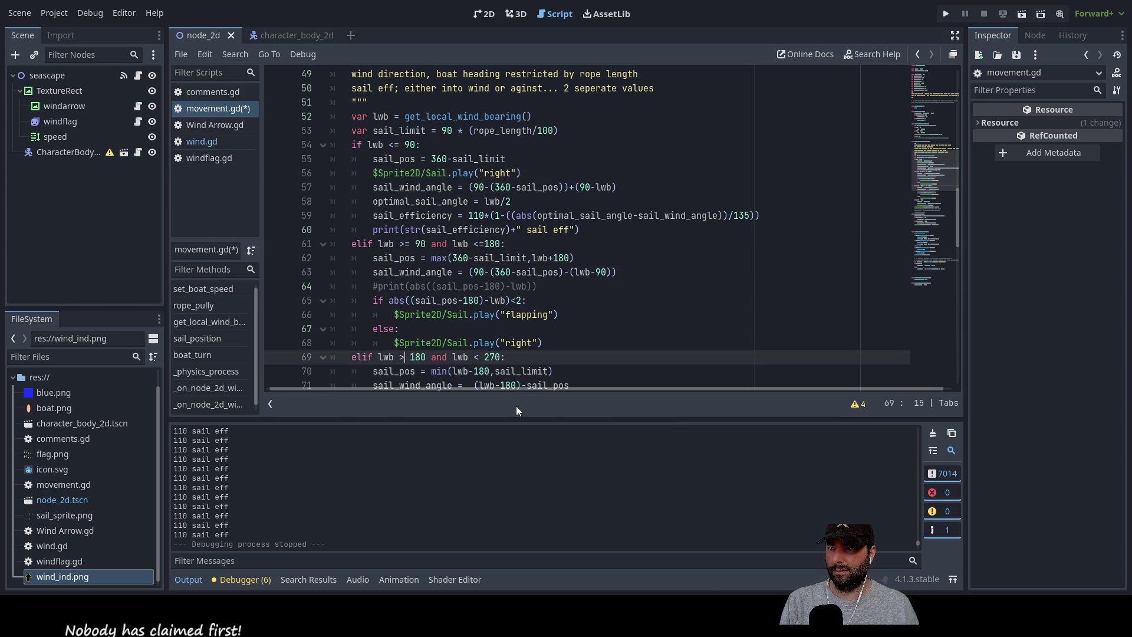
pyautogui.write('=')
pyautogui.click(483, 358)
pyautogui.write('=')
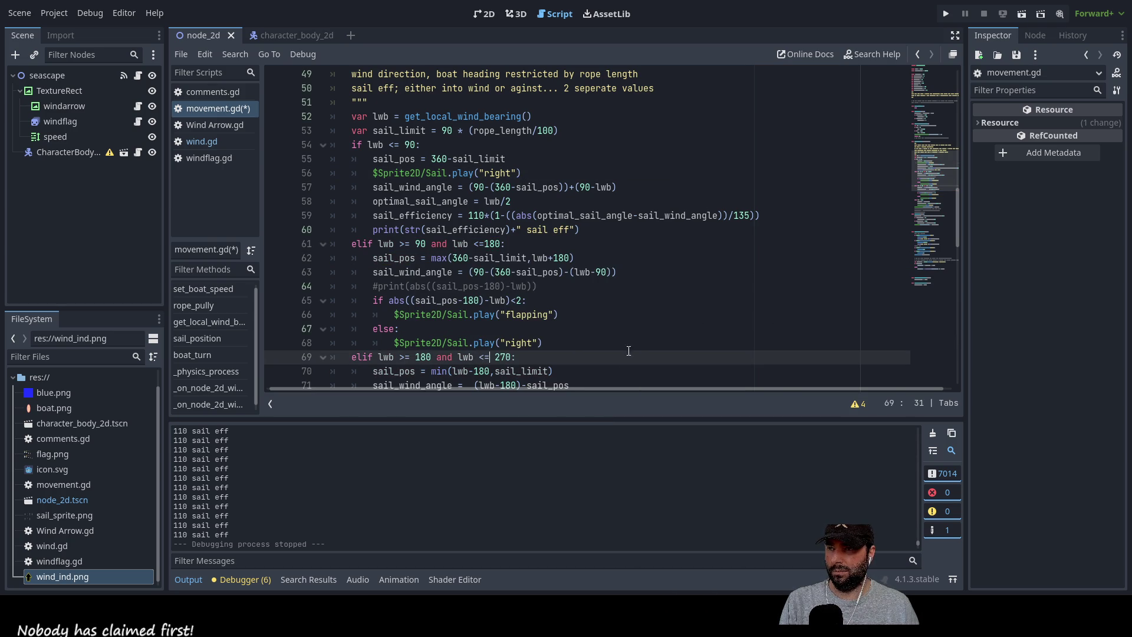
pyautogui.click(753, 150)
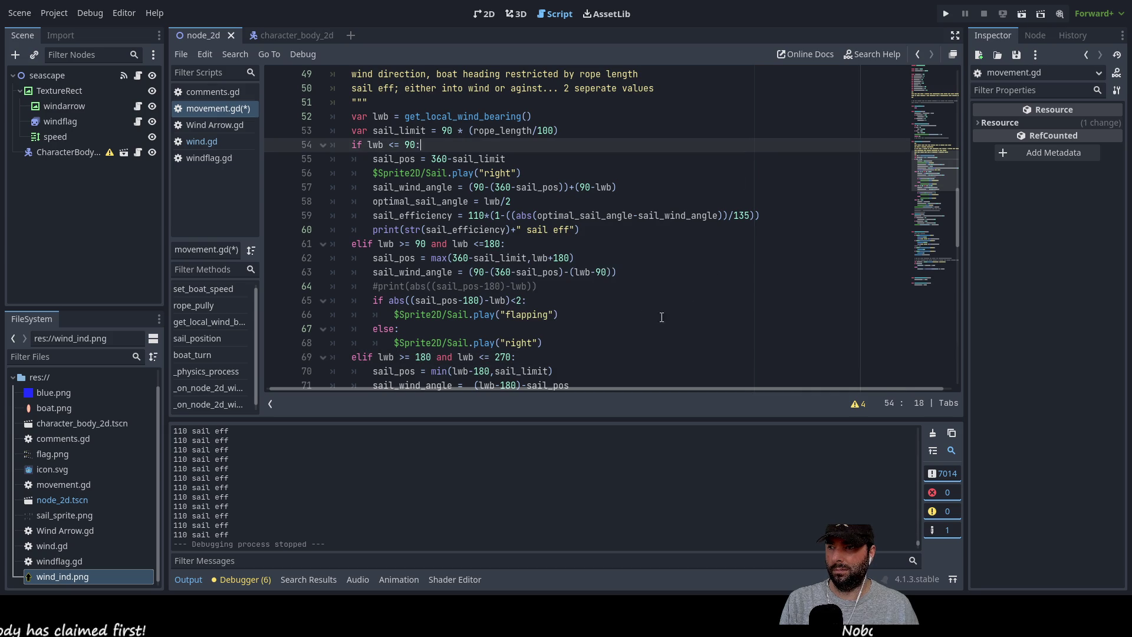
# Make the final branch on line 77 test lwb >= 270.
pyautogui.scroll(-5, 461, 183)
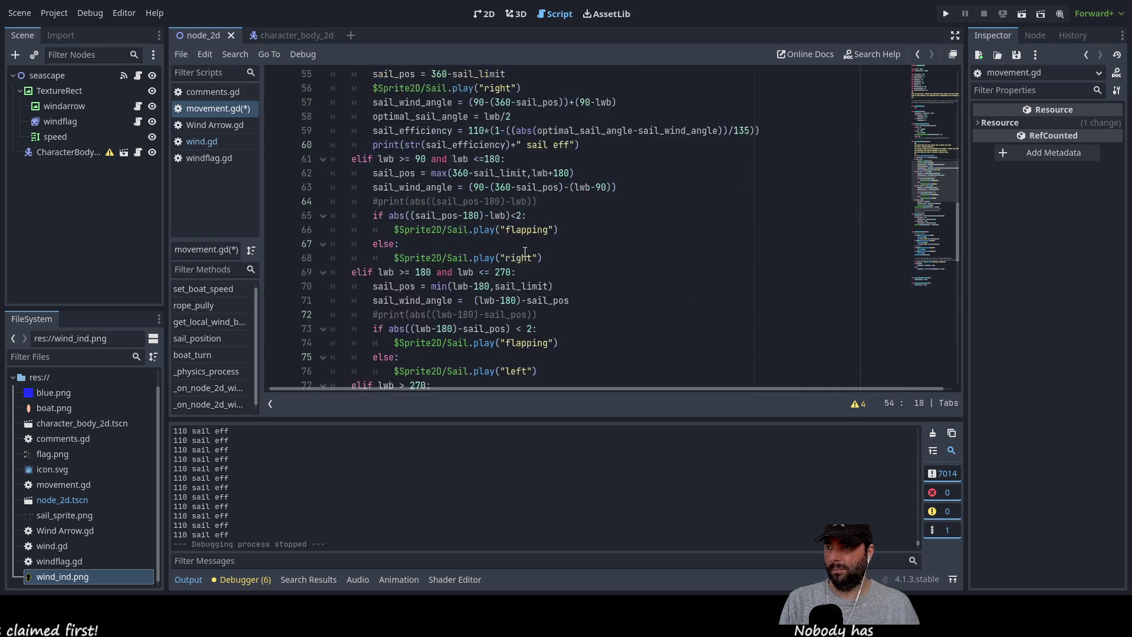
pyautogui.click(406, 259)
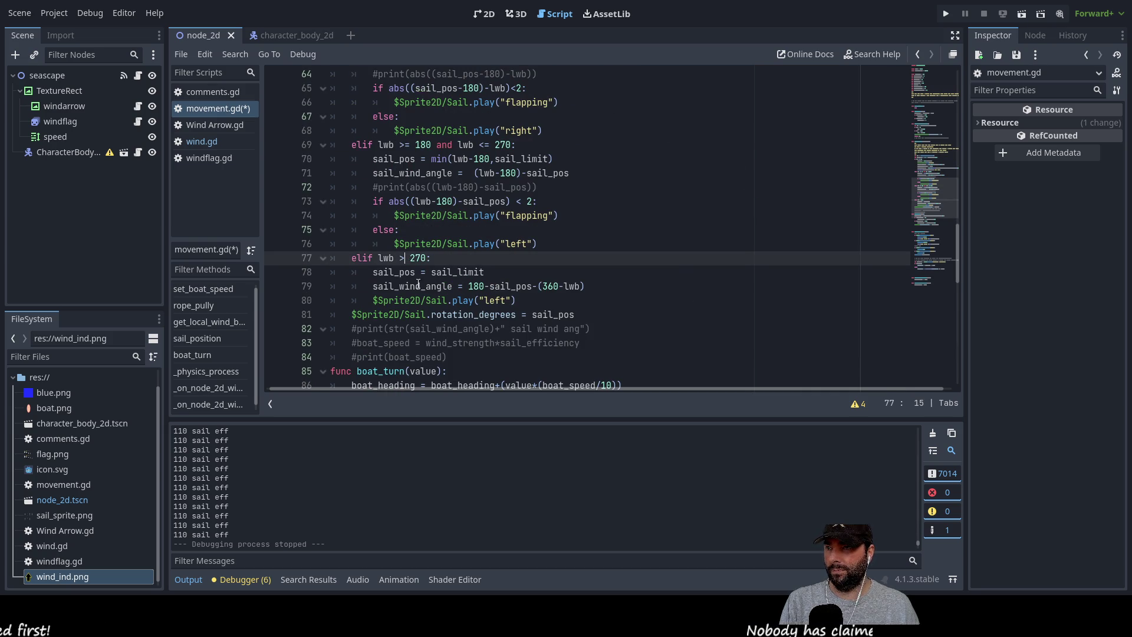
pyautogui.write('=')
pyautogui.click(590, 173)
pyautogui.scroll(-2, 585, 268)
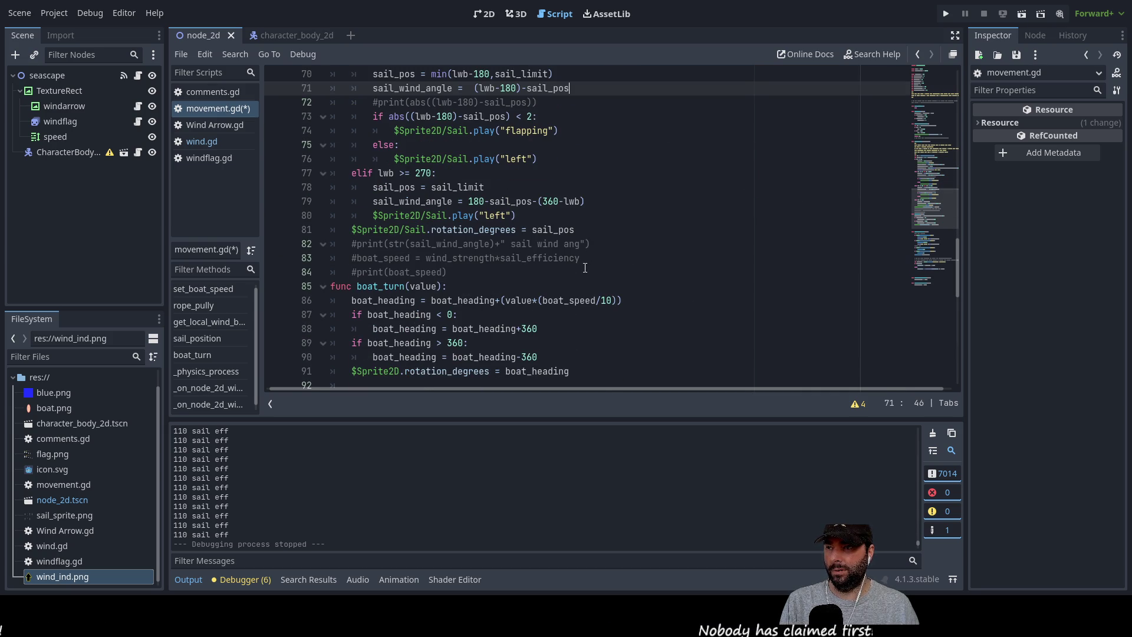
pyautogui.scroll(4, 551, 276)
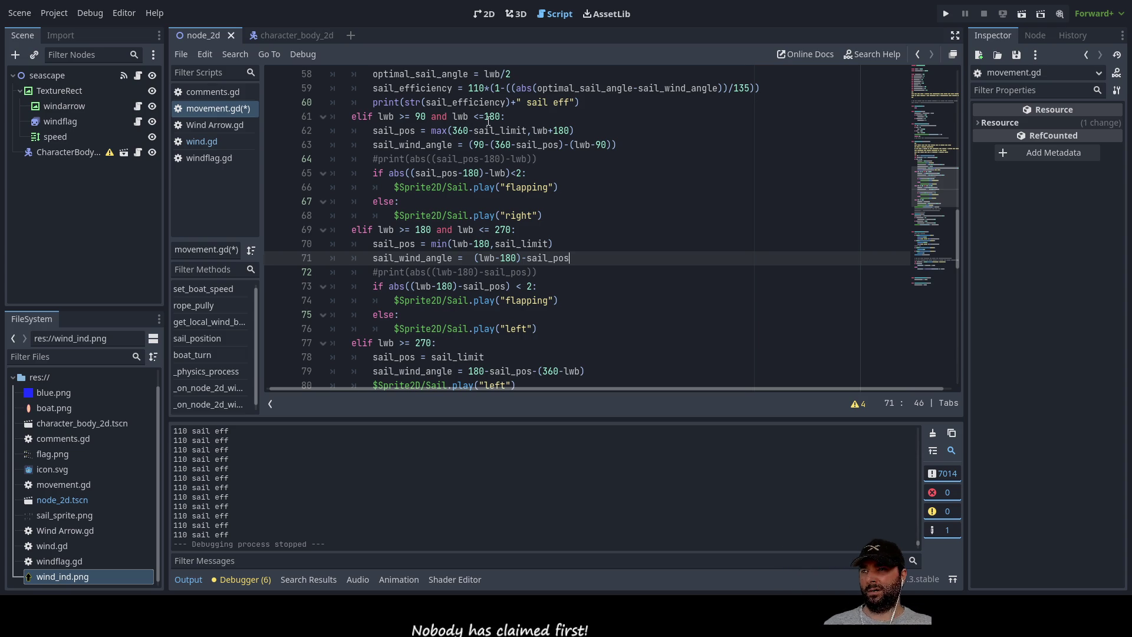
# Remove the equals signs from the 180, 270 and 90 bearing checks, making them strict.
pyautogui.click(410, 229)
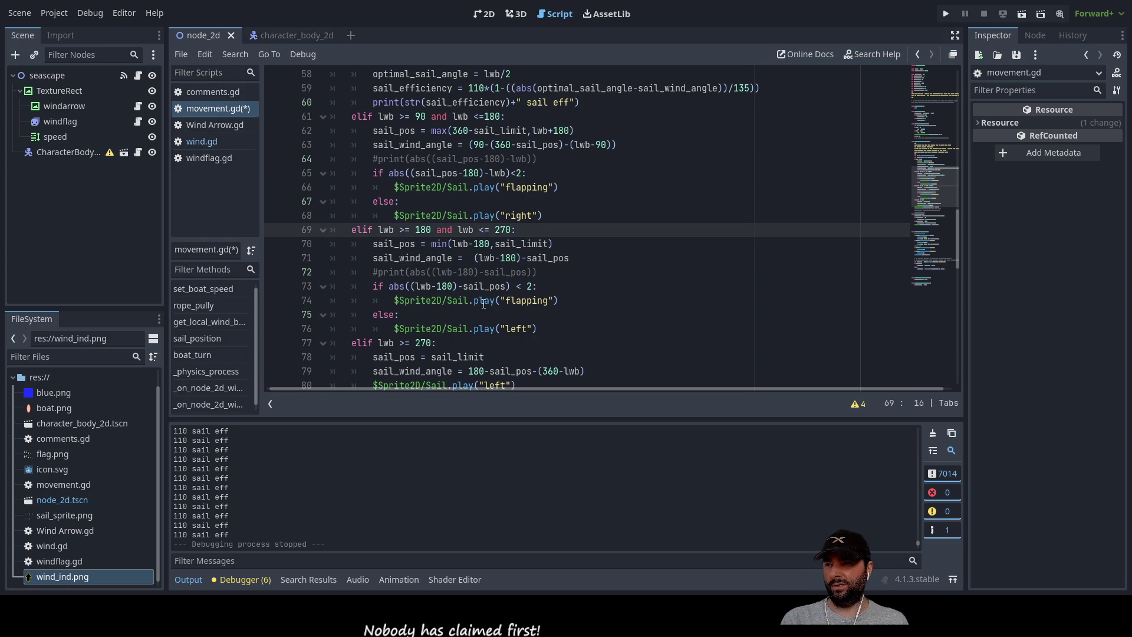
pyautogui.press('BackSpace')
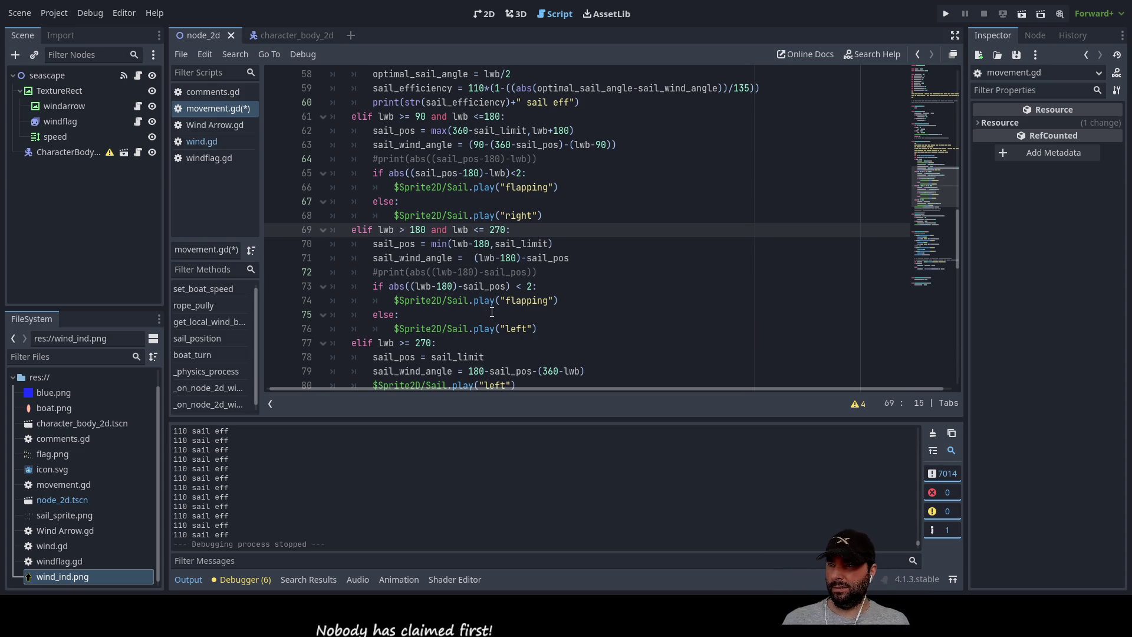
pyautogui.scroll(2, 560, 309)
pyautogui.scroll(-3, 611, 305)
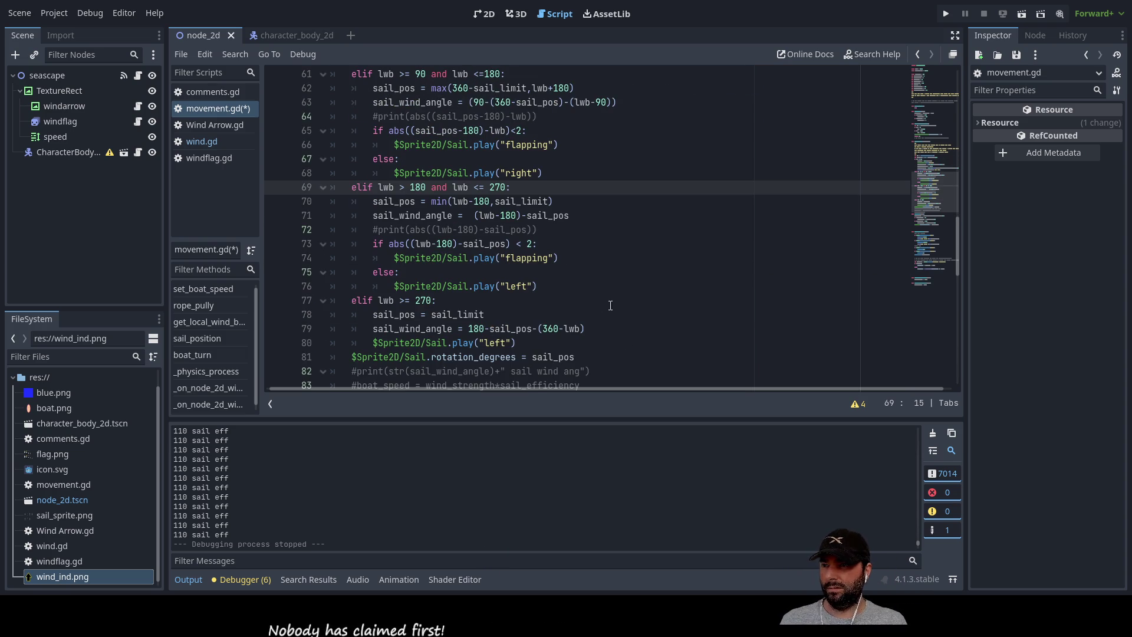
pyautogui.click(611, 305)
pyautogui.press('BackSpace')
pyautogui.scroll(5, 481, 239)
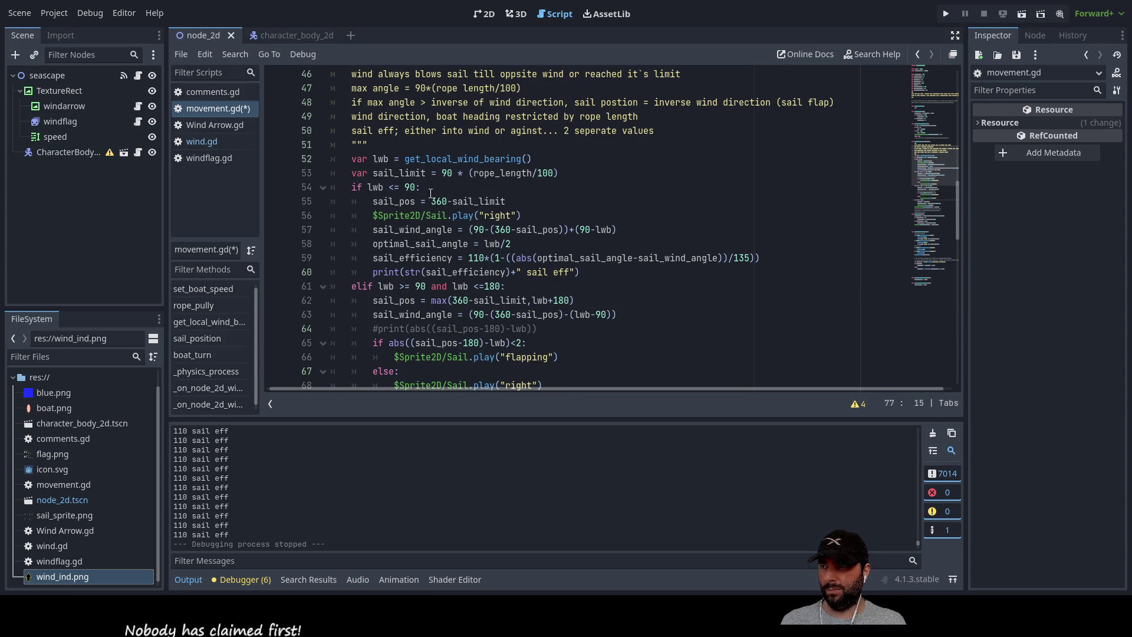
pyautogui.click(411, 288)
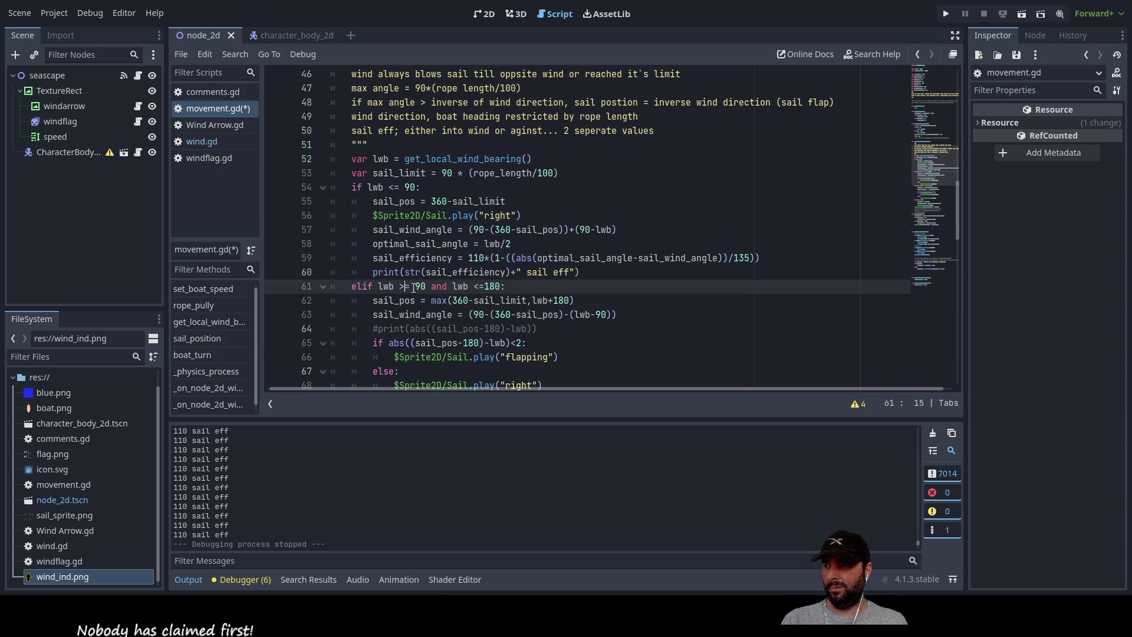
pyautogui.press('Delete')
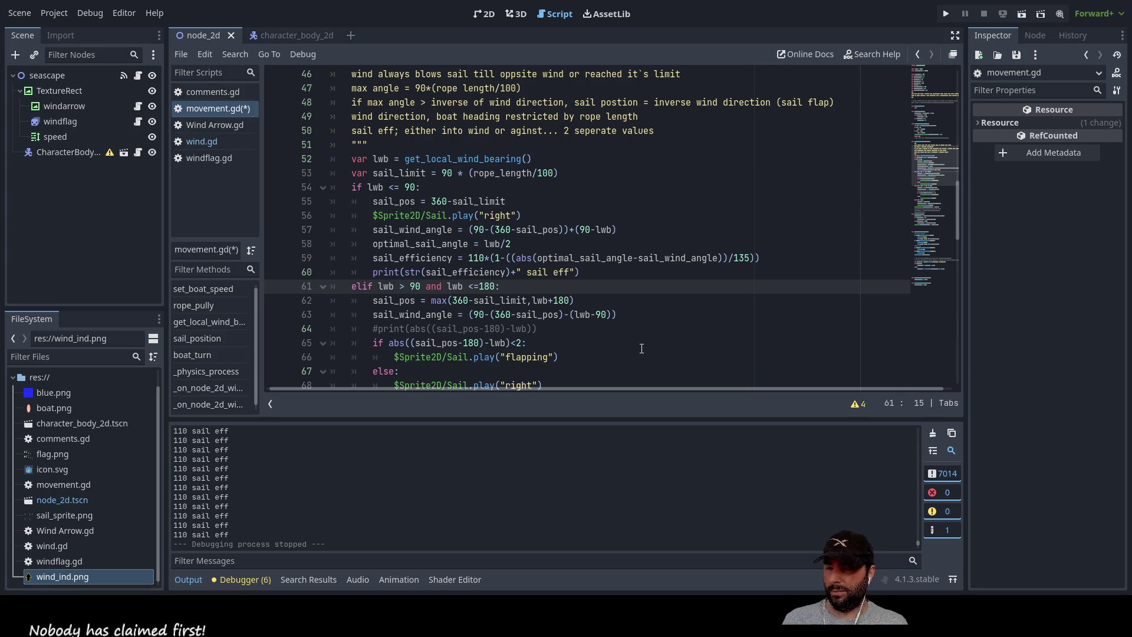
pyautogui.scroll(-3, 645, 289)
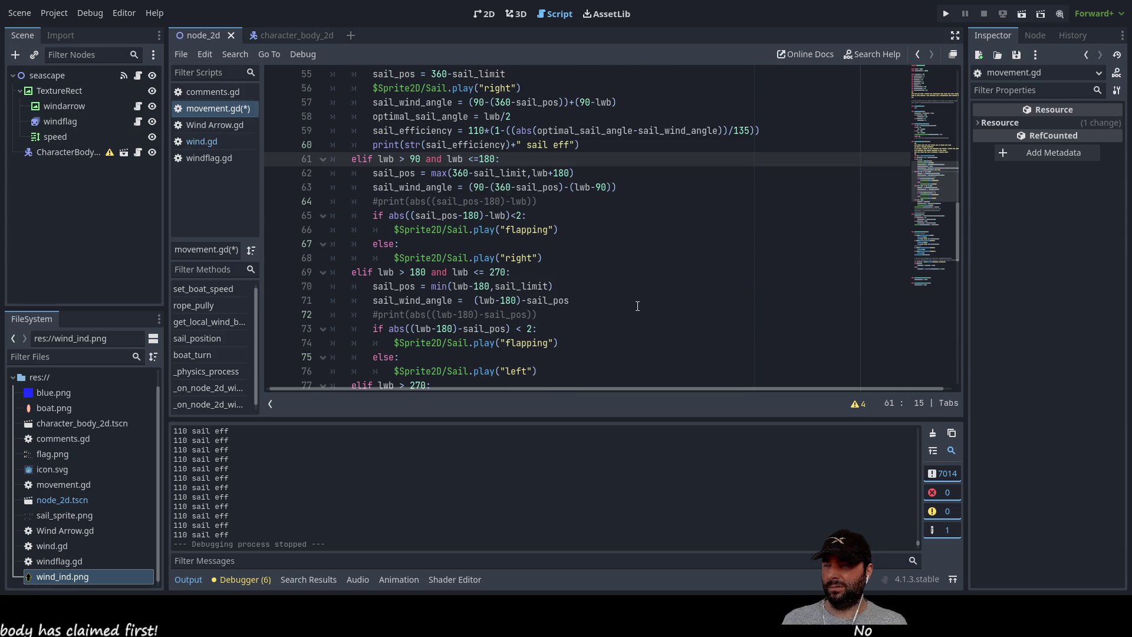
pyautogui.scroll(3, 631, 303)
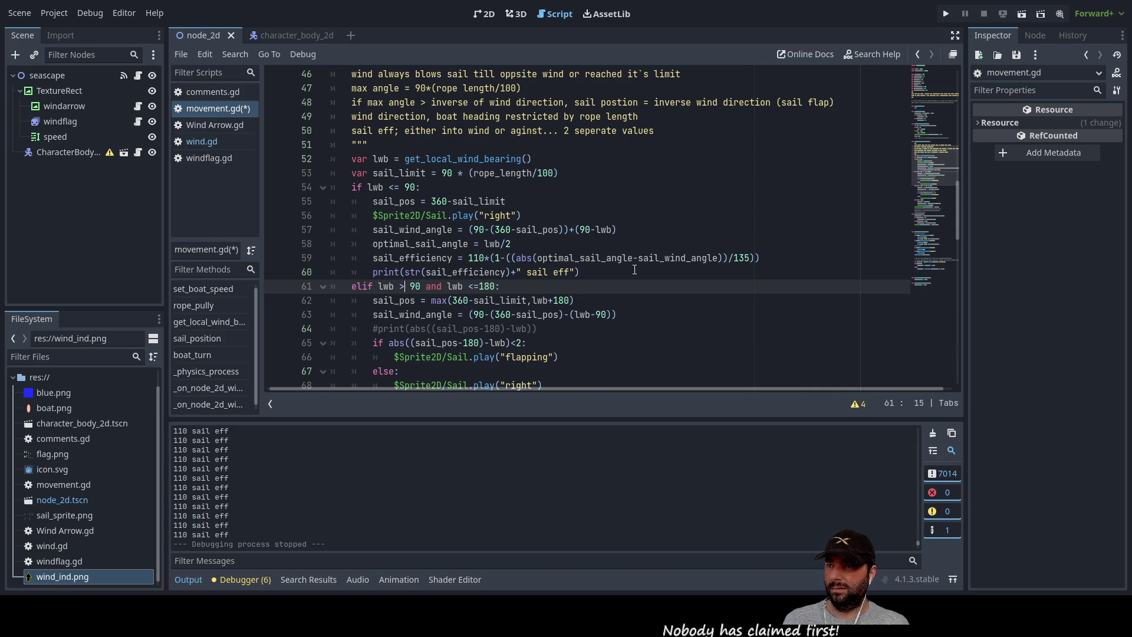
pyautogui.doubleClick(746, 260)
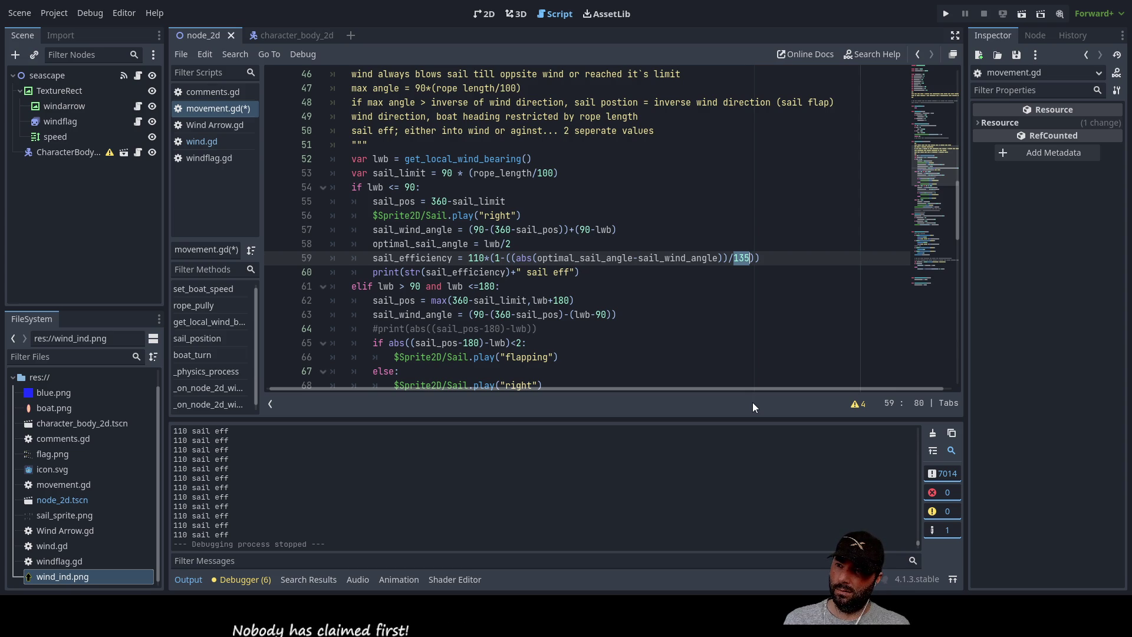
# Replace the 135 divisor on line 59 with optimal_sail_angle and run the game.
pyautogui.press('Left')
pyautogui.press('Left')
pyautogui.press('Left')
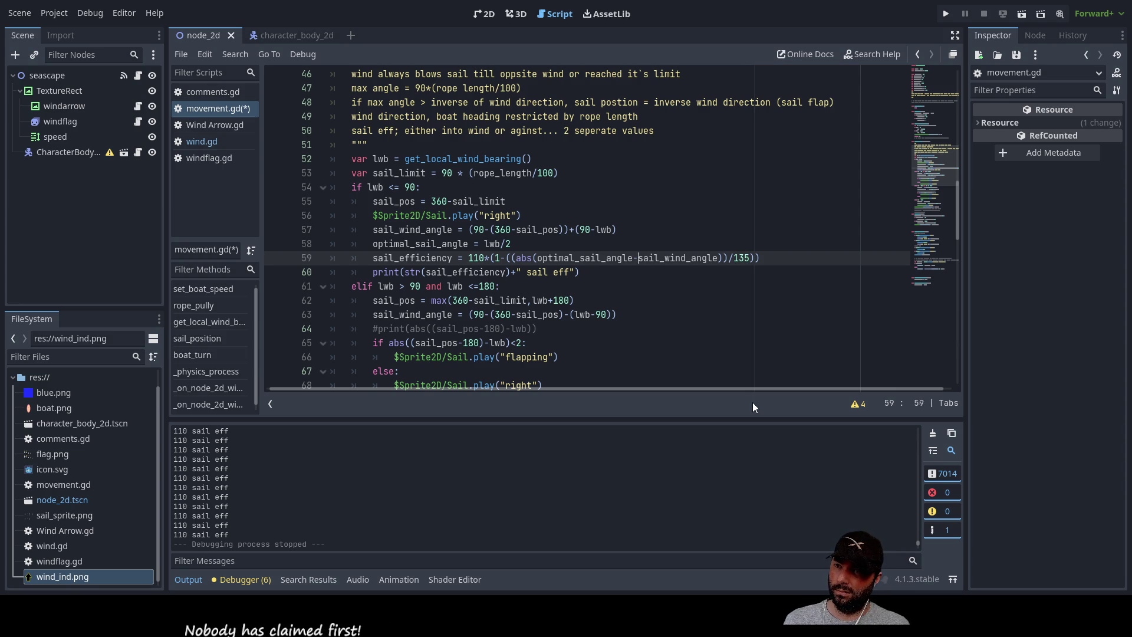
pyautogui.press('Right')
pyautogui.press('Right')
pyautogui.press('Right')
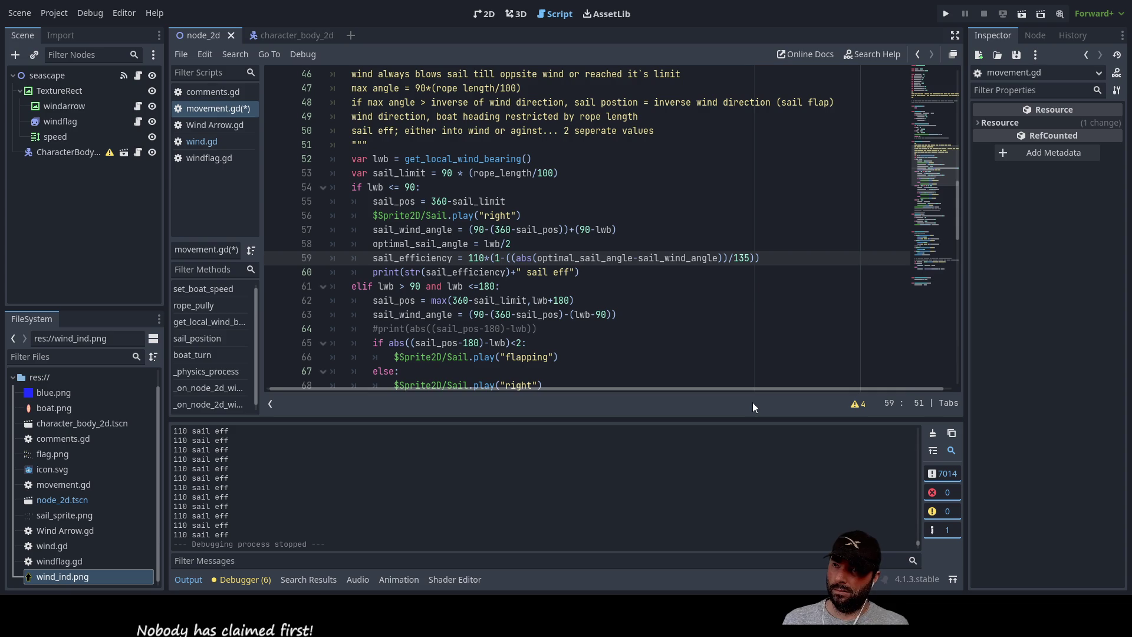
pyautogui.hotkey('ctrl', 'd')
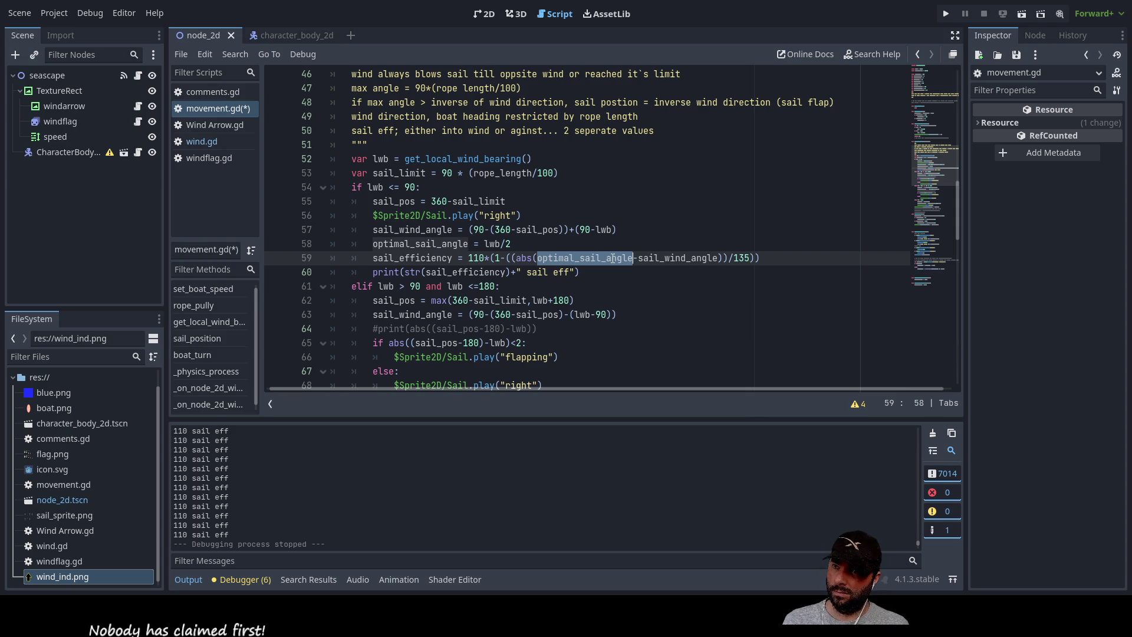
pyautogui.doubleClick(741, 258)
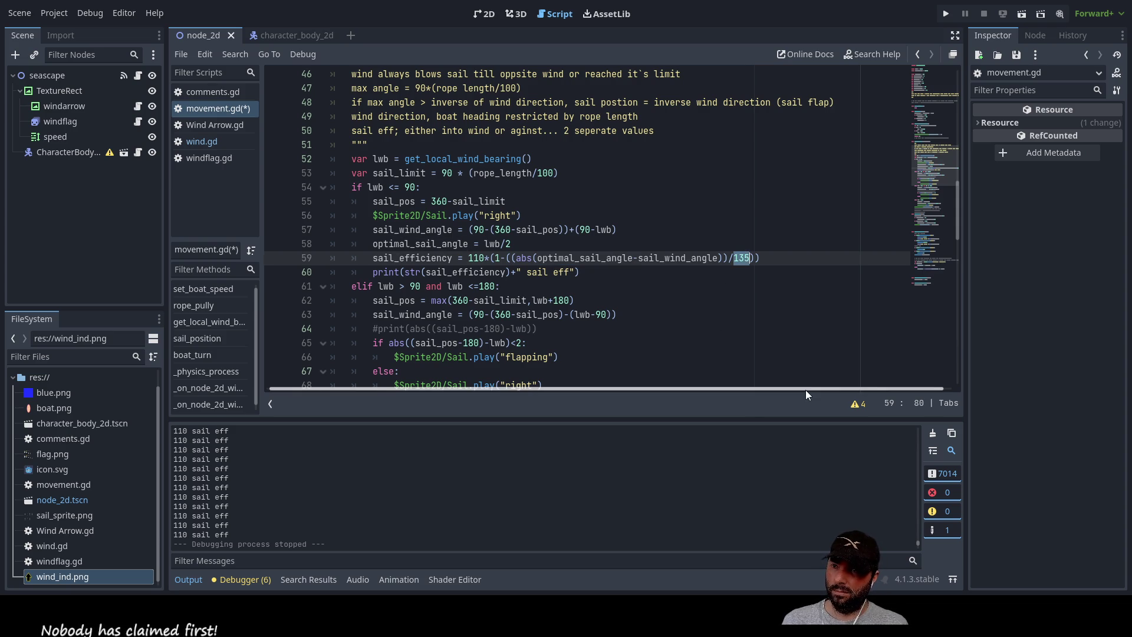
pyautogui.press('BackSpace')
pyautogui.press('Left')
pyautogui.press('Left')
pyautogui.press('Left')
pyautogui.press('Left')
pyautogui.press('Left')
pyautogui.press('Left')
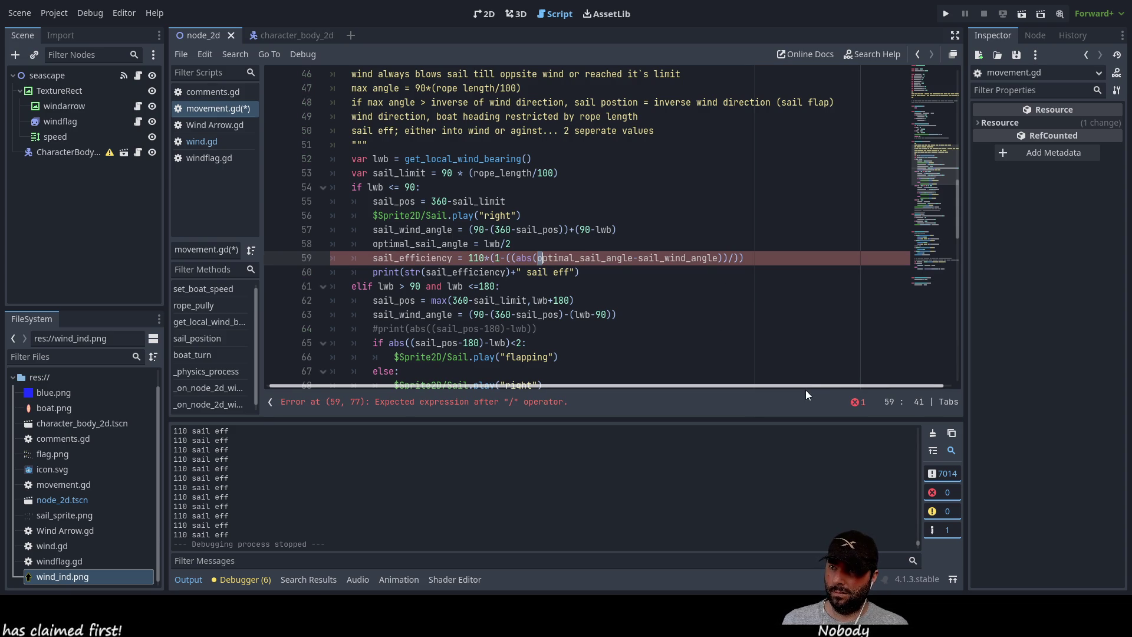
pyautogui.hotkey('shift', 'Right')
pyautogui.hotkey('shift', 'Right')
pyautogui.hotkey('shift', 'Right')
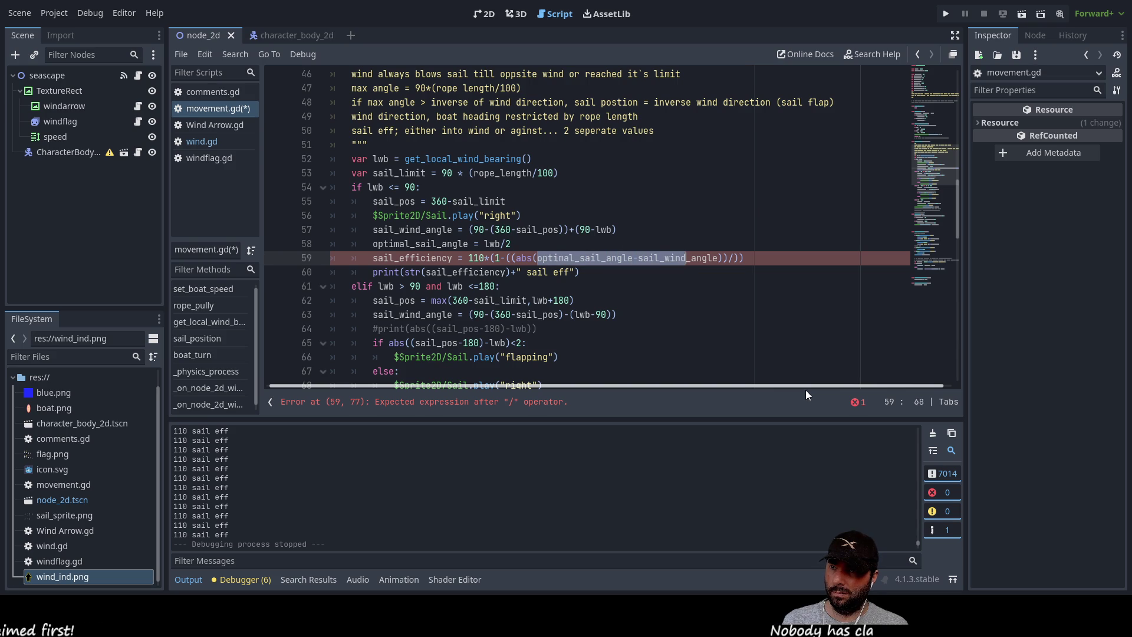
pyautogui.hotkey('shift', 'Left')
pyautogui.hotkey('shift', 'Left')
pyautogui.hotkey('shift', 'Left')
pyautogui.hotkey('shift', 'Left')
pyautogui.hotkey('shift', 'Left')
pyautogui.hotkey('ctrl', 'c')
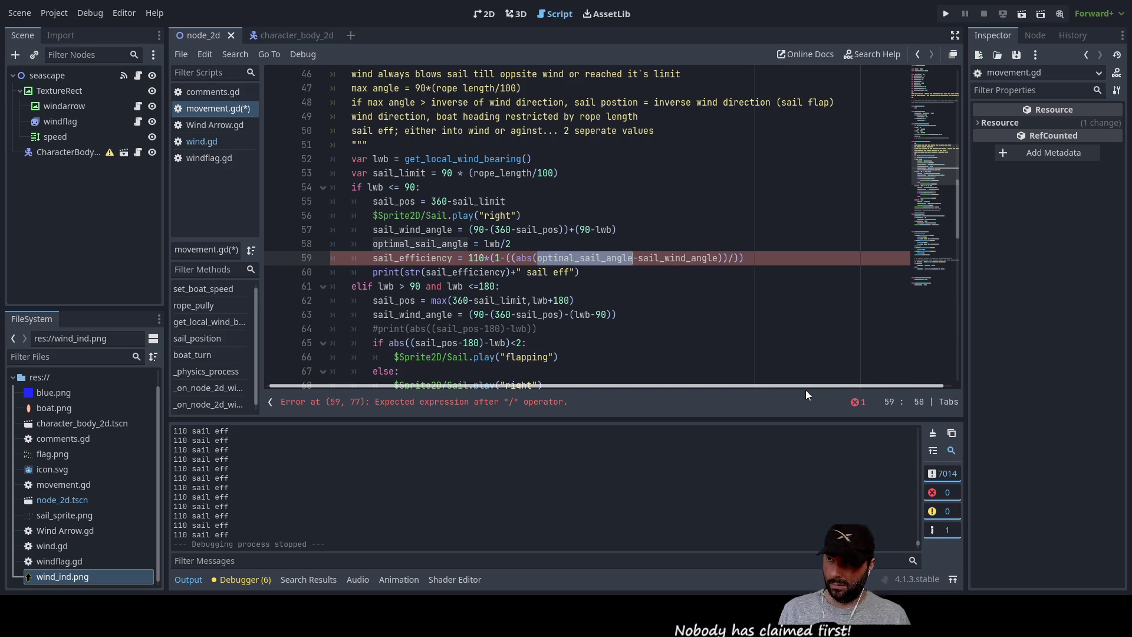
pyautogui.press('Right')
pyautogui.press('Right')
pyautogui.press('Right')
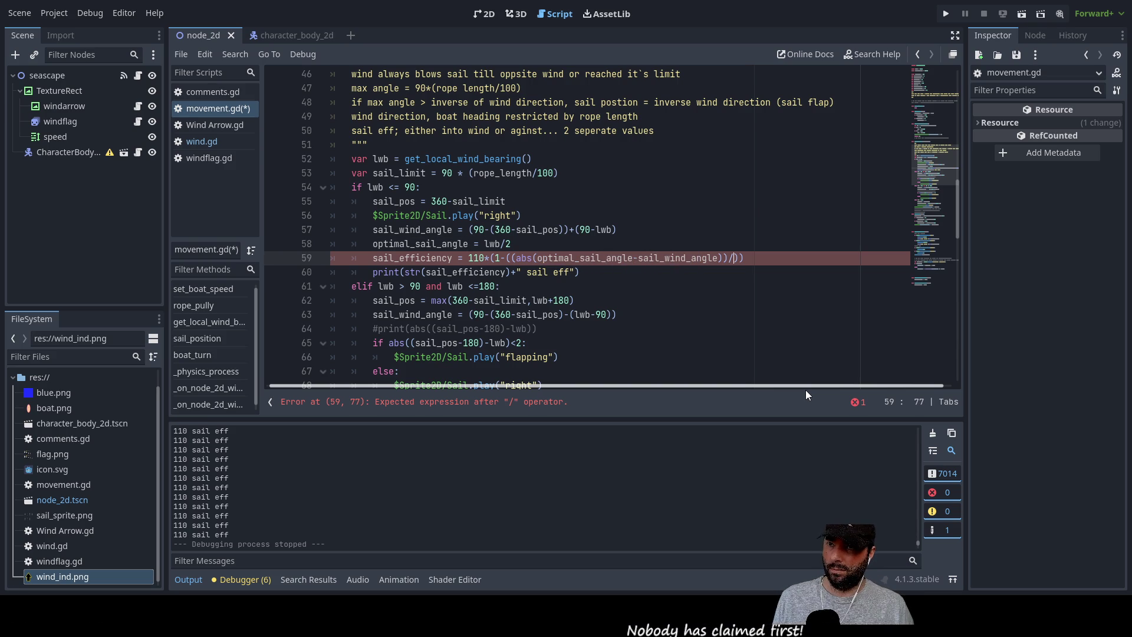
pyautogui.hotkey('ctrl', 'v')
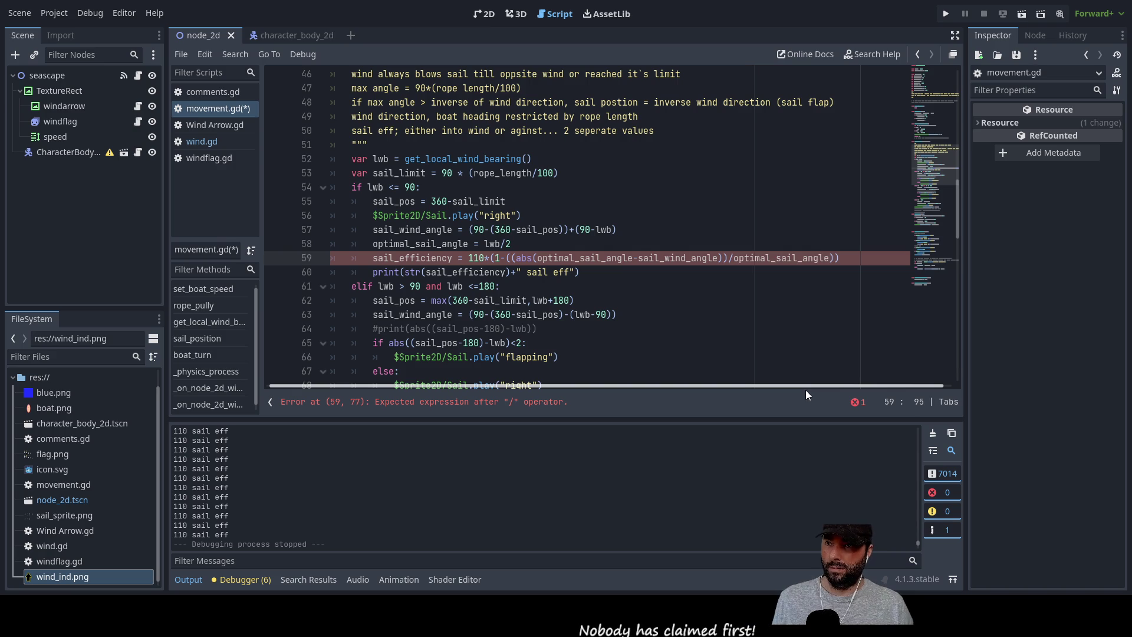
pyautogui.press('F5')
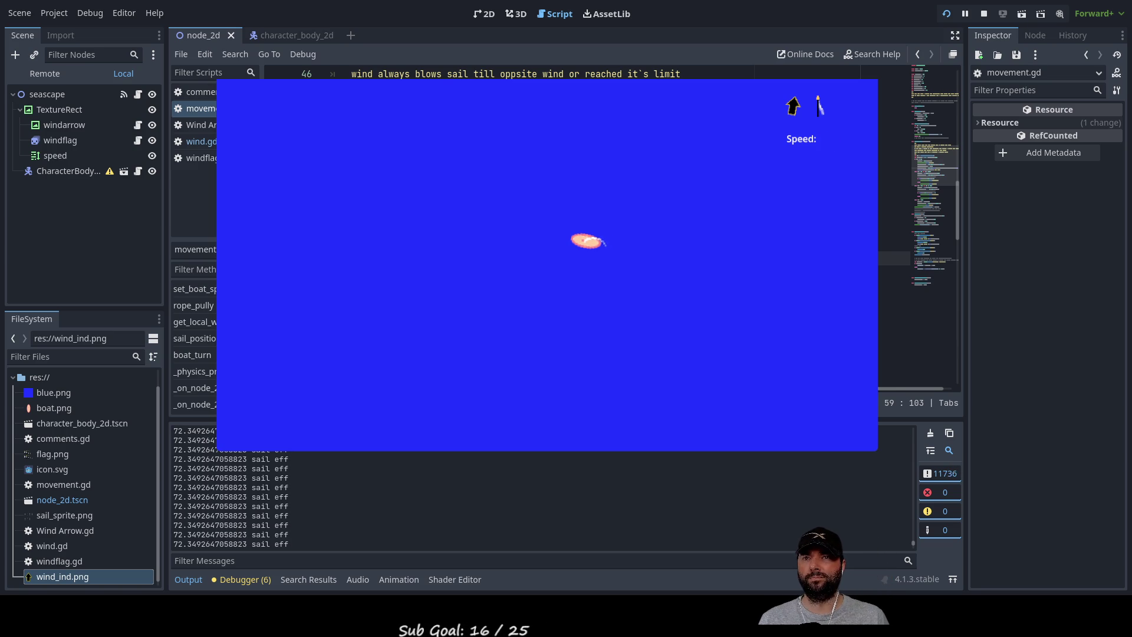
# Stop the game and change rope_pully's clamp limits from 0 and 100 to 0.1 and 99.5.
pyautogui.press('F8')
pyautogui.scroll(10, 470, 284)
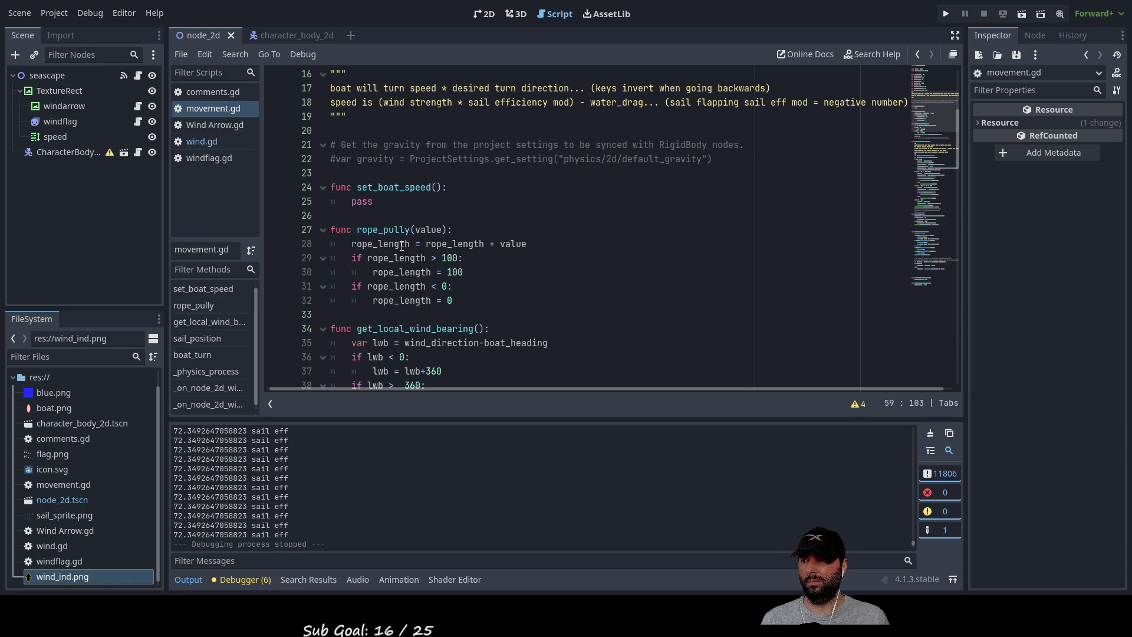
pyautogui.doubleClick(448, 257)
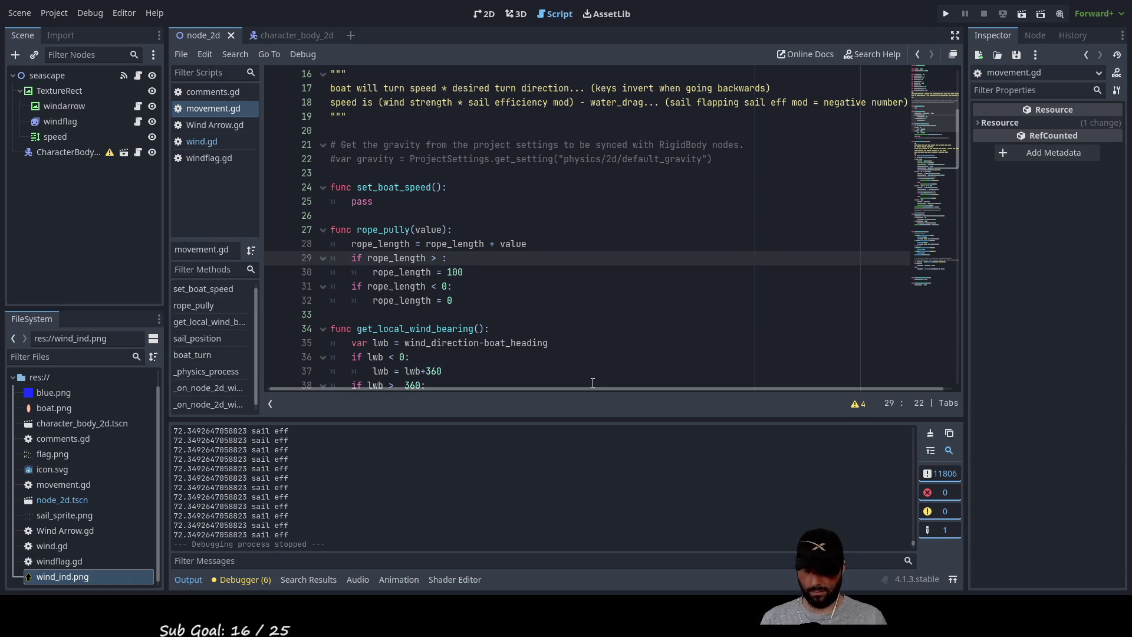
pyautogui.write('99.5')
pyautogui.press('Down')
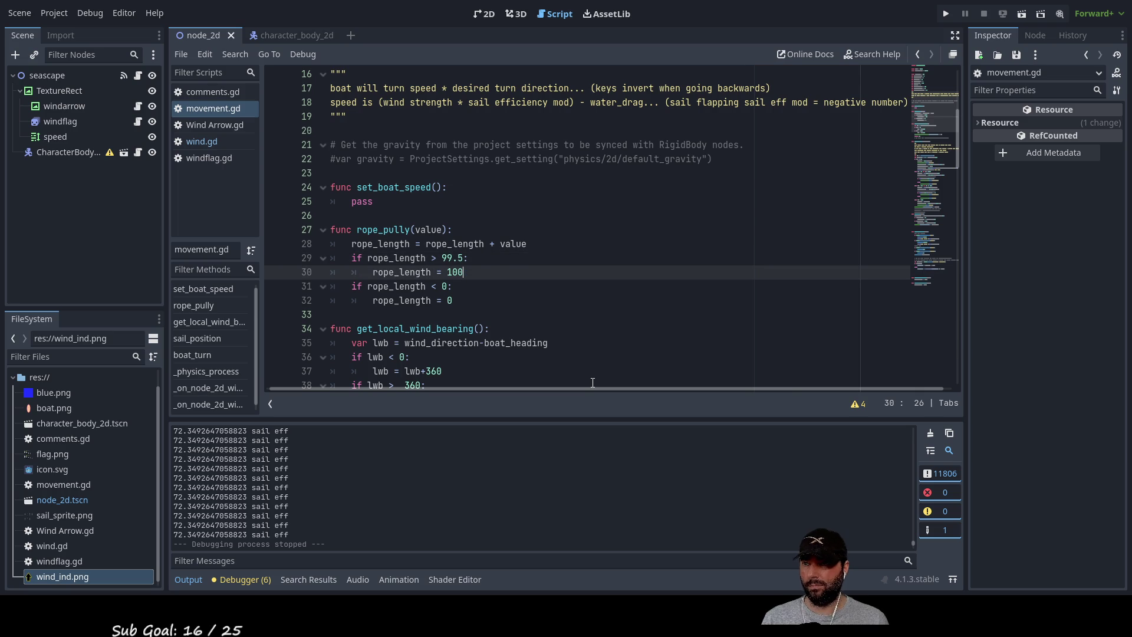
pyautogui.press('BackSpace')
pyautogui.press('BackSpace')
pyautogui.press('BackSpace')
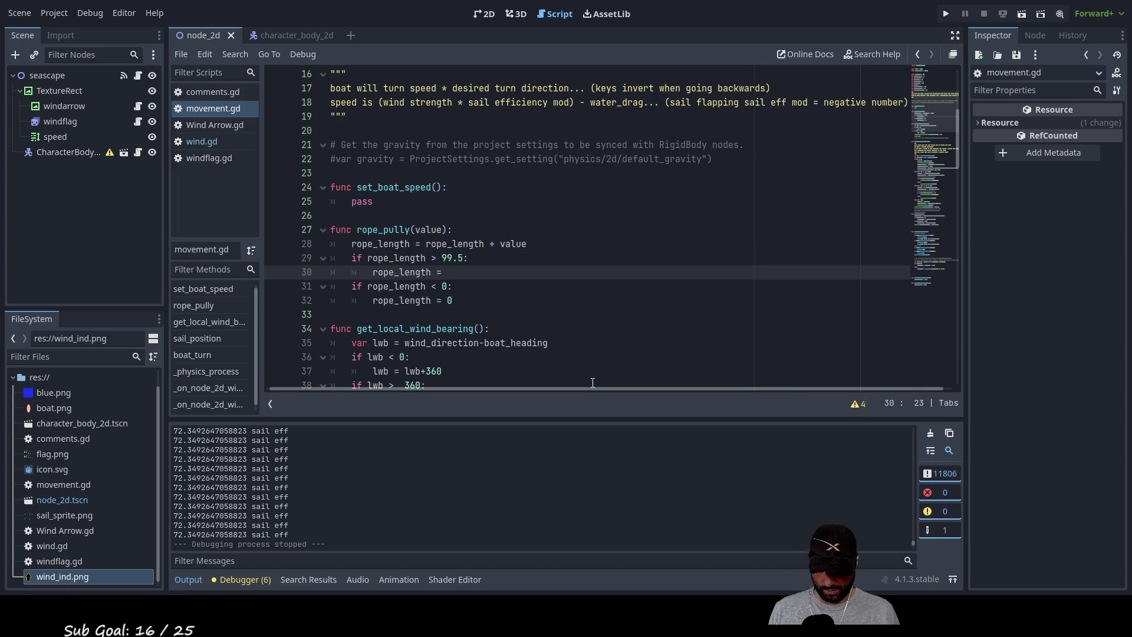
pyautogui.write('99.5')
pyautogui.press('Down')
pyautogui.press('Left')
pyautogui.press('Left')
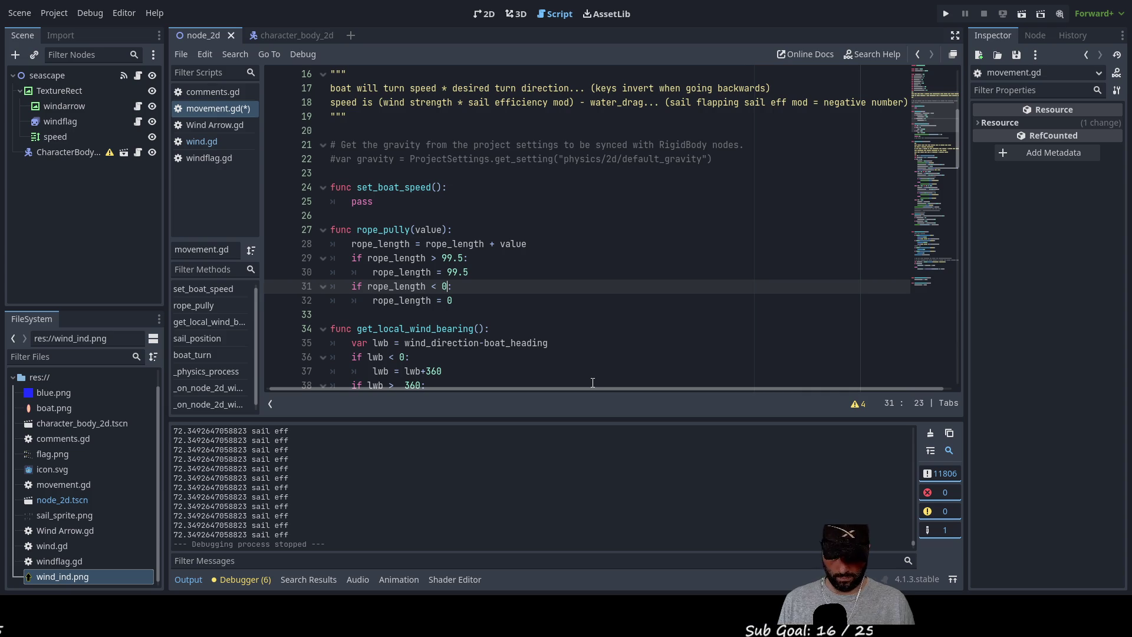
pyautogui.press('Down')
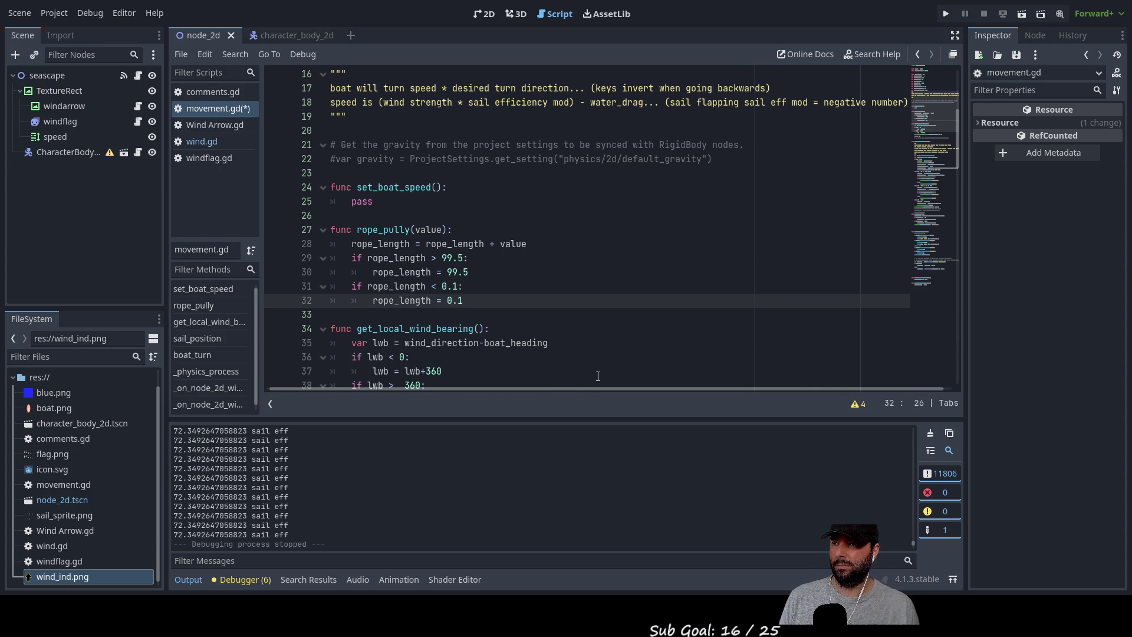
pyautogui.click(946, 14)
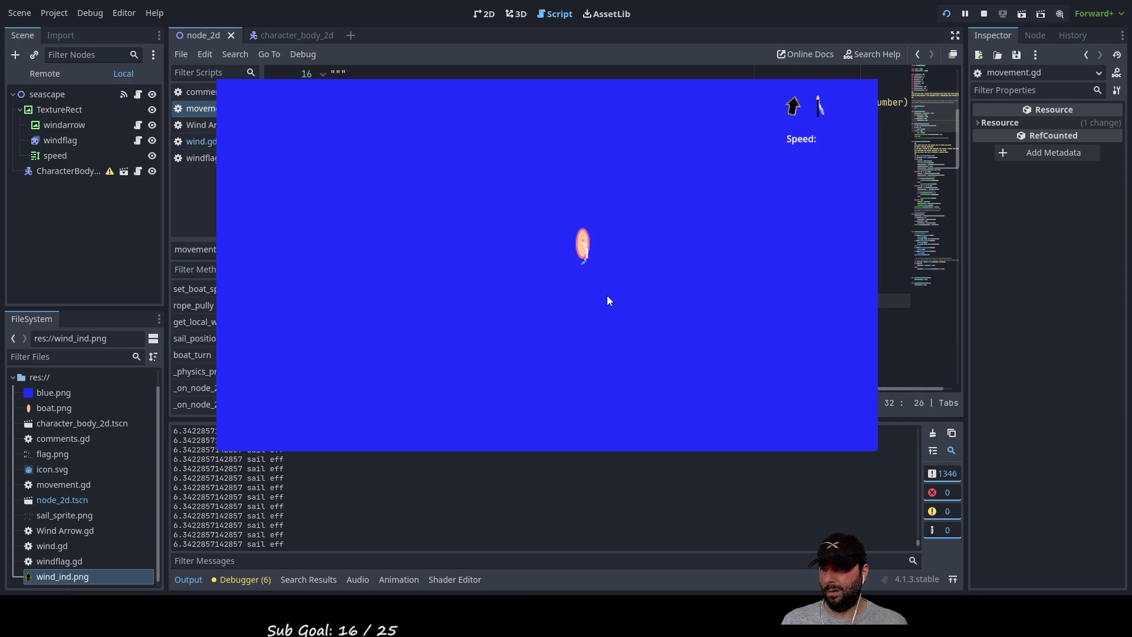
# Steer the boat and adjust the sail rope while watching sail eff output, then stop the game.
pyautogui.press('Down')
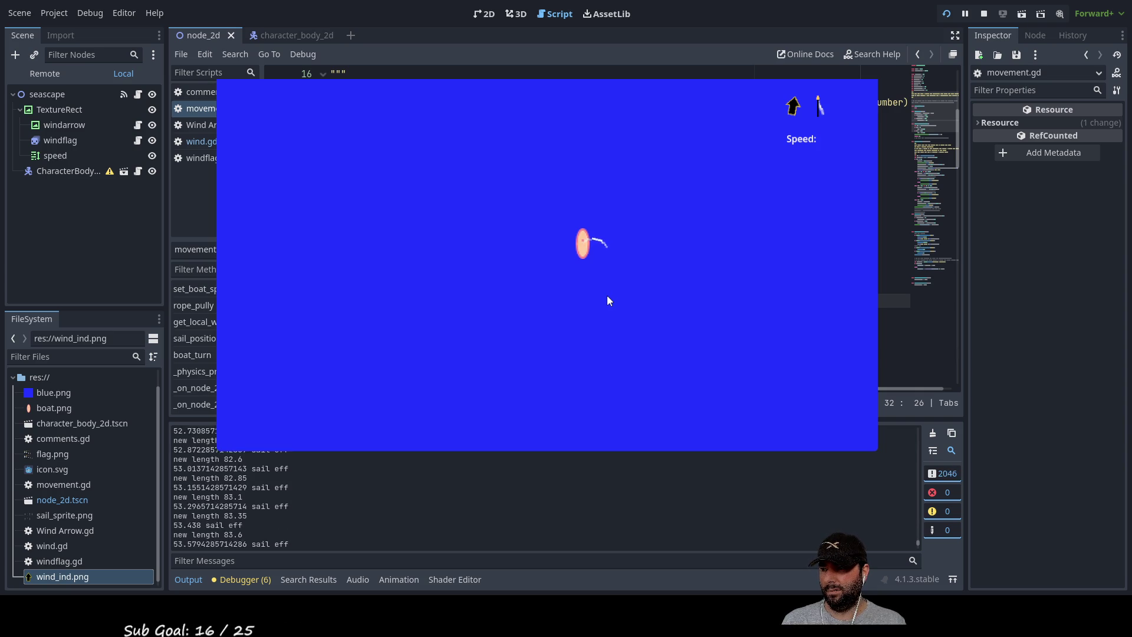
pyautogui.press('Down')
pyautogui.press('Down')
pyautogui.press('Down')
pyautogui.press('Up')
pyautogui.press('Up')
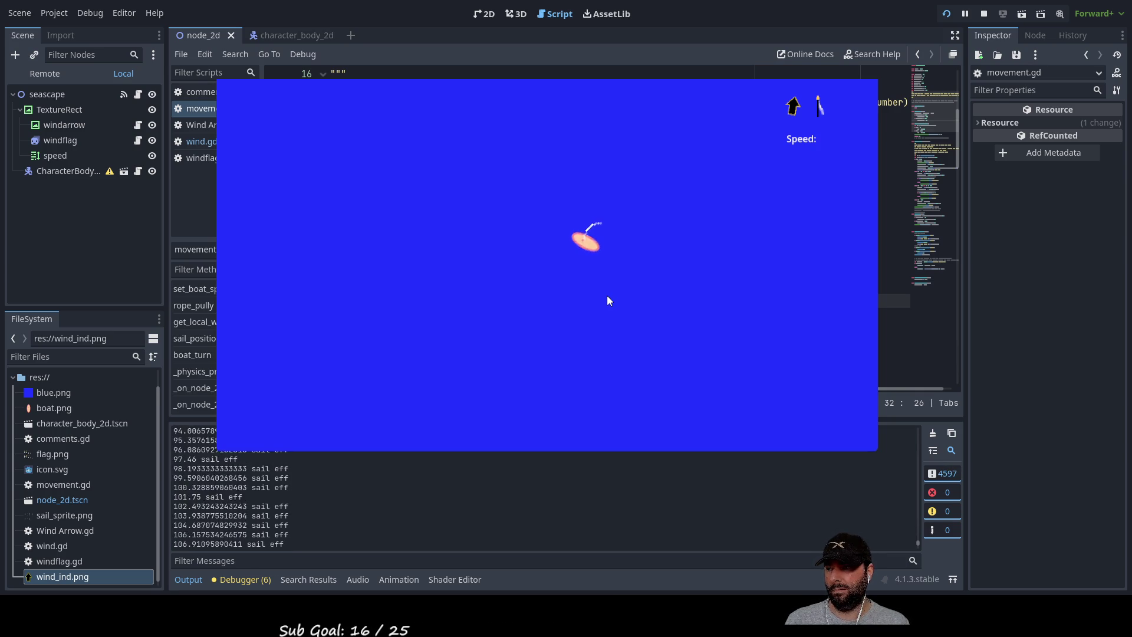
pyautogui.press('Down')
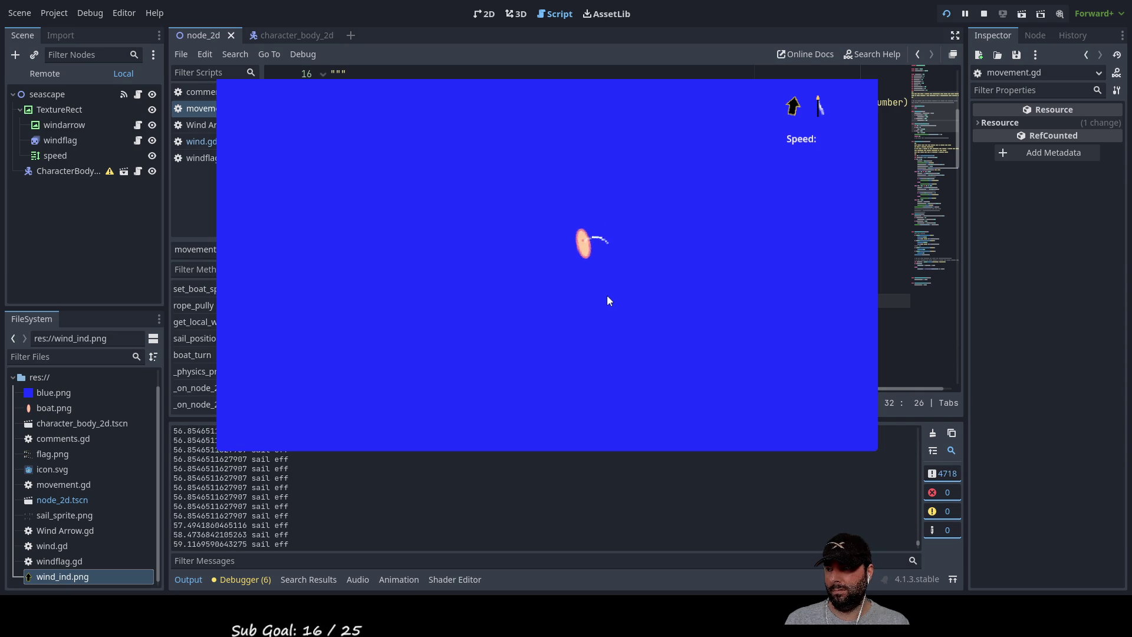
pyautogui.press('Up')
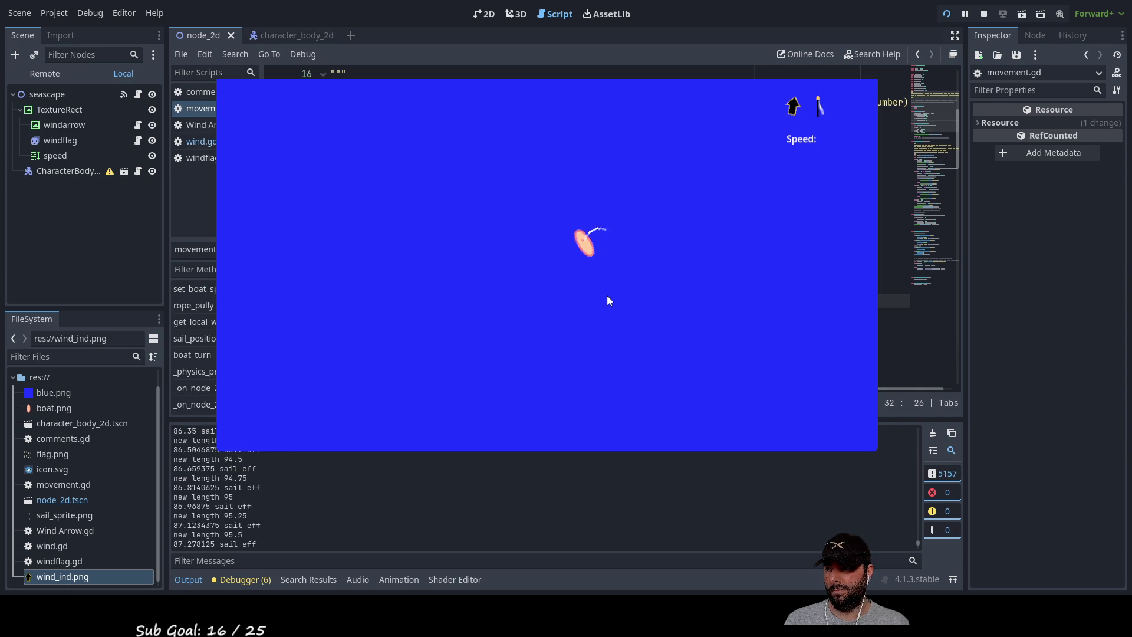
pyautogui.press('Down')
pyautogui.press('Right')
pyautogui.press('Left')
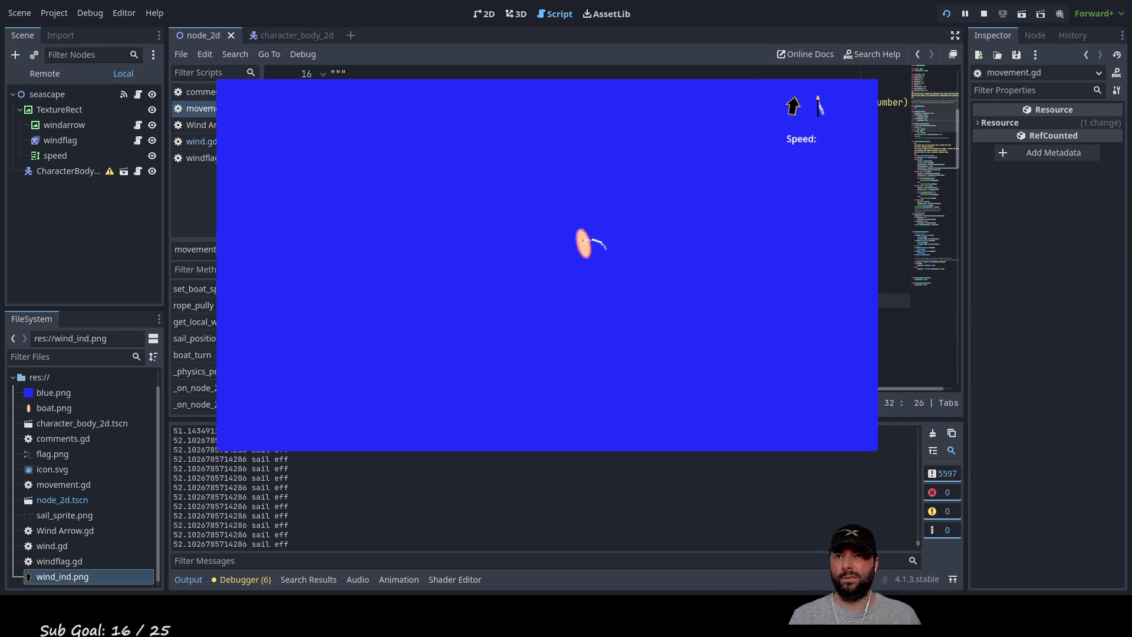
pyautogui.press('Escape')
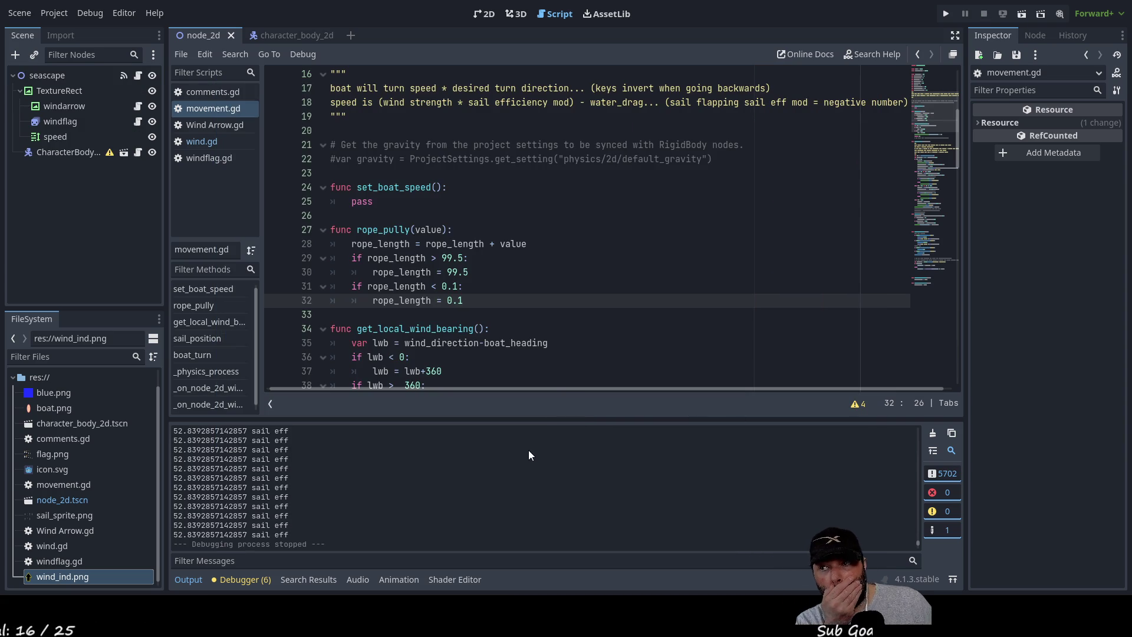
# Select the sail_efficiency formula on line 59.
pyautogui.scroll(-4, 546, 310)
pyautogui.scroll(-7, 547, 310)
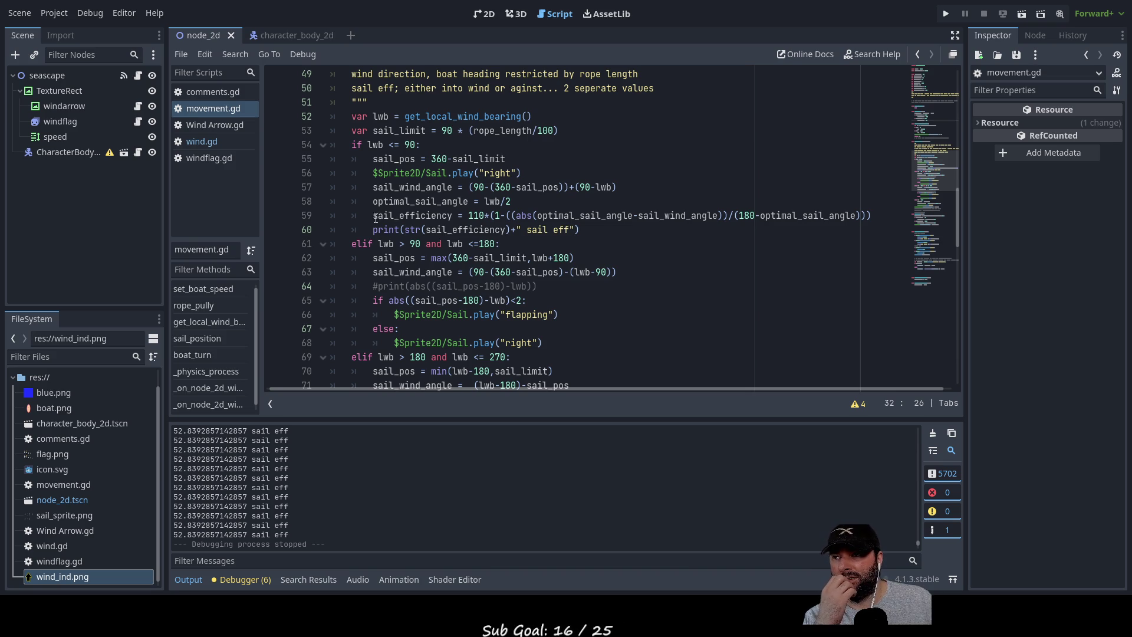
pyautogui.moveTo(376, 215); pyautogui.dragTo(869, 215)
pyautogui.hotkey('ctrl', 'c')
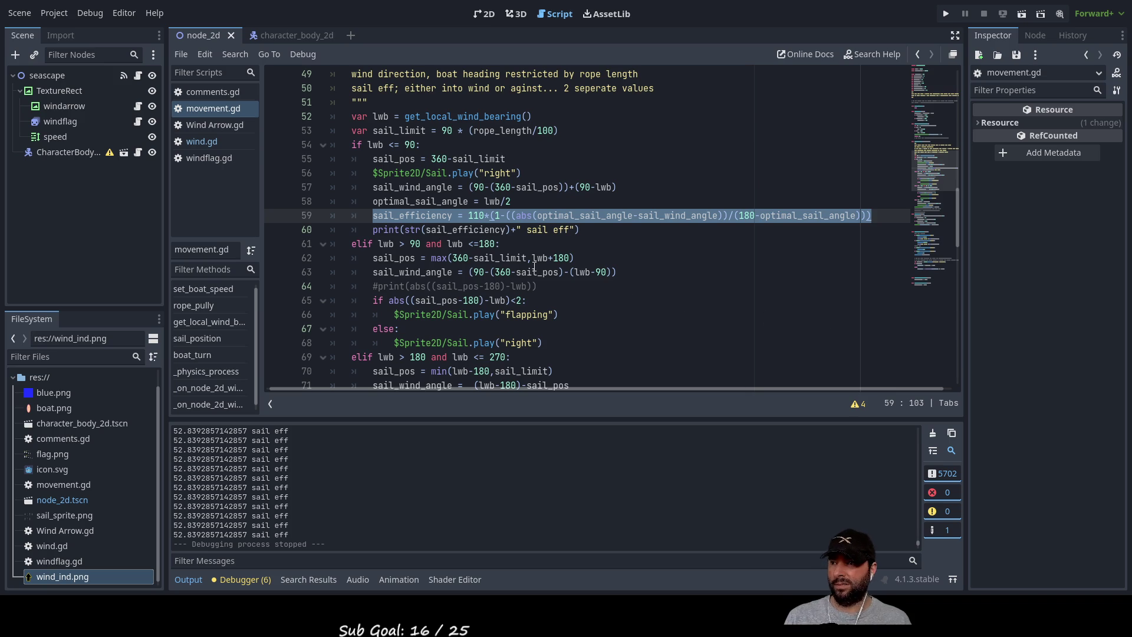
# Paste the formula on a new line 80 inside the lwb > 270 branch.
pyautogui.scroll(-3, 451, 246)
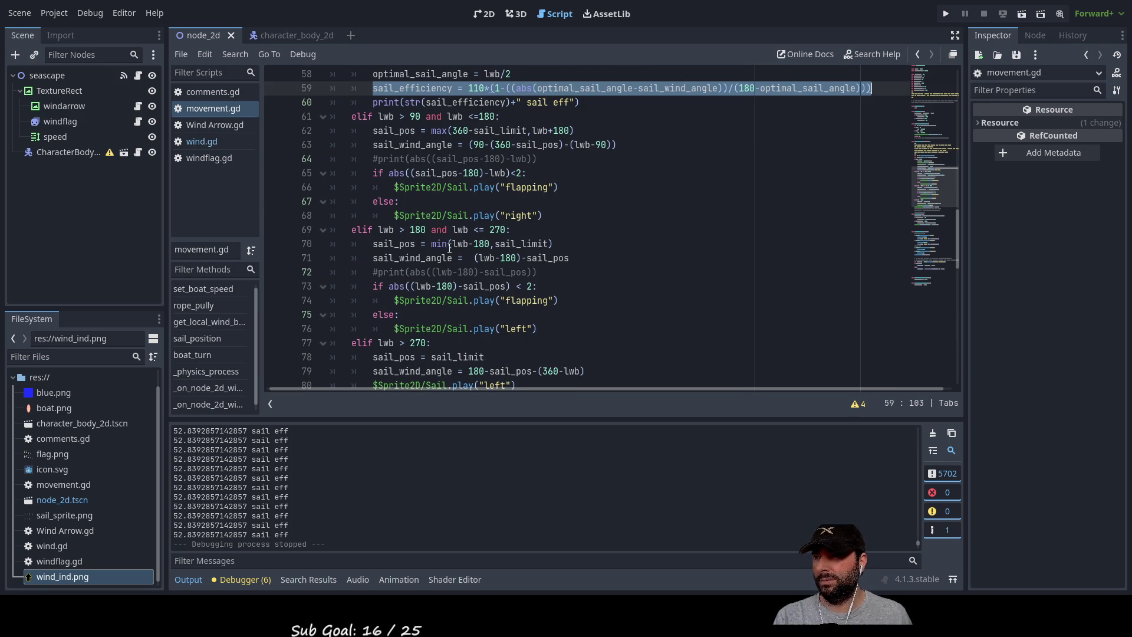
pyautogui.scroll(-3, 449, 248)
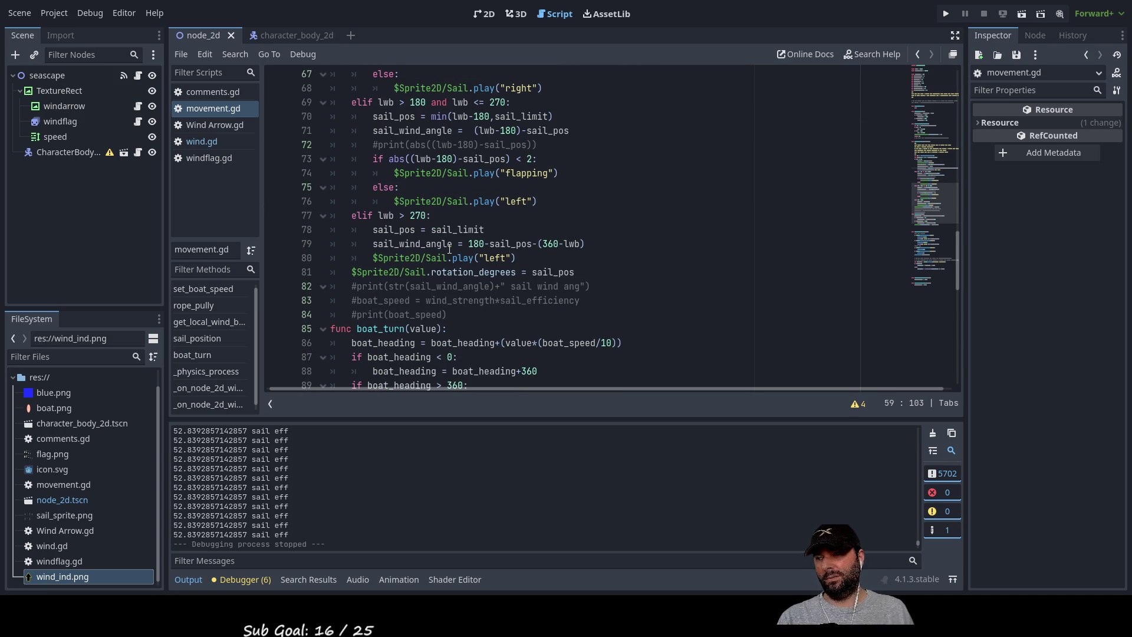
pyautogui.click(364, 260)
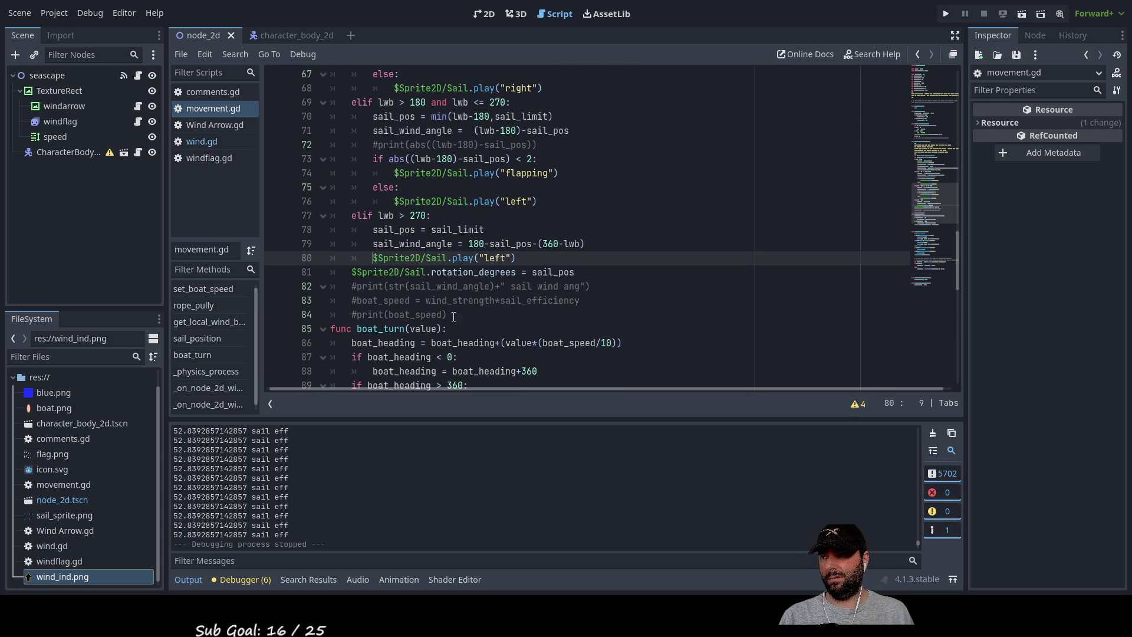
pyautogui.press('Return')
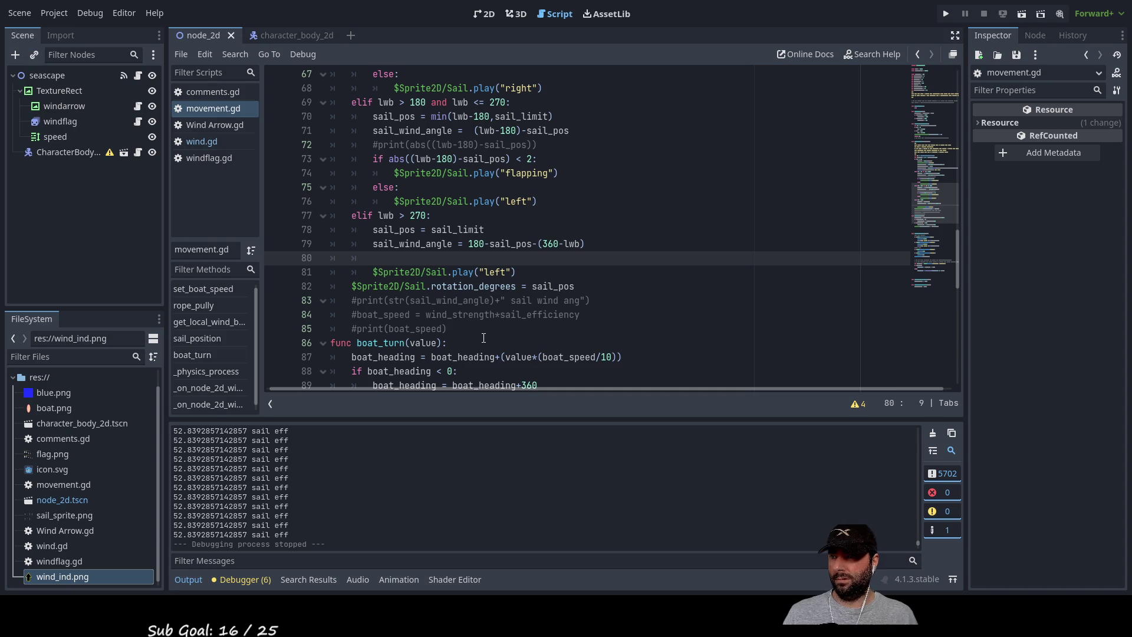
pyautogui.hotkey('ctrl', 'v')
pyautogui.press('Down')
pyautogui.press('Down')
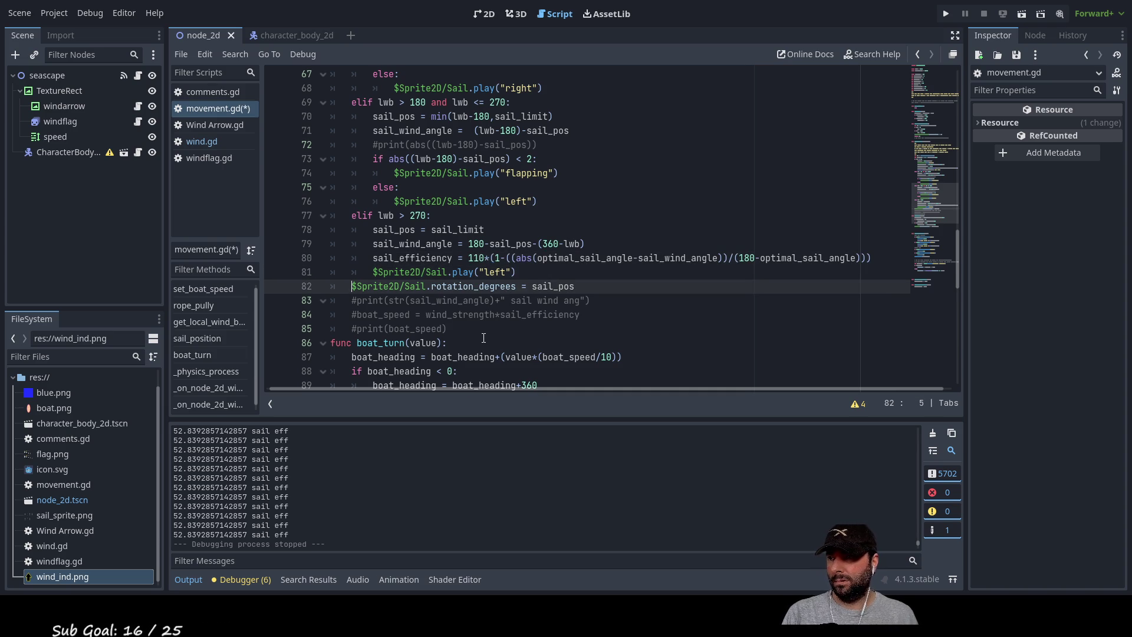
pyautogui.hotkey('ctrl', 'shift', 'Return')
pyautogui.press('Up')
pyautogui.press('Up')
pyautogui.press('Home')
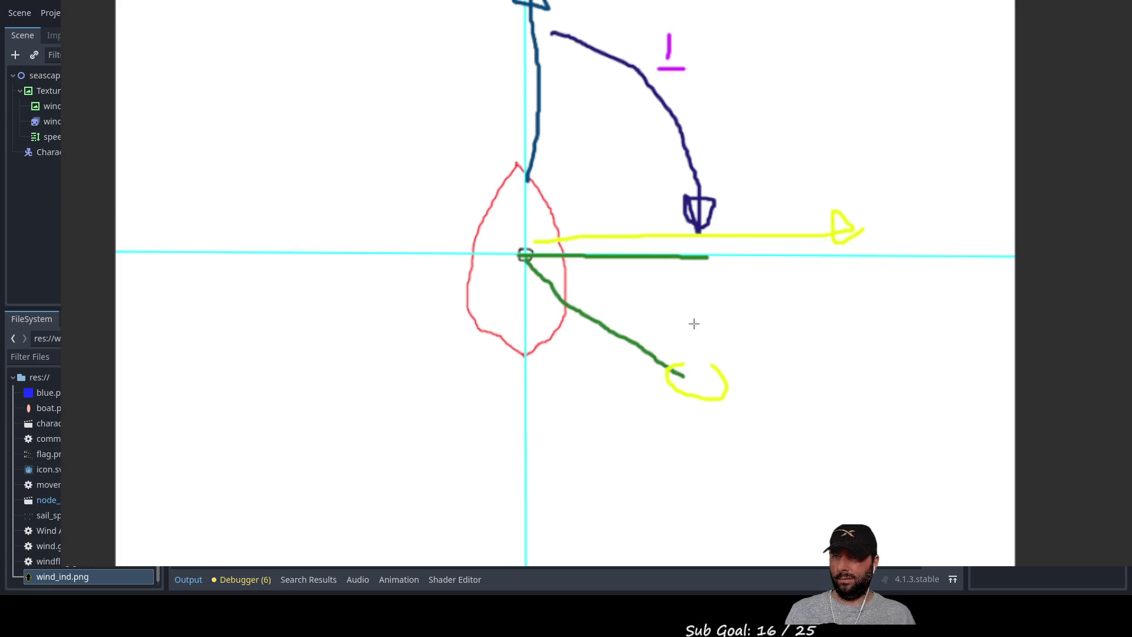
# Clear the old strokes, then draw a wind arrow, sail line and magenta angle curve around the boat.
pyautogui.hotkey('ctrl', 'z')
pyautogui.hotkey('ctrl', 'z')
pyautogui.hotkey('ctrl', 'z')
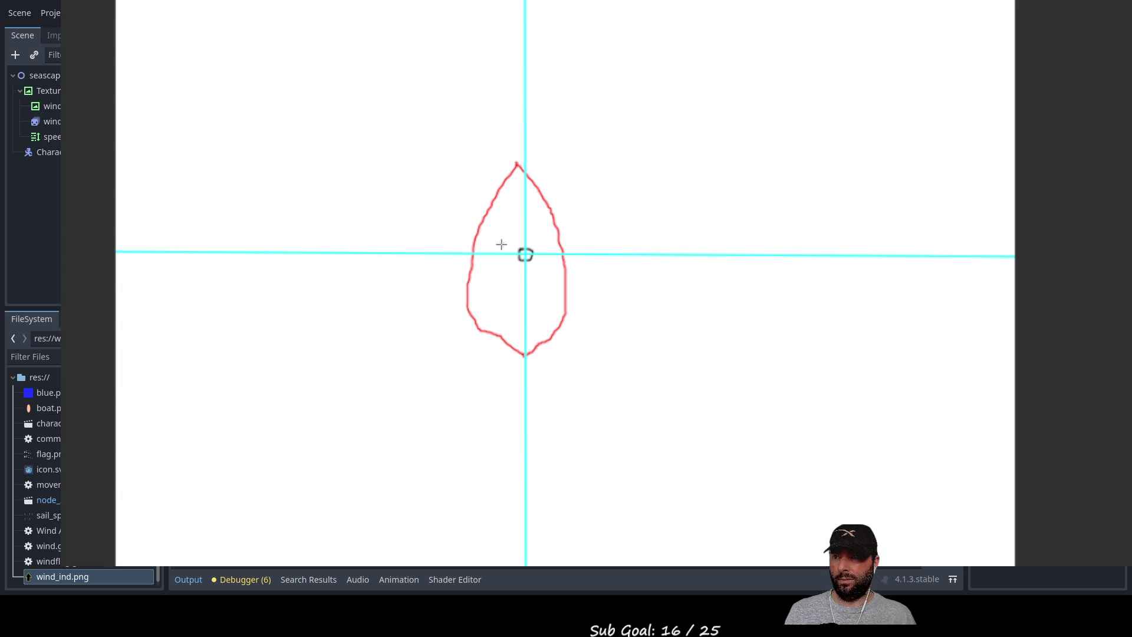
pyautogui.moveTo(513, 244)
pyautogui.mouseDown()
pyautogui.moveTo(371, 44)
pyautogui.moveTo(413, 87)
pyautogui.moveTo(382, 40)
pyautogui.mouseUp()
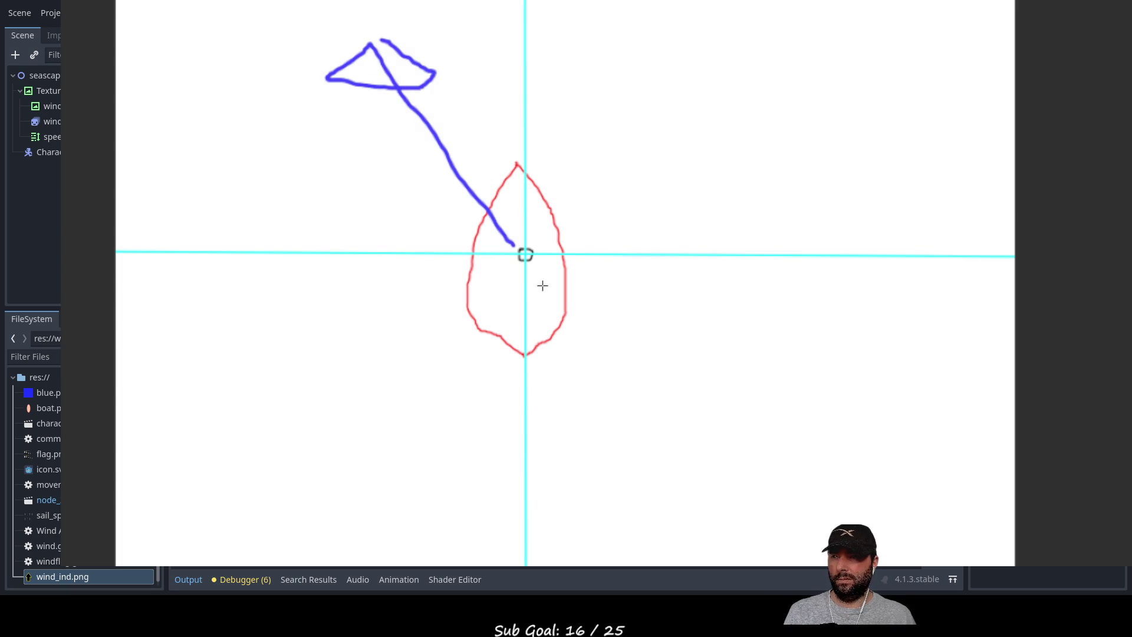
pyautogui.moveTo(514, 265); pyautogui.dragTo(358, 378)
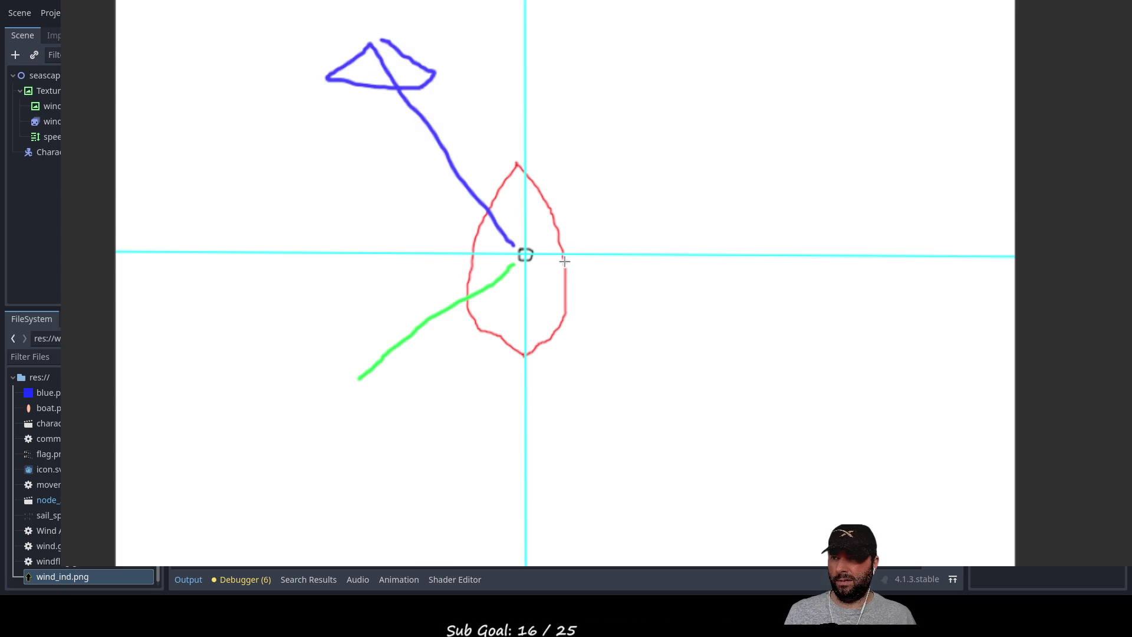
pyautogui.moveTo(535, 247); pyautogui.dragTo(636, 159)
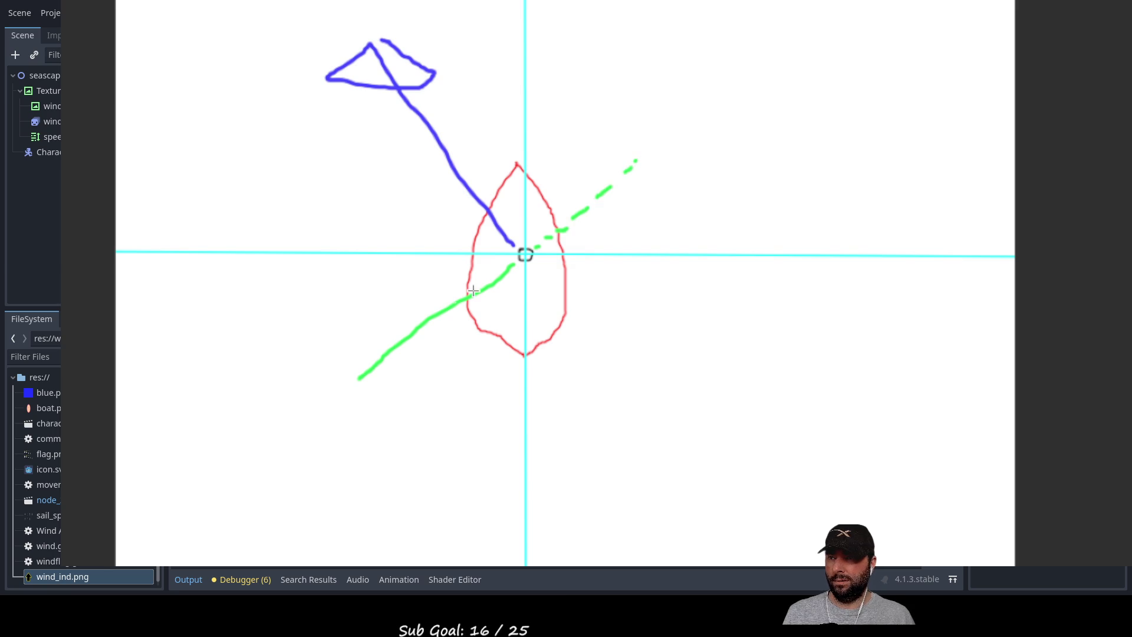
pyautogui.hotkey('ctrl', 'z')
pyautogui.hotkey('ctrl', 'z')
pyautogui.hotkey('ctrl', 'z')
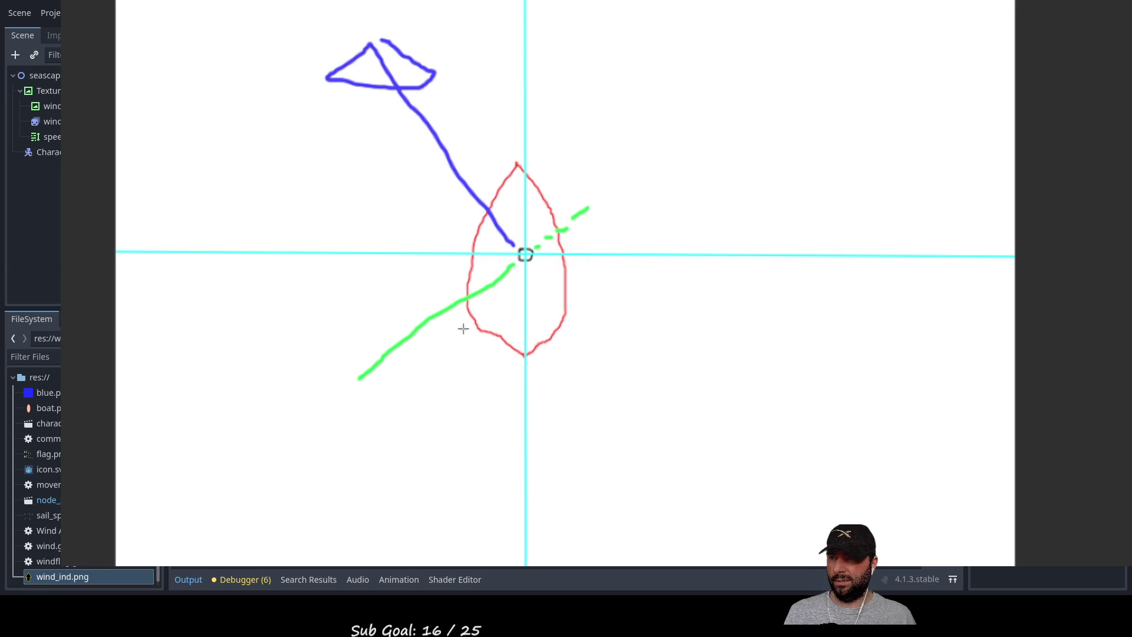
pyautogui.hotkey('ctrl', 'z')
pyautogui.hotkey('ctrl', 'z')
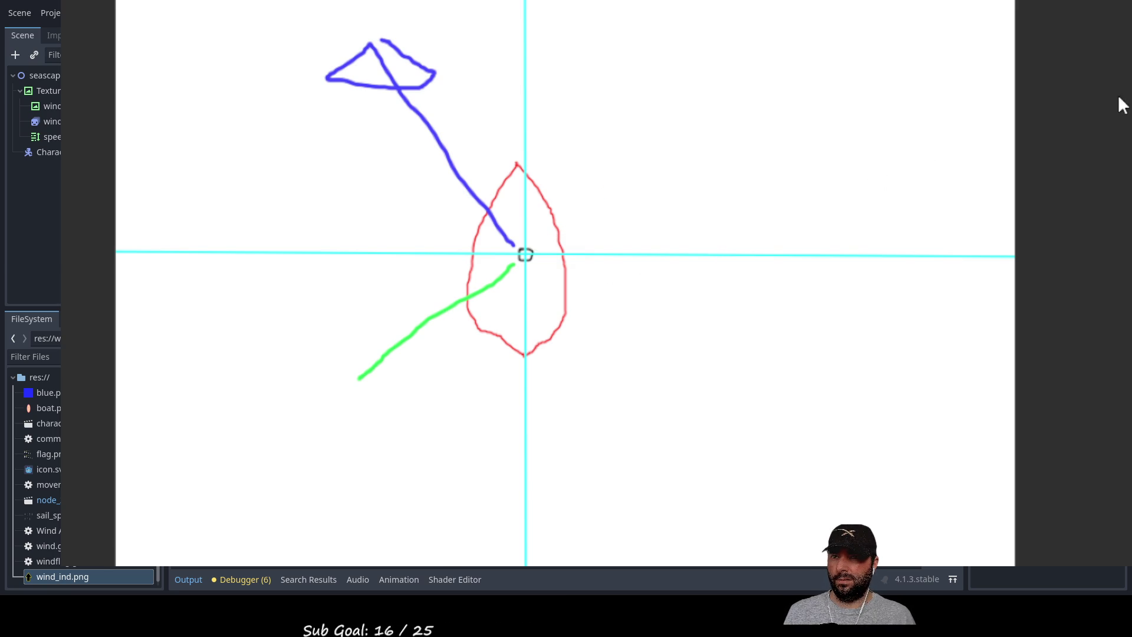
pyautogui.moveTo(431, 148)
pyautogui.mouseDown()
pyautogui.moveTo(371, 277)
pyautogui.moveTo(406, 326)
pyautogui.mouseUp()
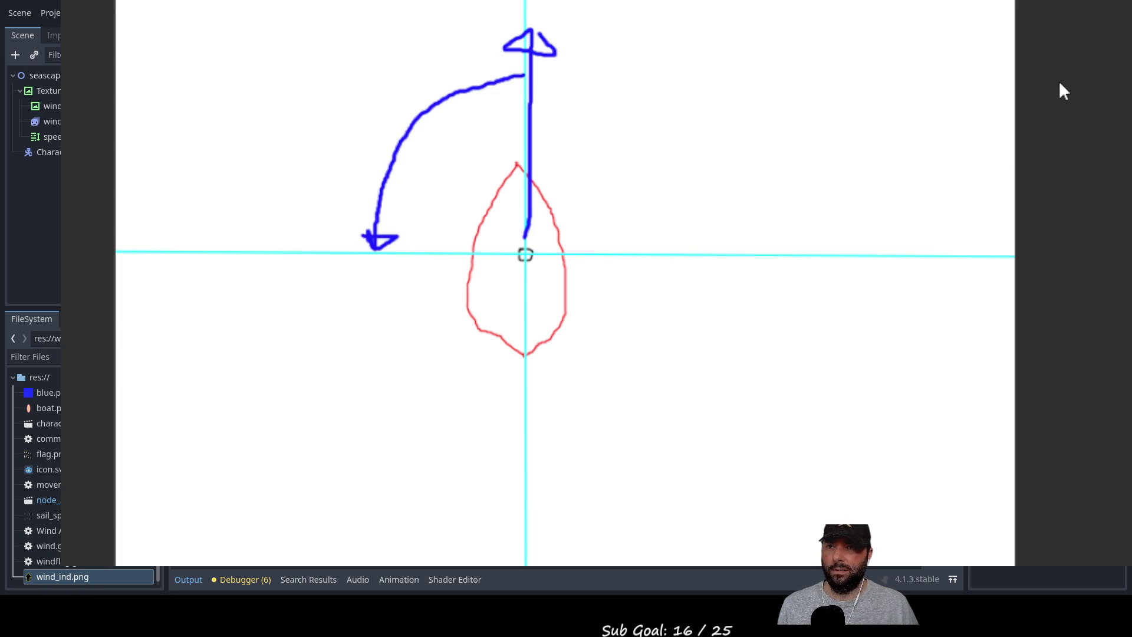
# Draw a green sail line and horizontal reference line from the boat, then loop the diagram in orange.
pyautogui.moveTo(521, 260); pyautogui.dragTo(400, 386)
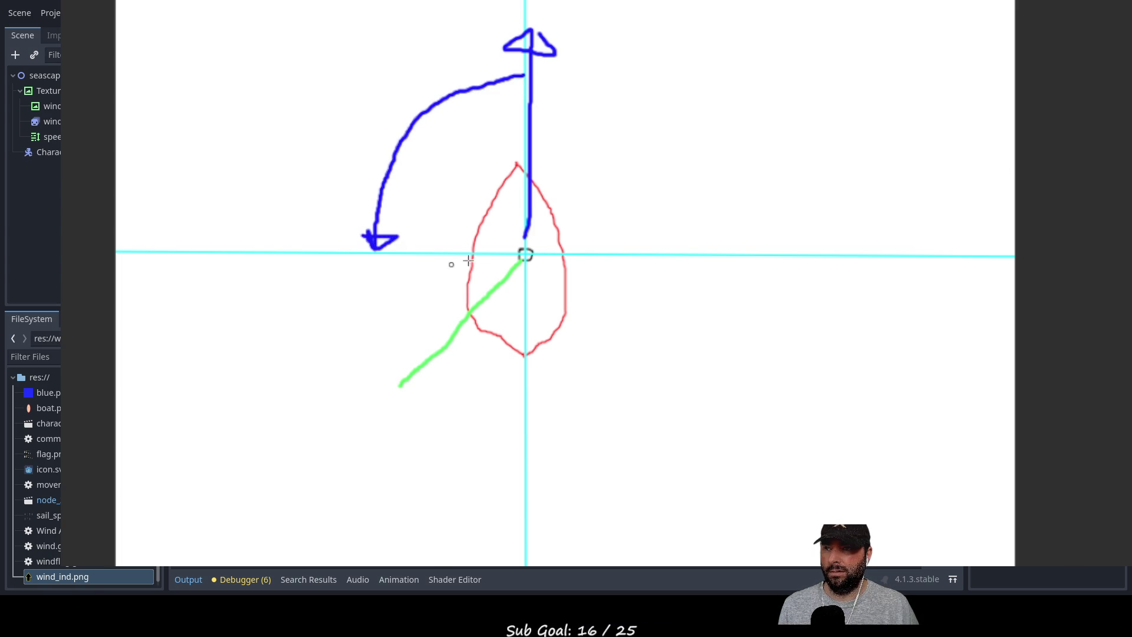
pyautogui.moveTo(508, 258); pyautogui.dragTo(340, 263)
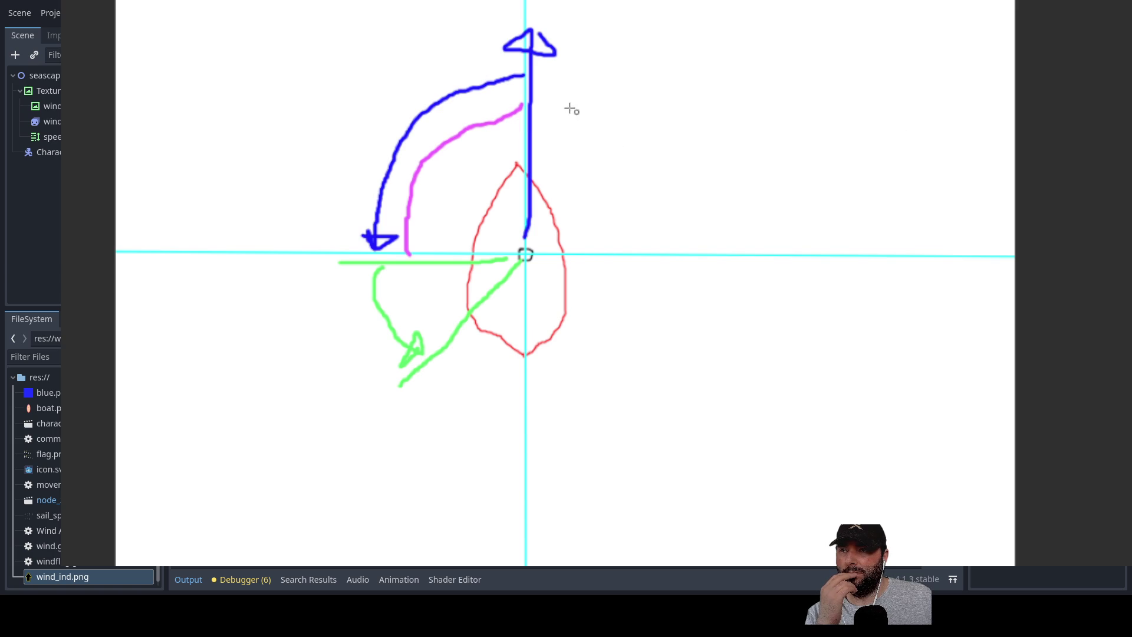
pyautogui.moveTo(545, 90)
pyautogui.mouseDown()
pyautogui.moveTo(571, 462)
pyautogui.moveTo(265, 355)
pyautogui.moveTo(396, 60)
pyautogui.moveTo(485, 58)
pyautogui.moveTo(483, 69)
pyautogui.moveTo(494, 59)
pyautogui.mouseUp()
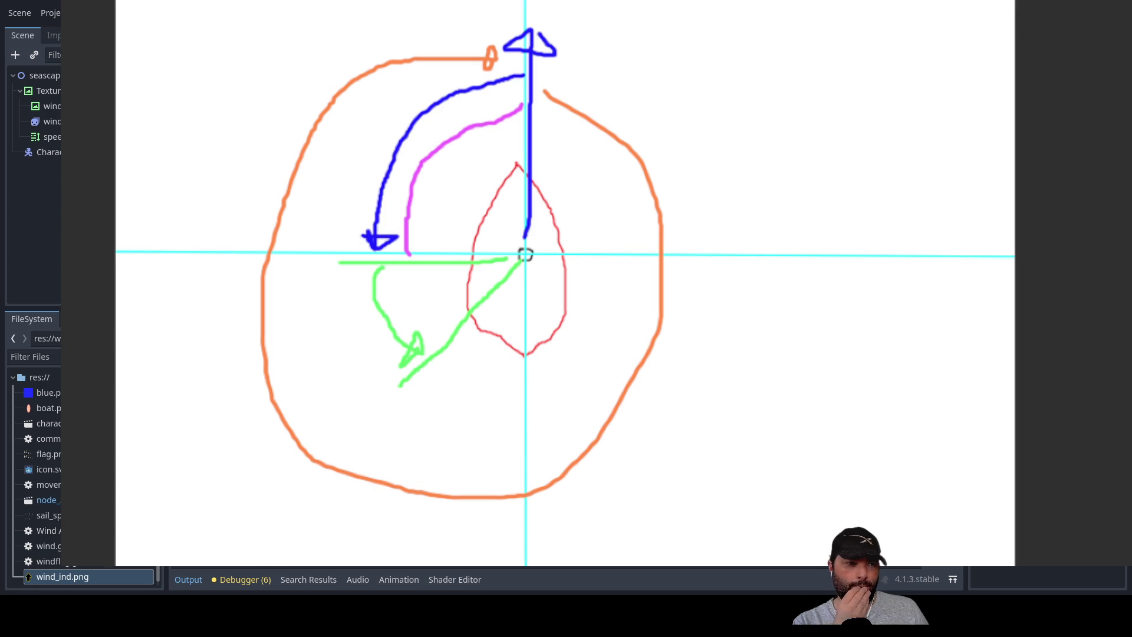
# Exit the whiteboard with F8, returning to the Godot script.
pyautogui.press('F8')
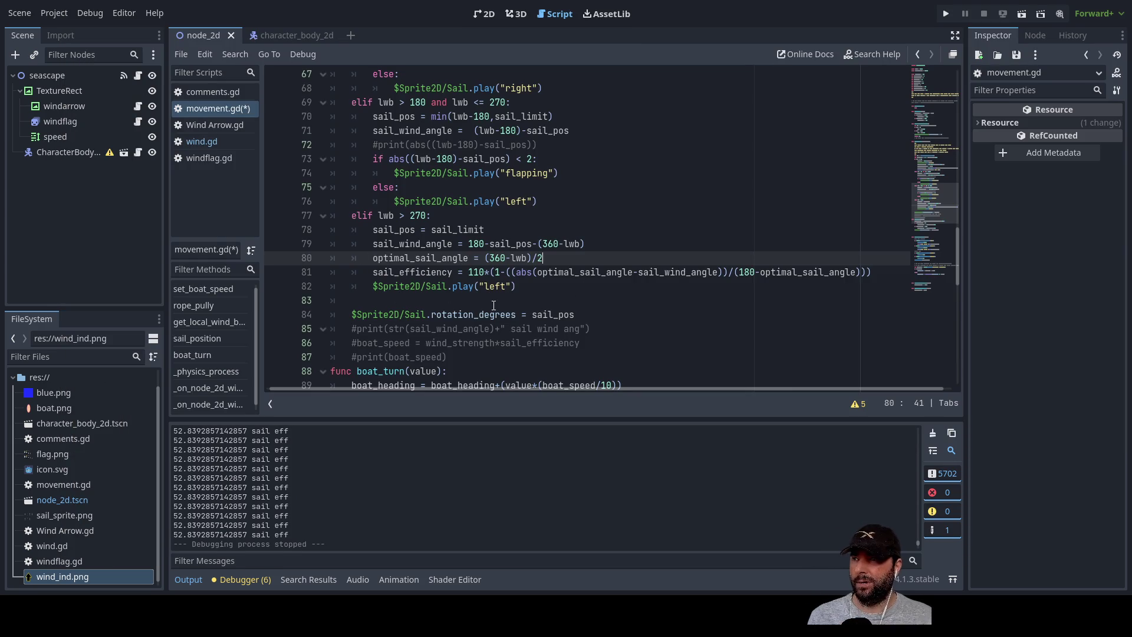
# Add blank lines inside the lwb 90–180 and 180–270 branches of movement.gd.
pyautogui.scroll(6, 475, 318)
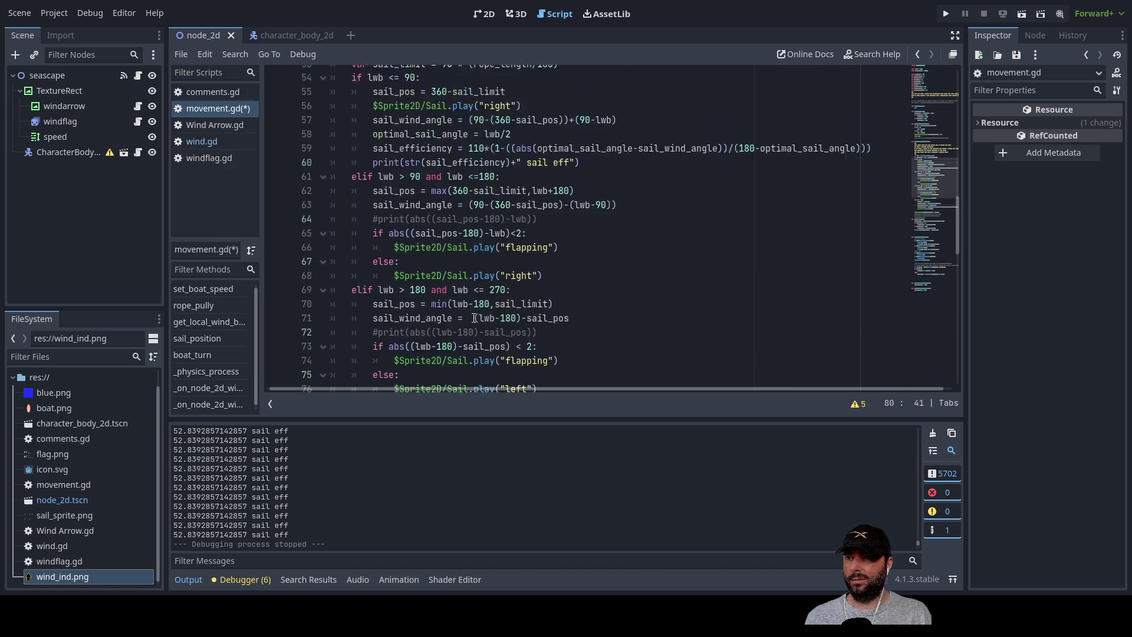
pyautogui.scroll(-3, 452, 275)
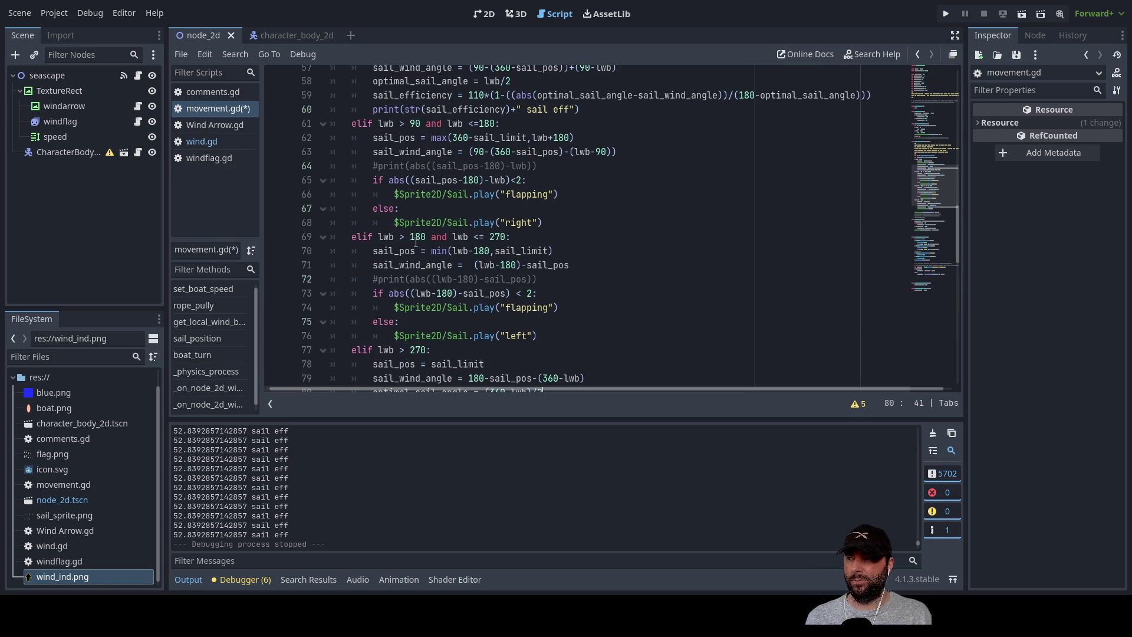
pyautogui.click(374, 159)
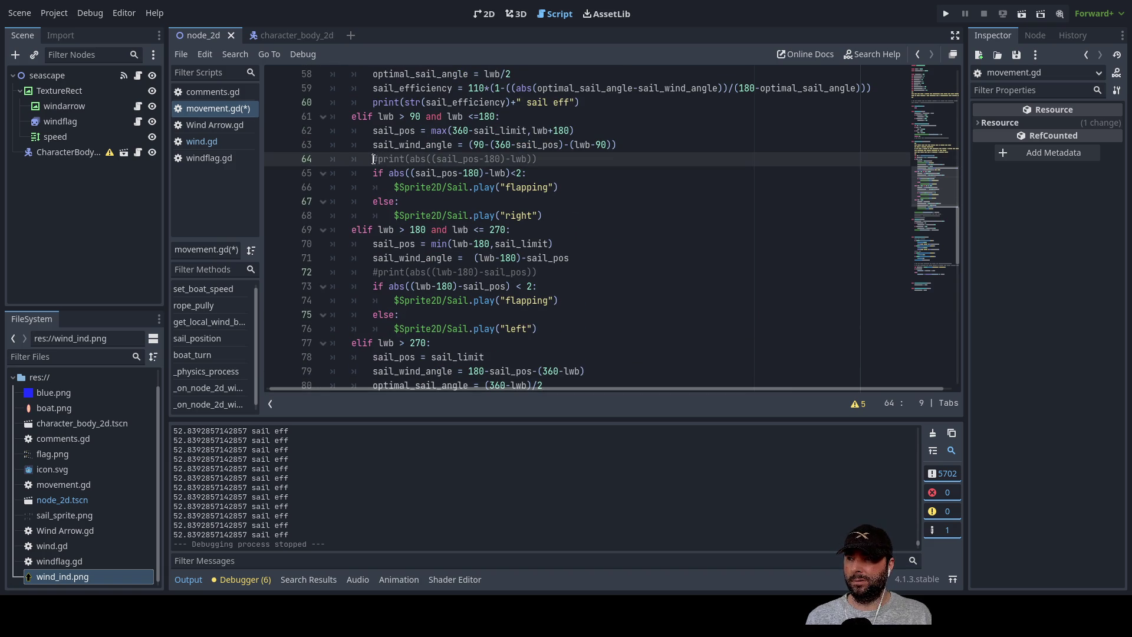
pyautogui.press('Return')
pyautogui.press('Return')
pyautogui.press('Return')
pyautogui.press('Up')
pyautogui.press('Up')
pyautogui.press('Down')
pyautogui.press('Down')
pyautogui.press('Down')
pyautogui.press('Up')
pyautogui.press('Up')
pyautogui.press('Return')
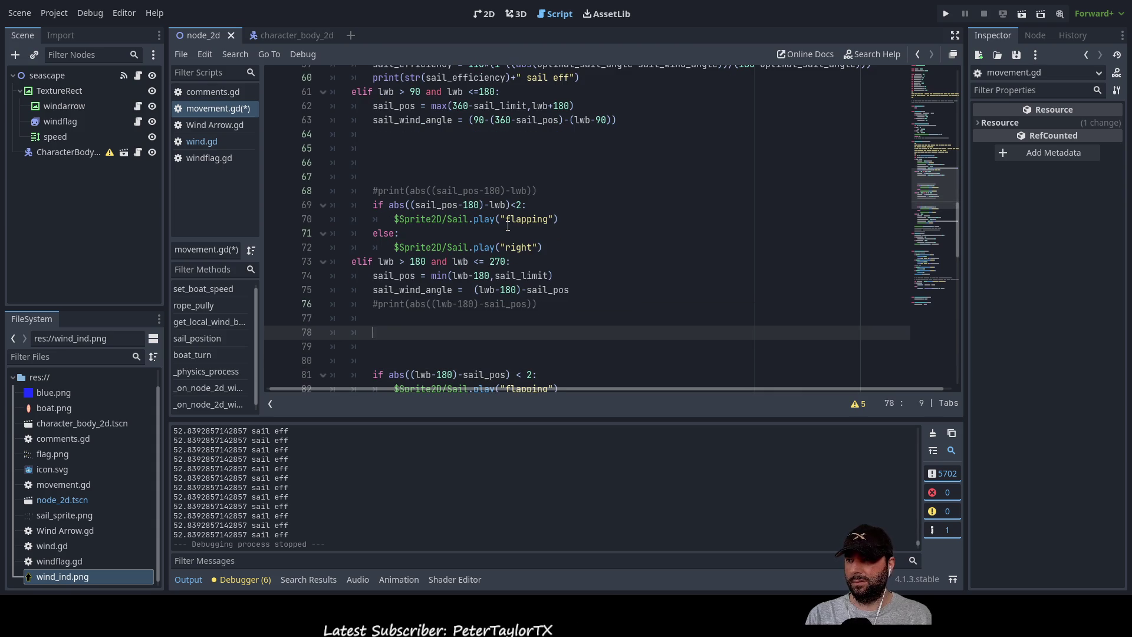
# Copy the optimal_sail_angle = lwb/2 line into the 90–180 branch, then switch to the whiteboard.
pyautogui.scroll(4, 507, 224)
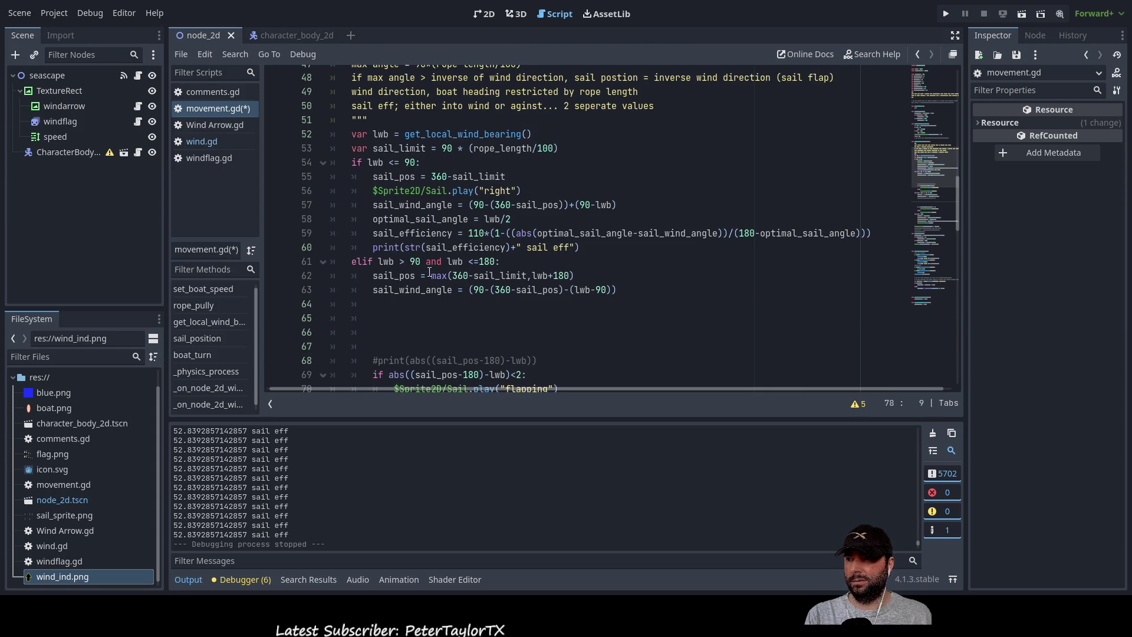
pyautogui.moveTo(373, 220)
pyautogui.mouseDown()
pyautogui.moveTo(501, 234)
pyautogui.moveTo(512, 220)
pyautogui.mouseUp()
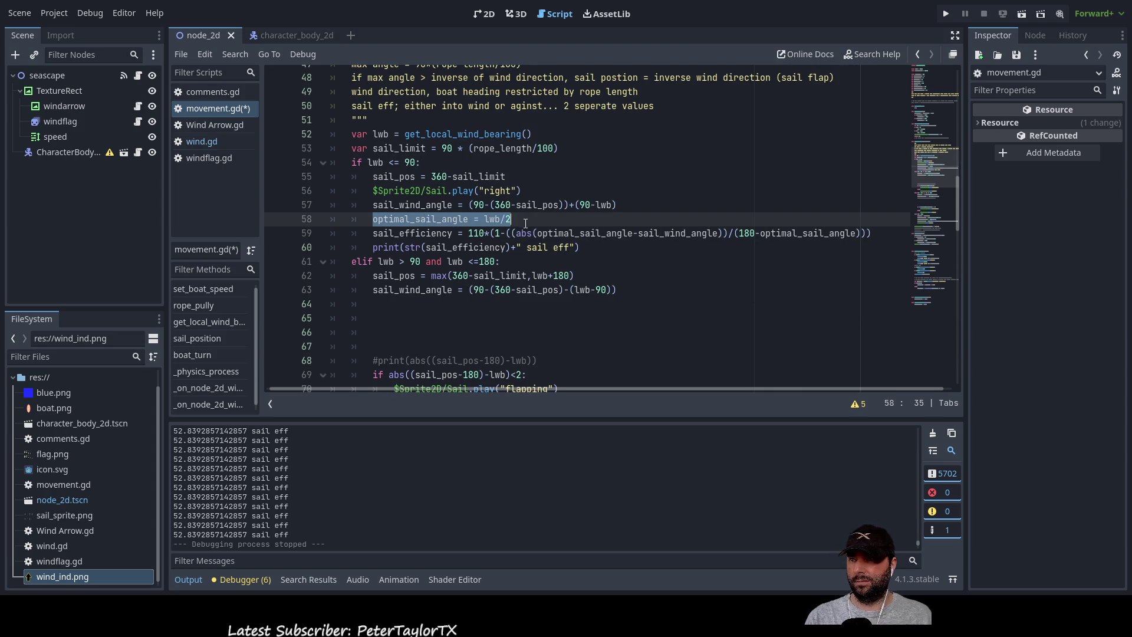
pyautogui.hotkey('ctrl', 'c')
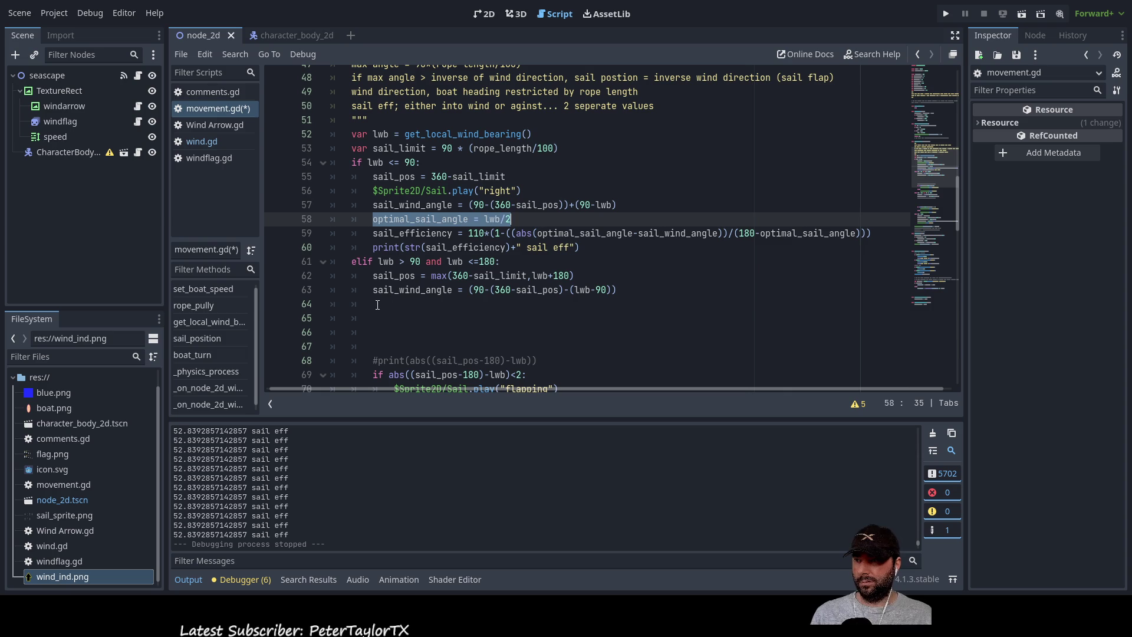
pyautogui.click(392, 305)
pyautogui.hotkey('ctrl', 'v')
pyautogui.press('Left')
pyautogui.press('Left')
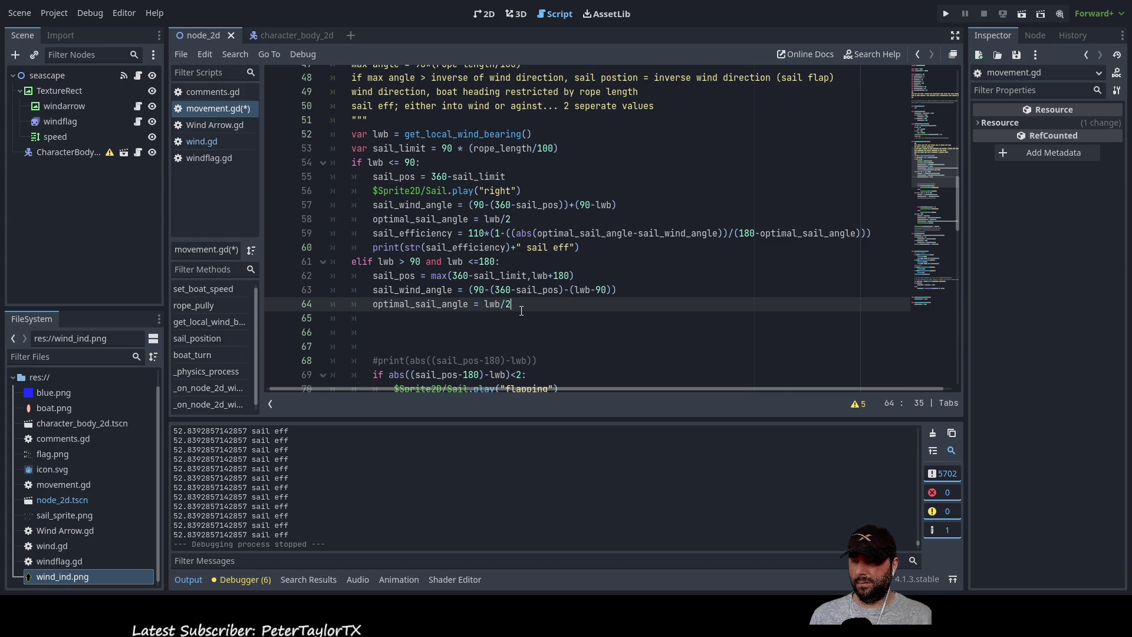
pyautogui.press('Left')
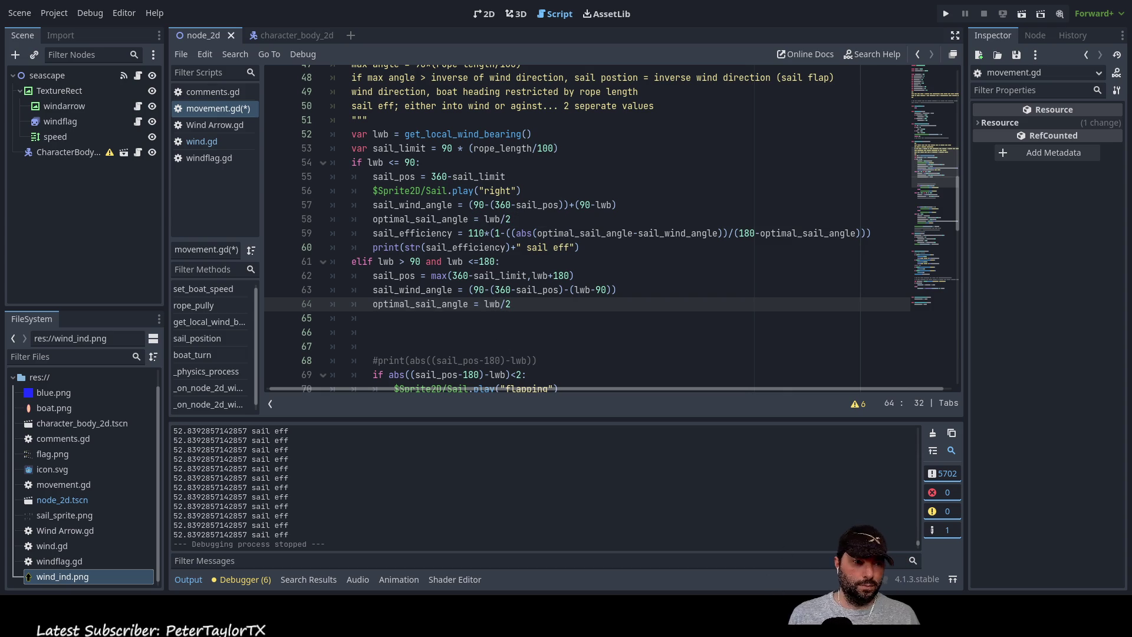
pyautogui.hotkey('alt', 'Tab')
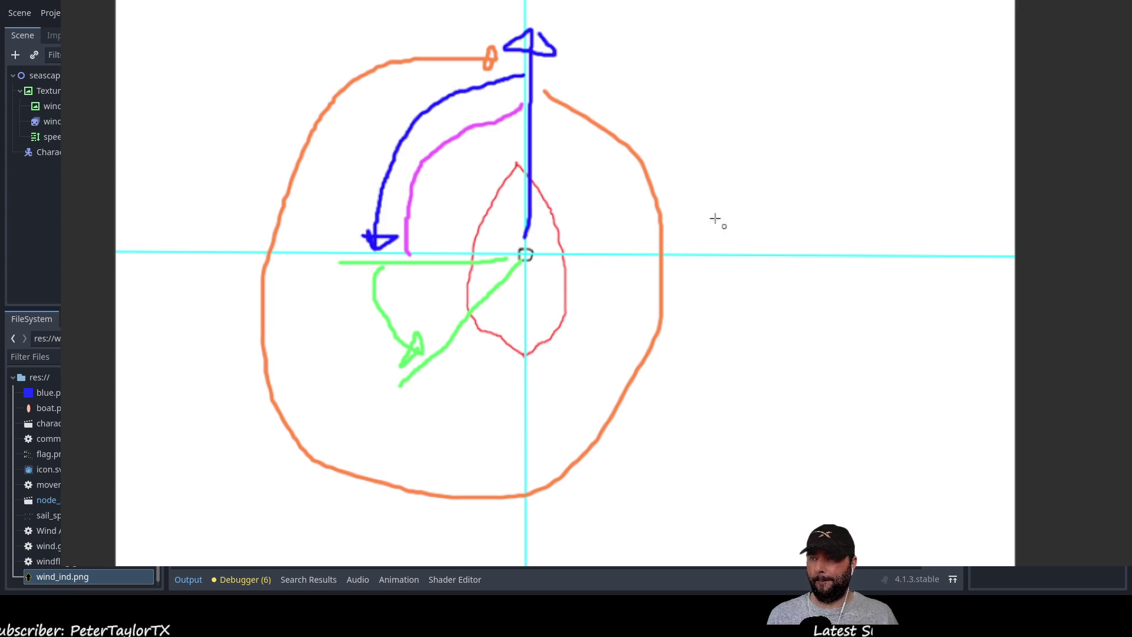
# Undo the old strokes and sketch a blue wind arrow, green sail line and navy arc.
pyautogui.hotkey('ctrl', 'z')
pyautogui.hotkey('ctrl', 'z')
pyautogui.hotkey('ctrl', 'z')
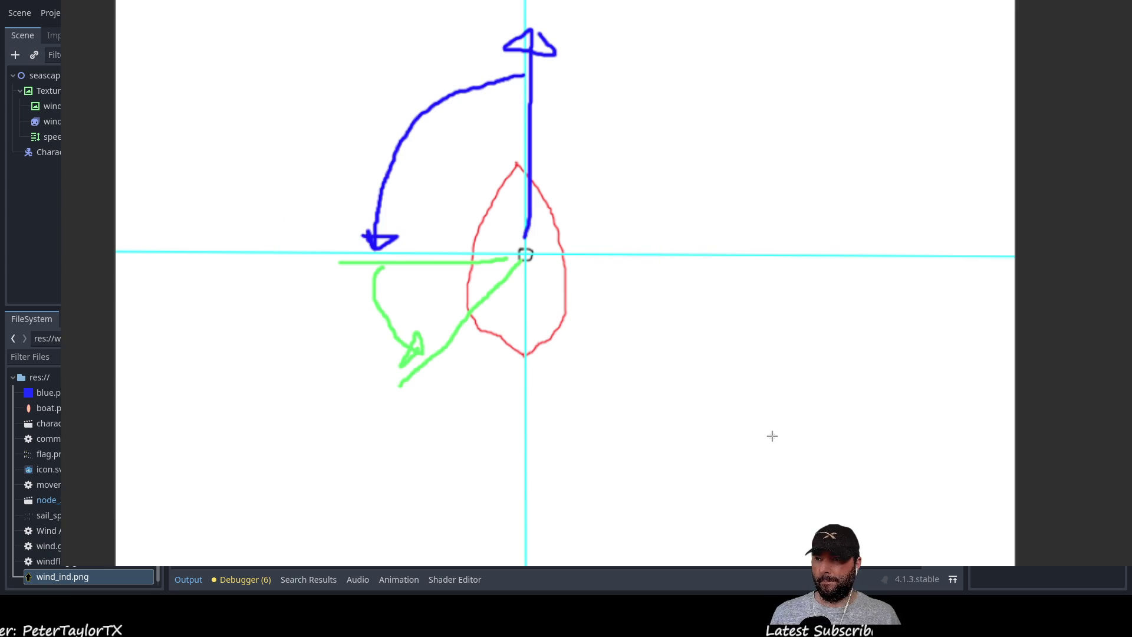
pyautogui.hotkey('ctrl', 'z')
pyautogui.hotkey('ctrl', 'z')
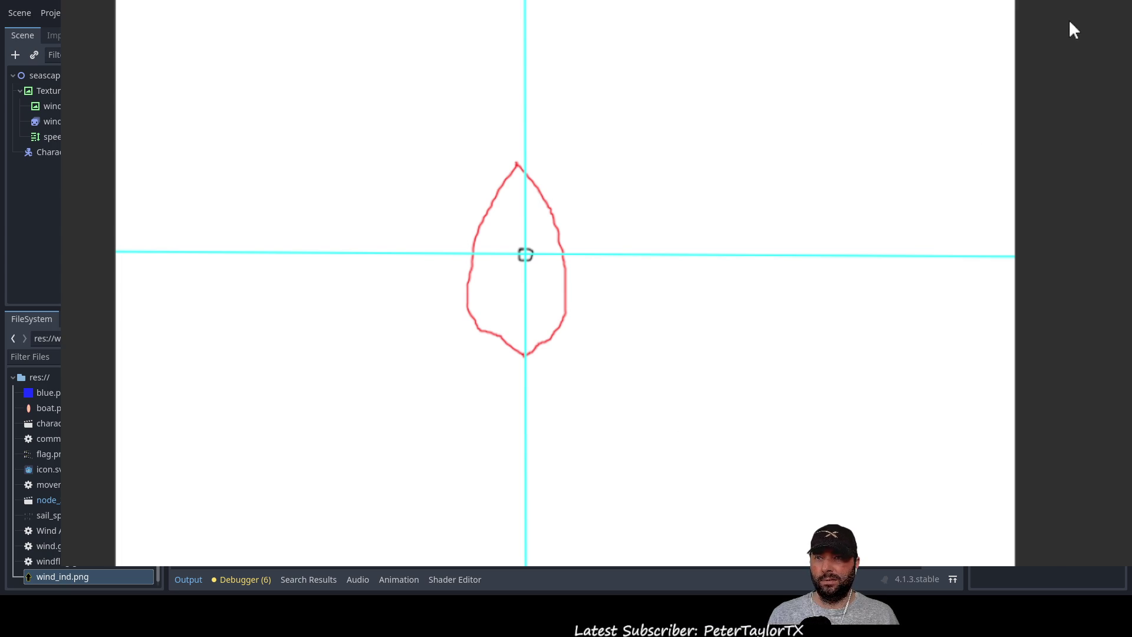
pyautogui.moveTo(536, 264)
pyautogui.mouseDown()
pyautogui.moveTo(759, 438)
pyautogui.moveTo(767, 394)
pyautogui.moveTo(731, 448)
pyautogui.moveTo(764, 440)
pyautogui.mouseUp()
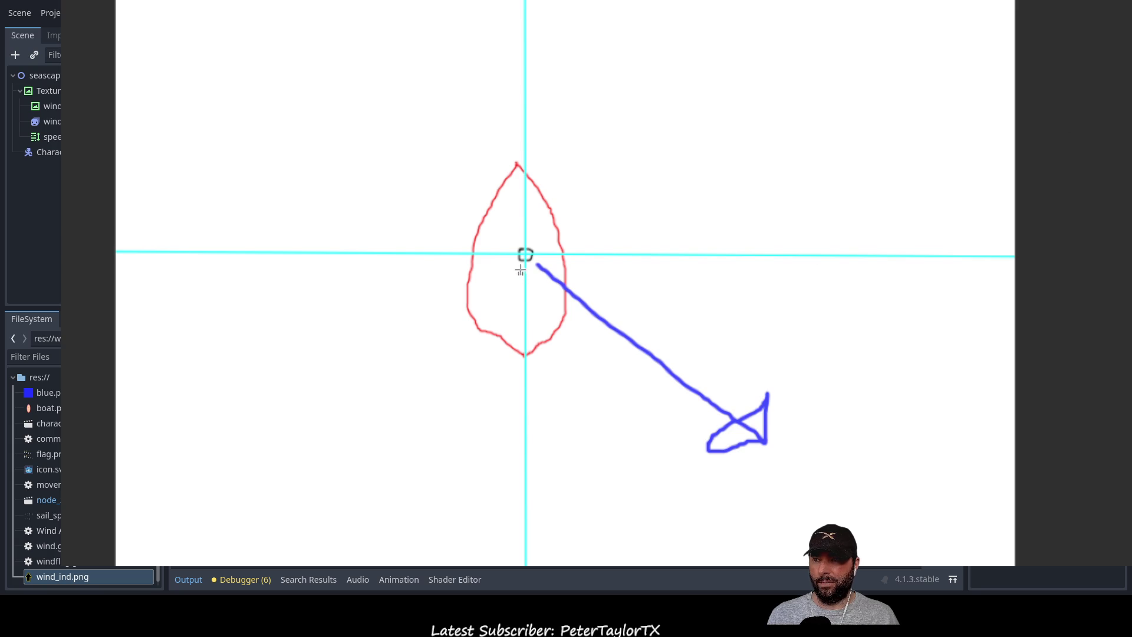
pyautogui.moveTo(529, 264); pyautogui.dragTo(650, 471)
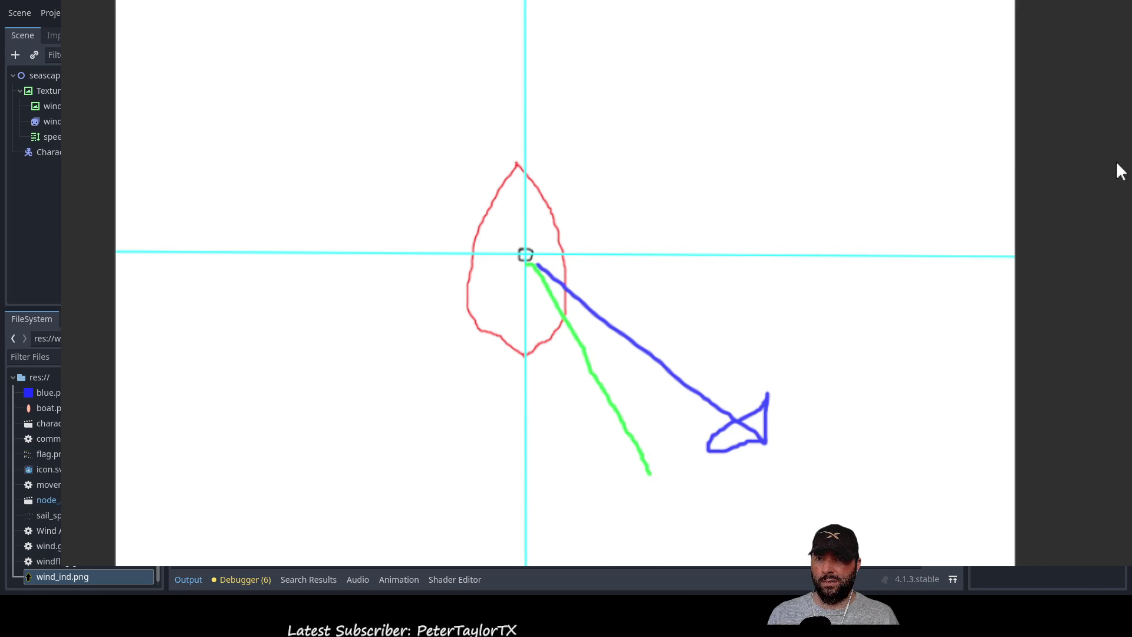
pyautogui.moveTo(532, 82)
pyautogui.mouseDown()
pyautogui.moveTo(702, 185)
pyautogui.moveTo(717, 344)
pyautogui.moveTo(693, 387)
pyautogui.mouseUp()
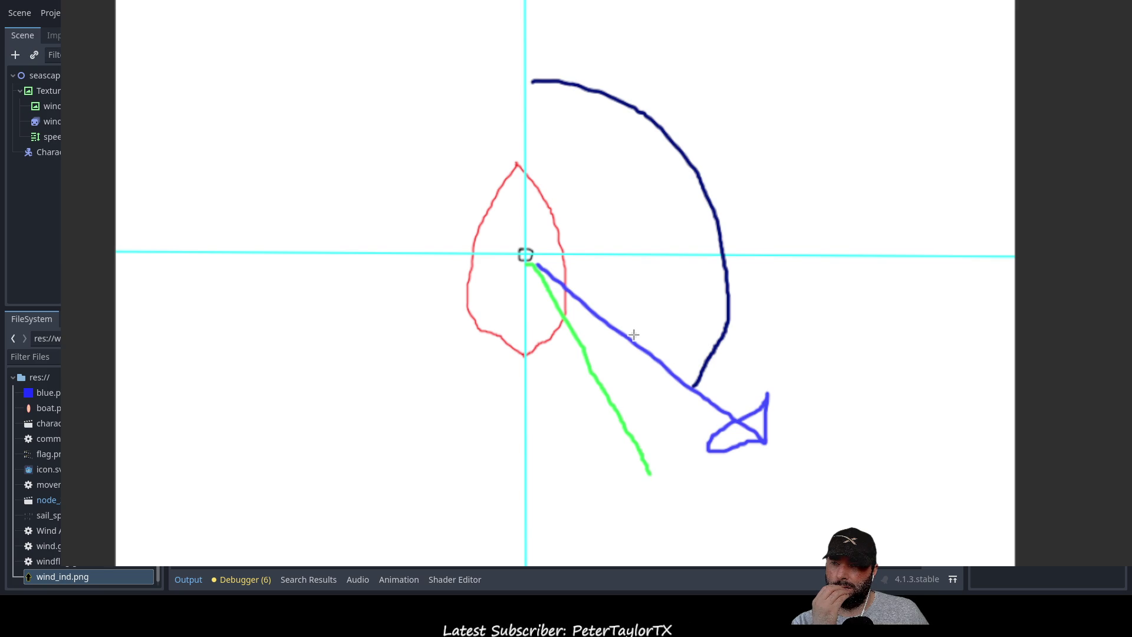
# Try a small navy angle arc with crossbar and a purple arc, then undo them.
pyautogui.moveTo(632, 335)
pyautogui.mouseDown()
pyautogui.moveTo(663, 285)
pyautogui.moveTo(663, 255)
pyautogui.mouseUp()
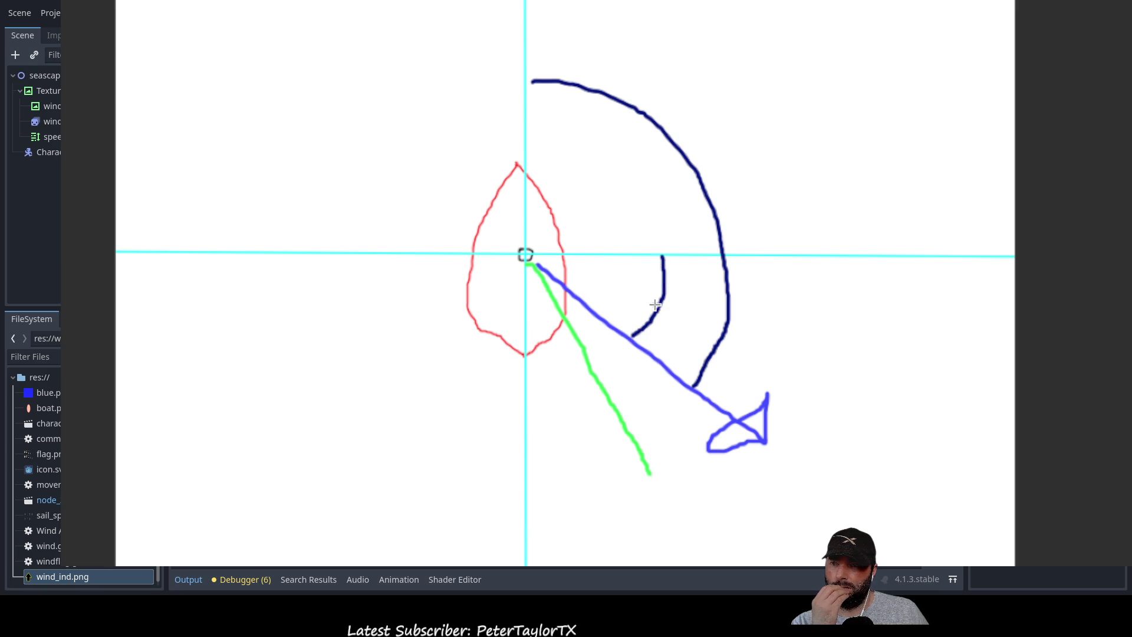
pyautogui.moveTo(650, 299); pyautogui.dragTo(681, 309)
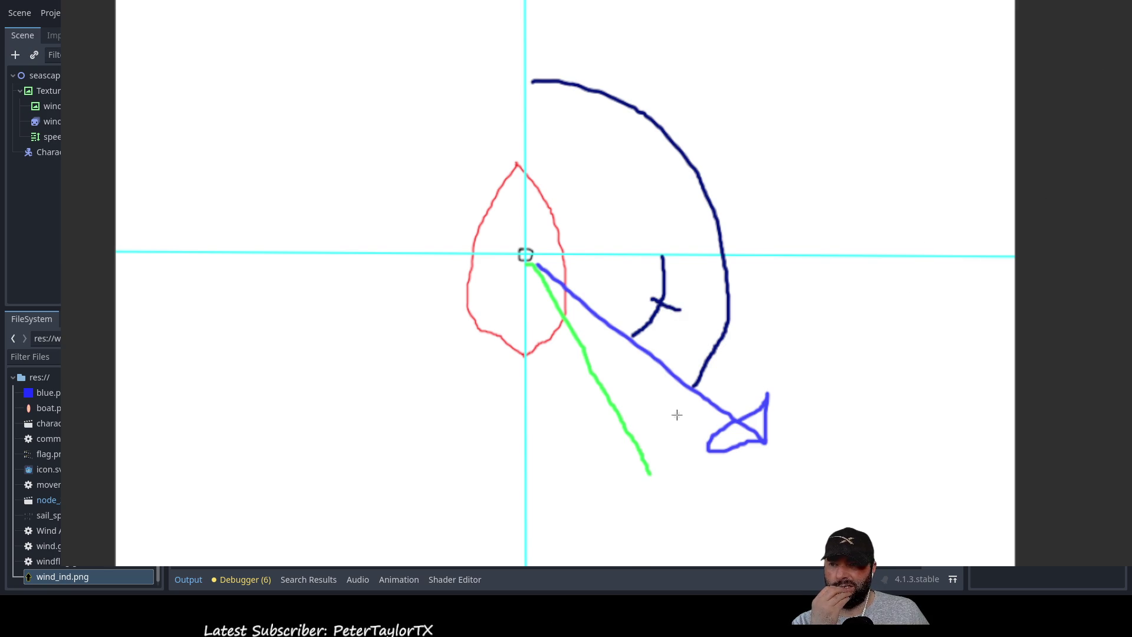
pyautogui.moveTo(628, 421)
pyautogui.mouseDown()
pyautogui.moveTo(658, 414)
pyautogui.moveTo(681, 387)
pyautogui.mouseUp()
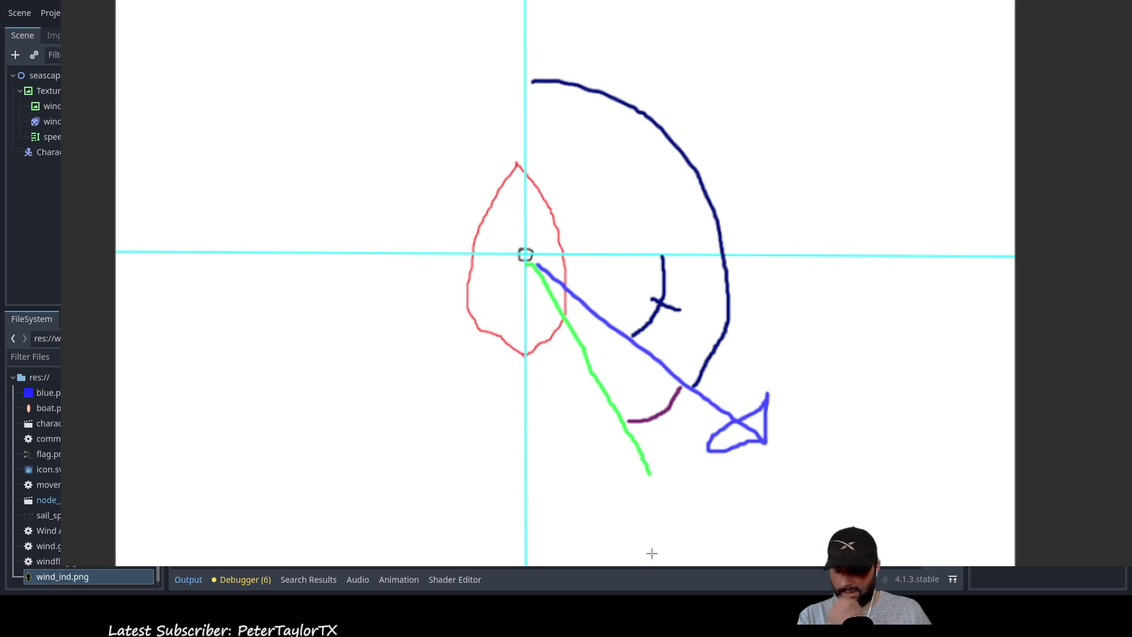
pyautogui.hotkey('ctrl', 'z')
pyautogui.moveTo(618, 402); pyautogui.dragTo(673, 383)
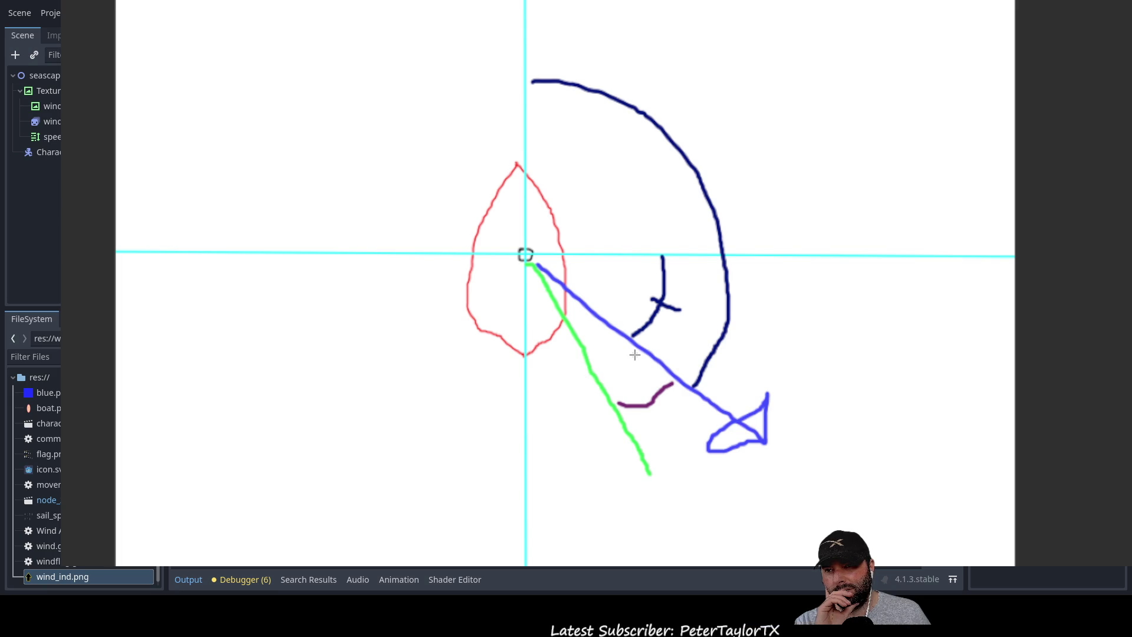
pyautogui.hotkey('ctrl', 'z')
pyautogui.hotkey('ctrl', 'z')
pyautogui.hotkey('ctrl', 'z')
pyautogui.hotkey('ctrl', 'z')
pyautogui.hotkey('ctrl', 'z')
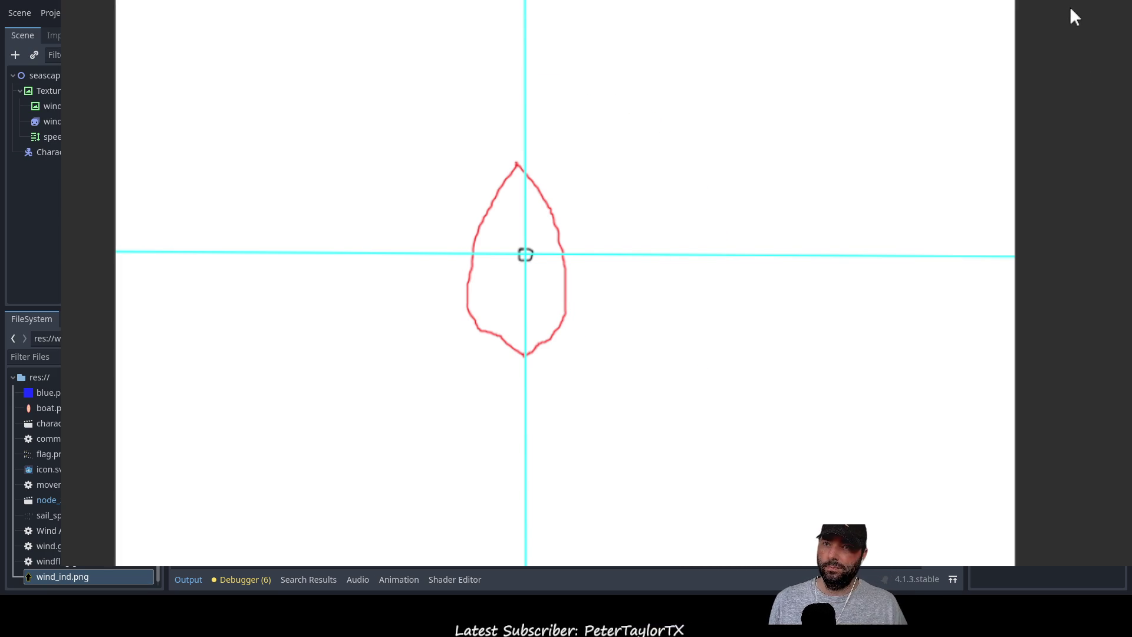
# Draw a navy wind arrow right from the sail centre, a downward arrow, and labels 1 and 2.
pyautogui.moveTo(525, 255)
pyautogui.mouseDown()
pyautogui.moveTo(822, 262)
pyautogui.moveTo(805, 255)
pyautogui.moveTo(810, 294)
pyautogui.mouseUp()
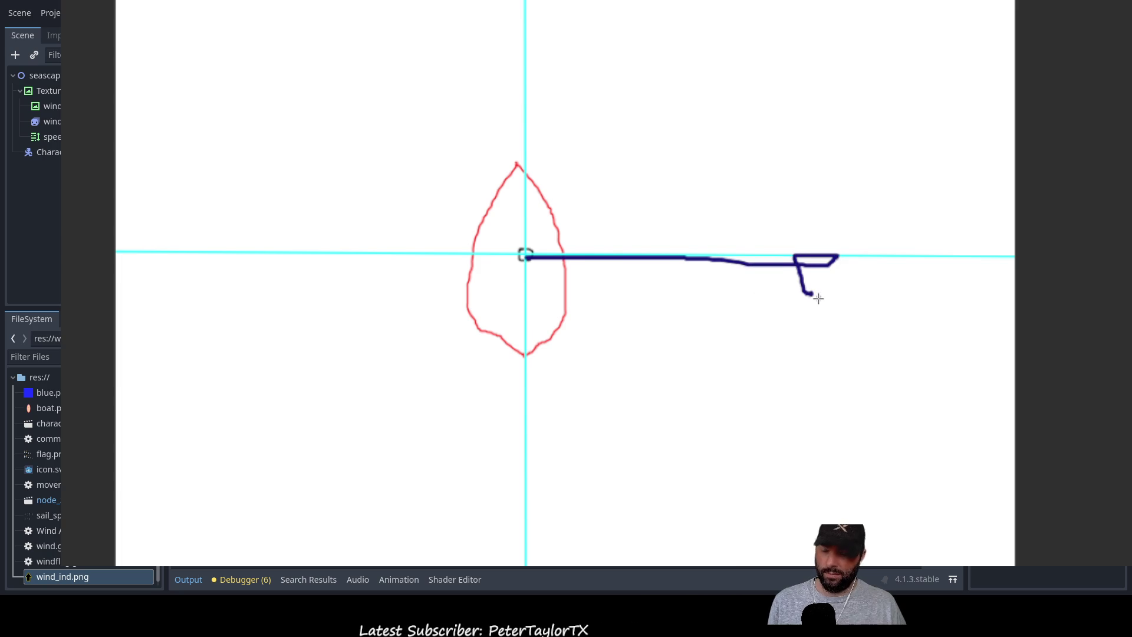
pyautogui.hotkey('ctrl', 'z')
pyautogui.moveTo(525, 255)
pyautogui.mouseDown()
pyautogui.moveTo(787, 255)
pyautogui.moveTo(768, 240)
pyautogui.moveTo(754, 272)
pyautogui.moveTo(795, 255)
pyautogui.moveTo(605, 420)
pyautogui.moveTo(533, 443)
pyautogui.moveTo(565, 416)
pyautogui.moveTo(568, 454)
pyautogui.mouseUp()
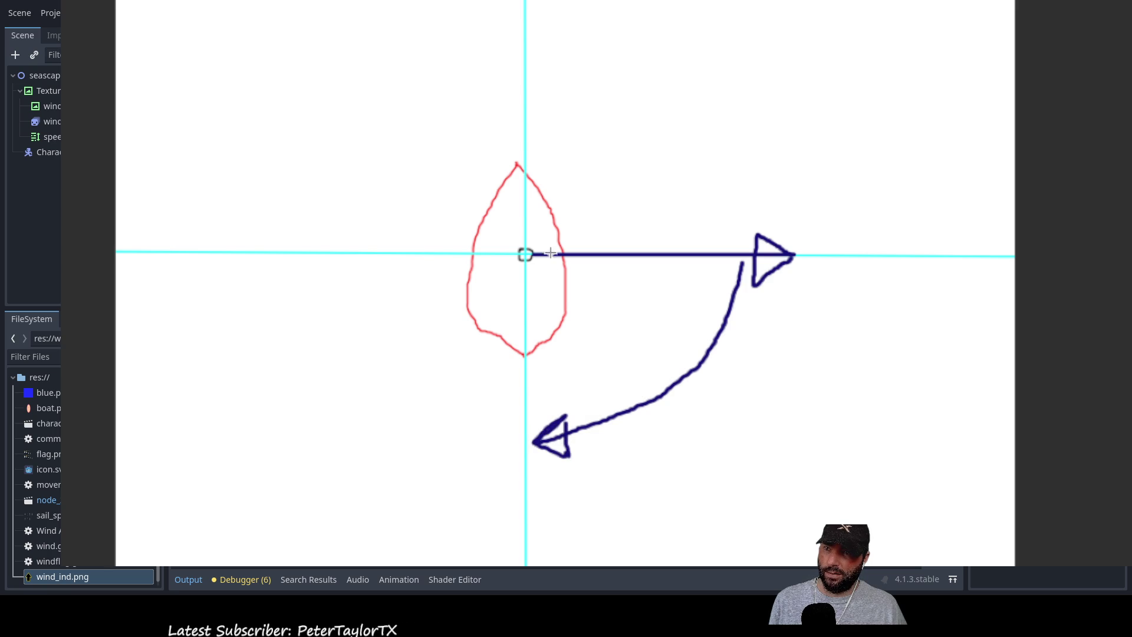
pyautogui.moveTo(526, 255)
pyautogui.mouseDown()
pyautogui.moveTo(527, 521)
pyautogui.moveTo(506, 494)
pyautogui.moveTo(545, 495)
pyautogui.moveTo(530, 530)
pyautogui.mouseUp()
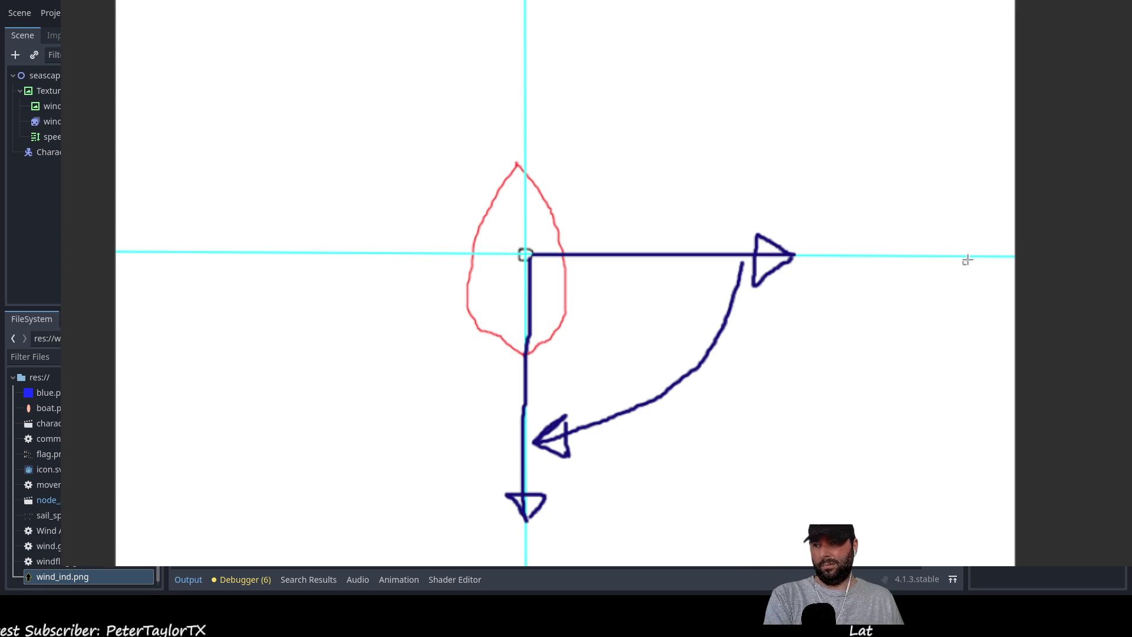
pyautogui.moveTo(800, 262); pyautogui.dragTo(800, 275)
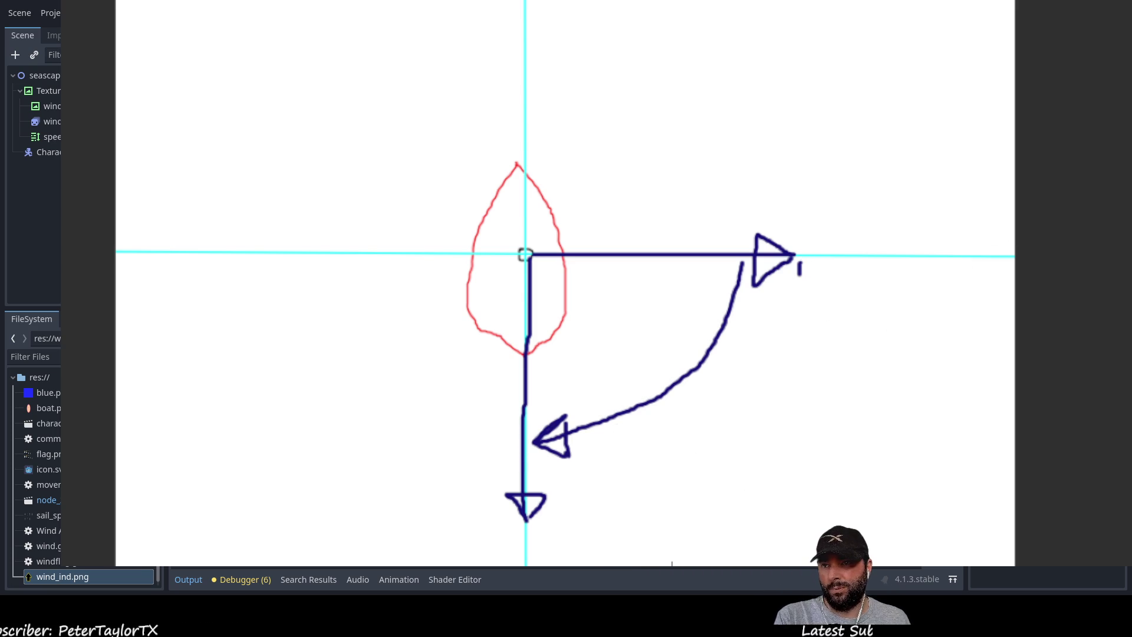
pyautogui.moveTo(532, 527); pyautogui.dragTo(540, 538)
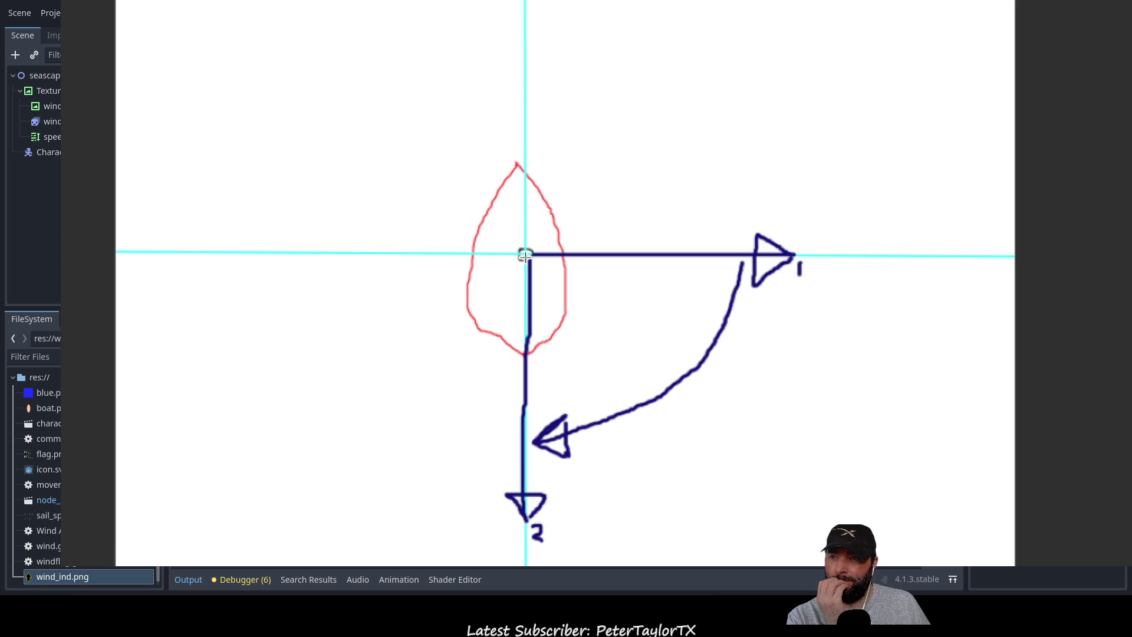
# Try two green sail lines, then undo them along with the labels and downward arrow.
pyautogui.moveTo(525, 256); pyautogui.dragTo(759, 497)
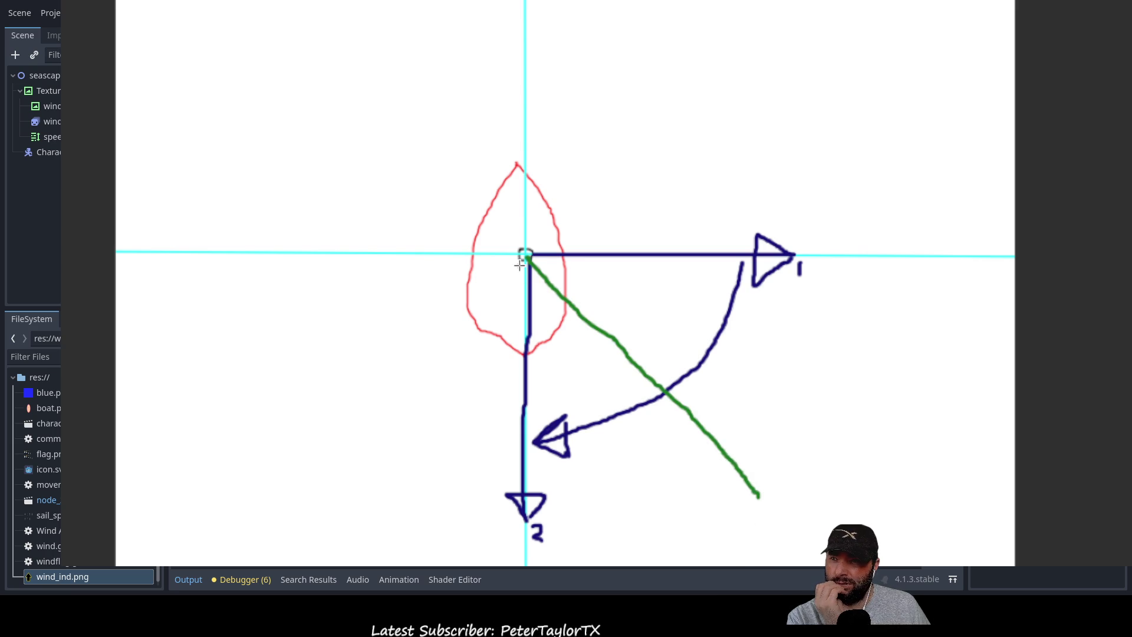
pyautogui.moveTo(525, 255); pyautogui.dragTo(638, 542)
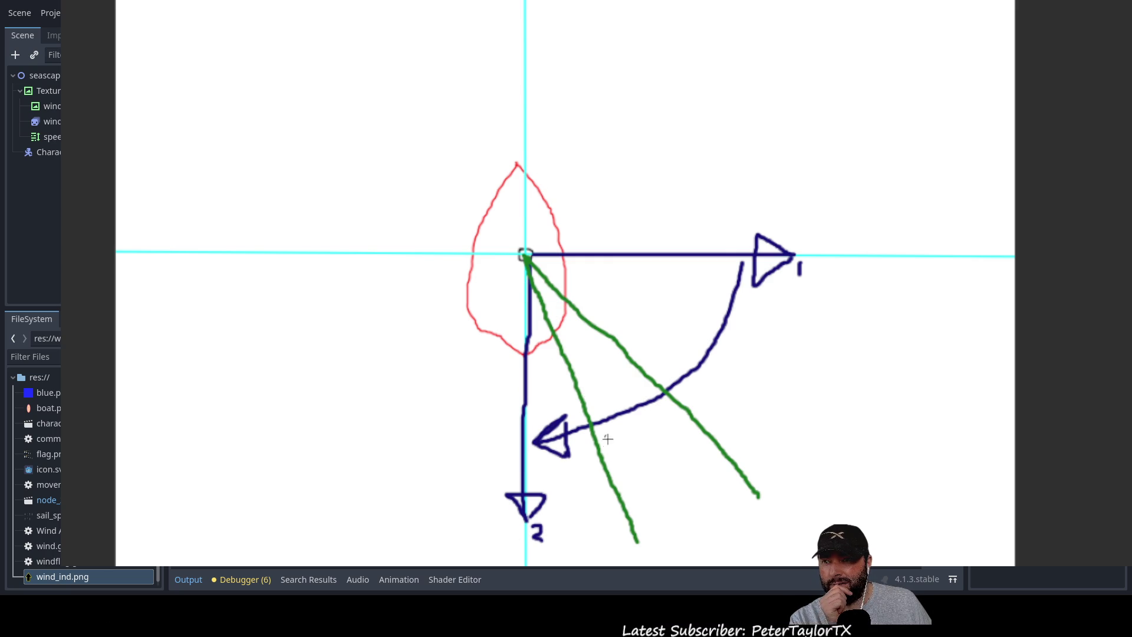
pyautogui.hotkey('ctrl', 'z')
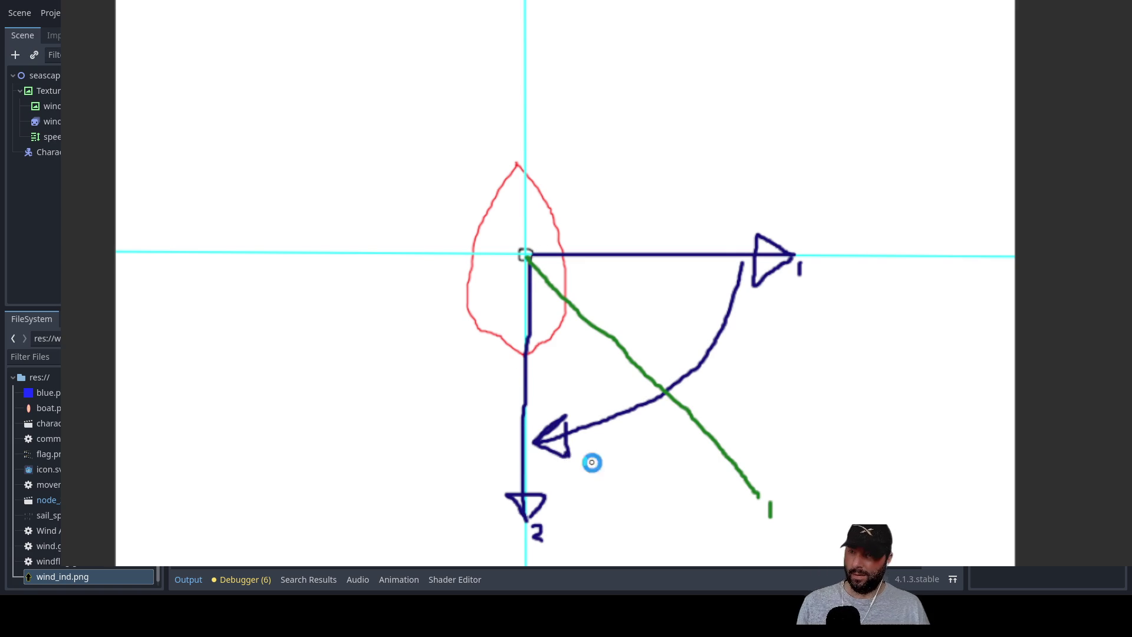
pyautogui.hotkey('ctrl', 'z')
pyautogui.hotkey('ctrl', 'z')
pyautogui.hotkey('ctrl', 'z')
pyautogui.hotkey('ctrl', 'z')
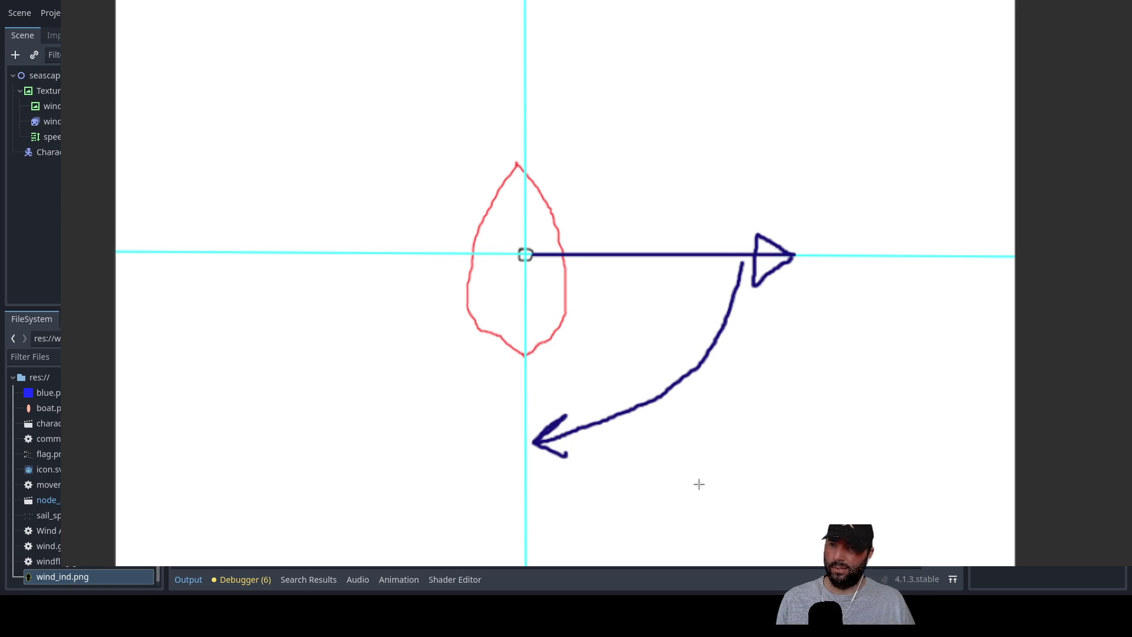
pyautogui.hotkey('ctrl', 'z')
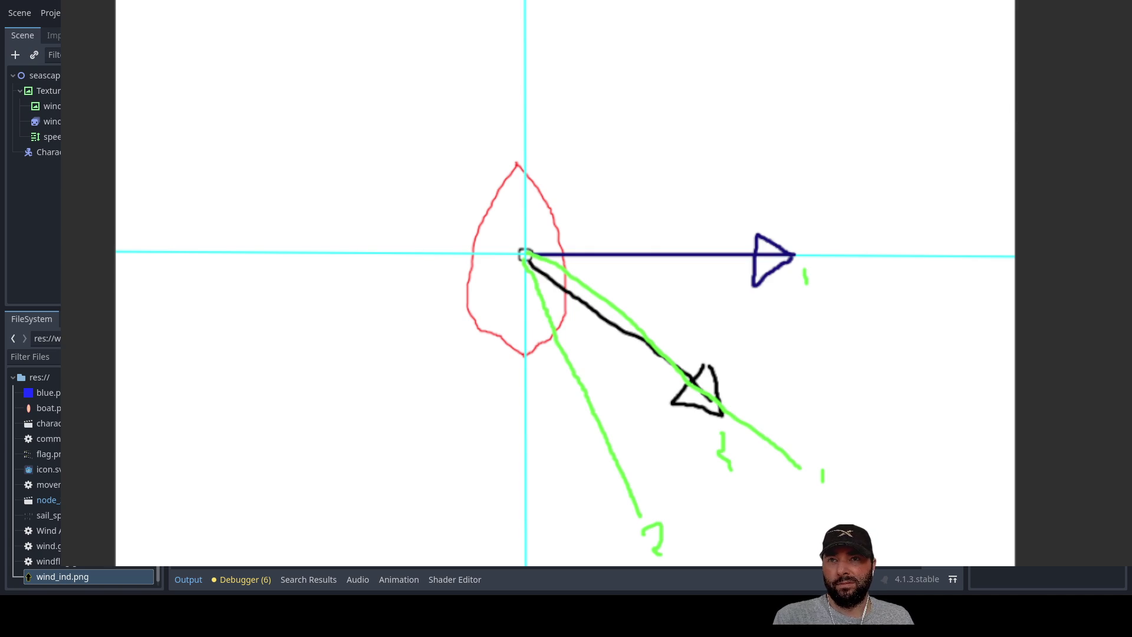
# Add a magenta angle mark and a blue arc with dashed extension labelled x.
pyautogui.moveTo(705, 261); pyautogui.dragTo(672, 348)
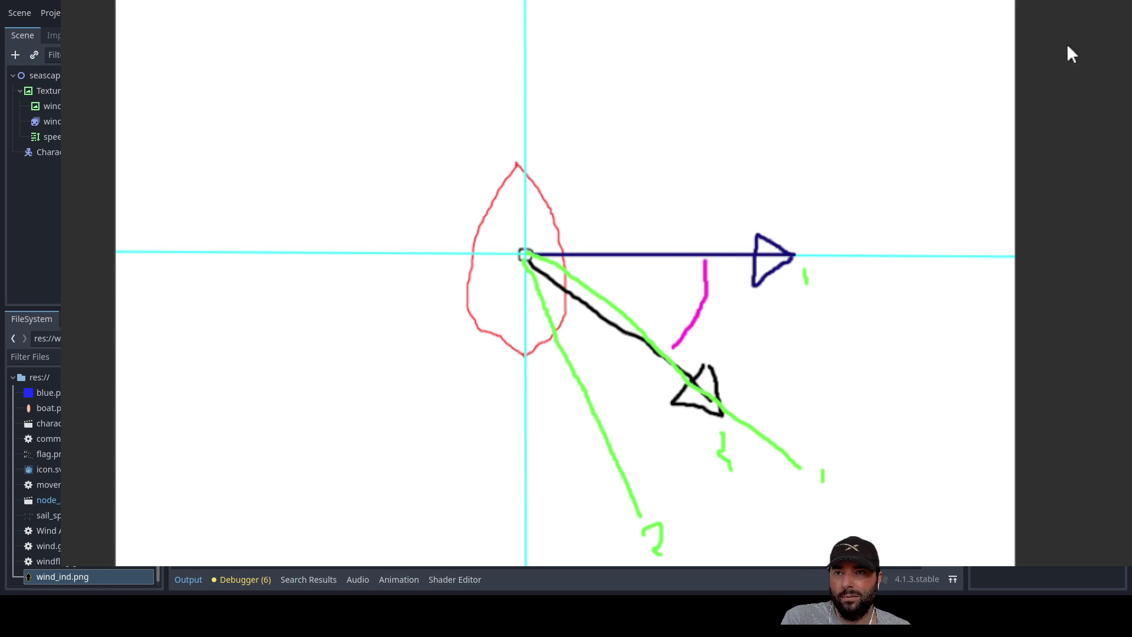
pyautogui.moveTo(525, 89)
pyautogui.mouseDown()
pyautogui.moveTo(606, 127)
pyautogui.moveTo(648, 243)
pyautogui.mouseUp()
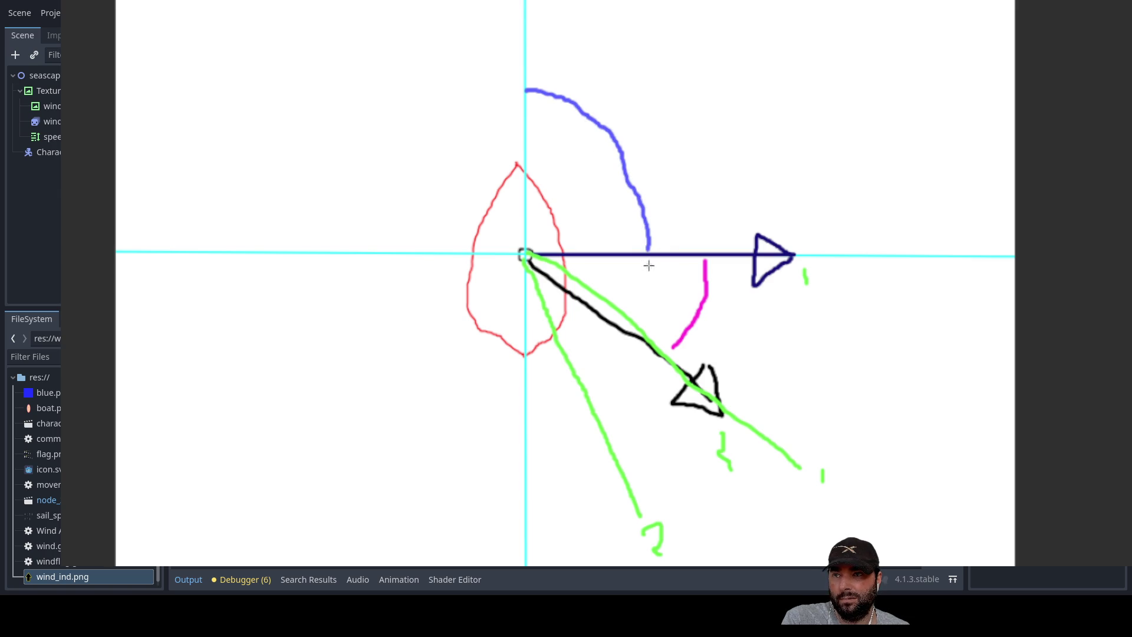
pyautogui.moveTo(648, 267); pyautogui.dragTo(642, 308)
pyautogui.moveTo(630, 123); pyautogui.dragTo(634, 140)
pyautogui.moveTo(656, 122)
pyautogui.mouseDown()
pyautogui.moveTo(647, 125)
pyautogui.moveTo(665, 135)
pyautogui.mouseUp()
# Write the (x-90) expression at the top, undoing the stray underline strokes.
pyautogui.moveTo(706, 33)
pyautogui.mouseDown()
pyautogui.moveTo(700, 52)
pyautogui.moveTo(770, 55)
pyautogui.moveTo(780, 70)
pyautogui.moveTo(802, 53)
pyautogui.moveTo(821, 88)
pyautogui.moveTo(803, 103)
pyautogui.mouseUp()
pyautogui.moveTo(701, 7)
pyautogui.mouseDown()
pyautogui.moveTo(686, 59)
pyautogui.moveTo(820, 100)
pyautogui.moveTo(729, 119)
pyautogui.moveTo(751, 132)
pyautogui.mouseUp()
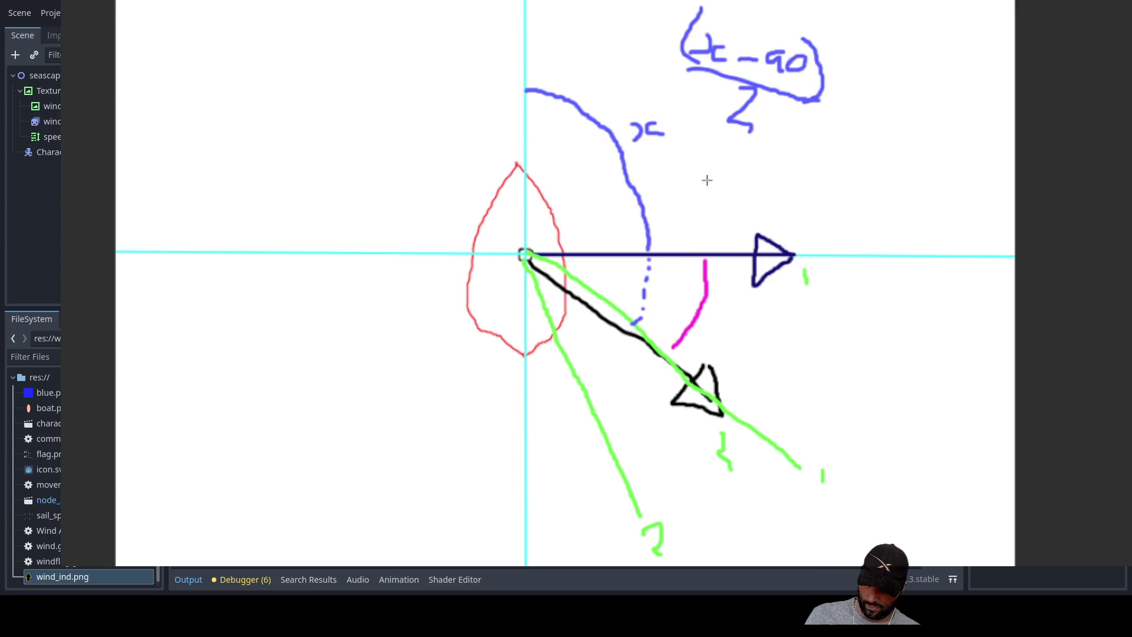
pyautogui.hotkey('ctrl', 'z')
pyautogui.hotkey('ctrl', 'z')
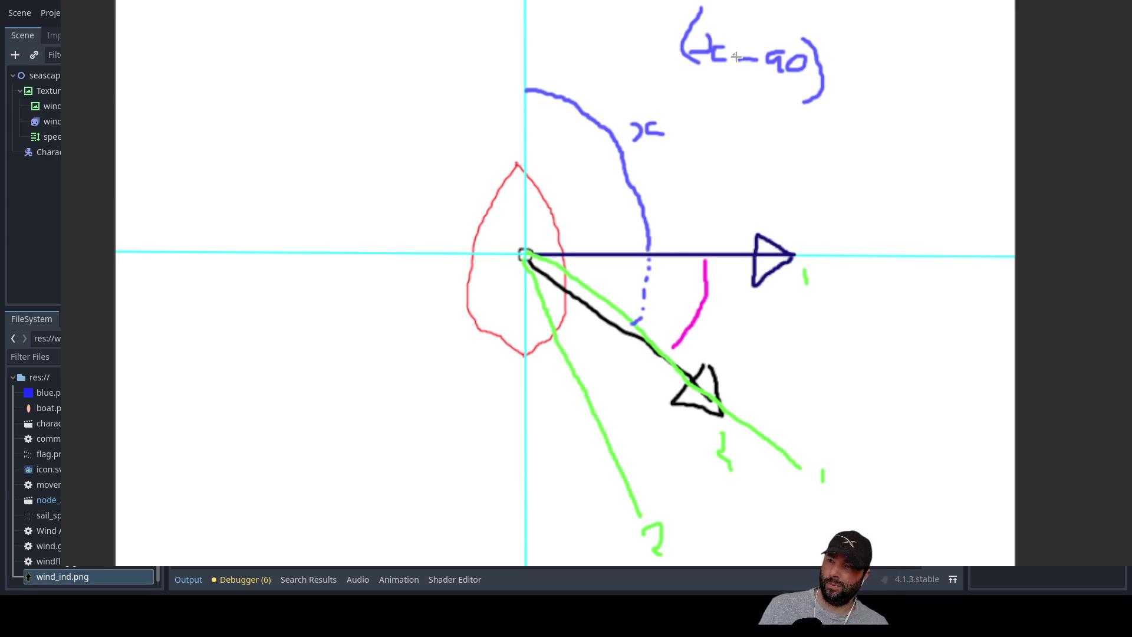
pyautogui.hotkey('ctrl', 'z')
pyautogui.hotkey('ctrl', 'z')
pyautogui.hotkey('ctrl', 'z')
pyautogui.hotkey('ctrl', 'z')
pyautogui.hotkey('ctrl', 'z')
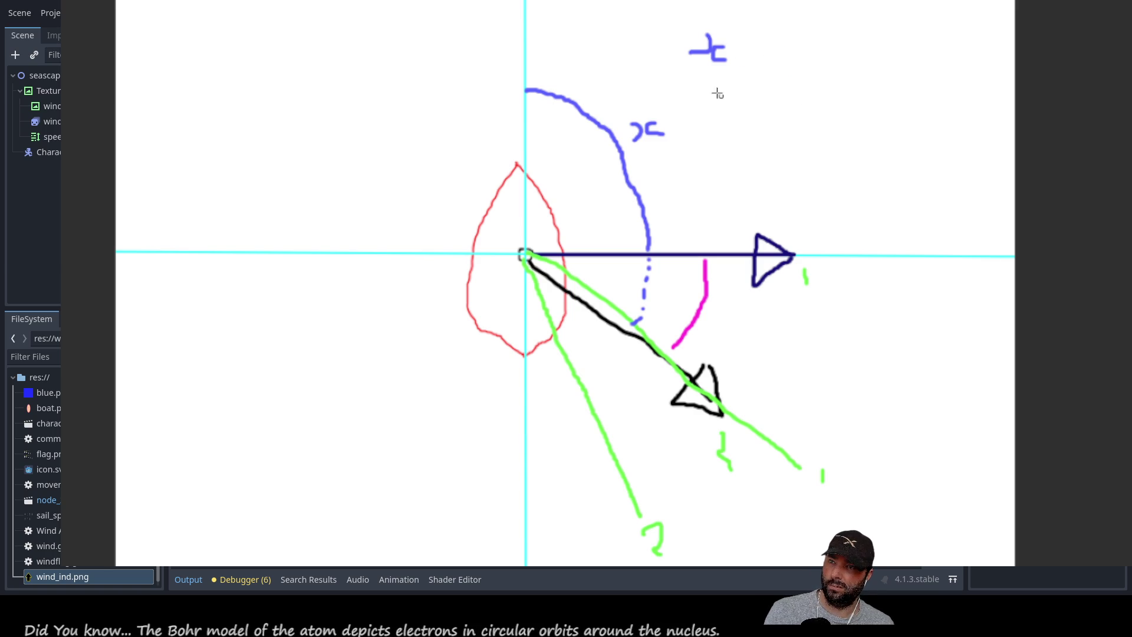
# Rewrite the top expression as (x/2) + 90 and retrace the blue angle arc bolder and longer.
pyautogui.moveTo(716, 75)
pyautogui.mouseDown()
pyautogui.moveTo(750, 75)
pyautogui.moveTo(728, 112)
pyautogui.moveTo(741, 116)
pyautogui.mouseUp()
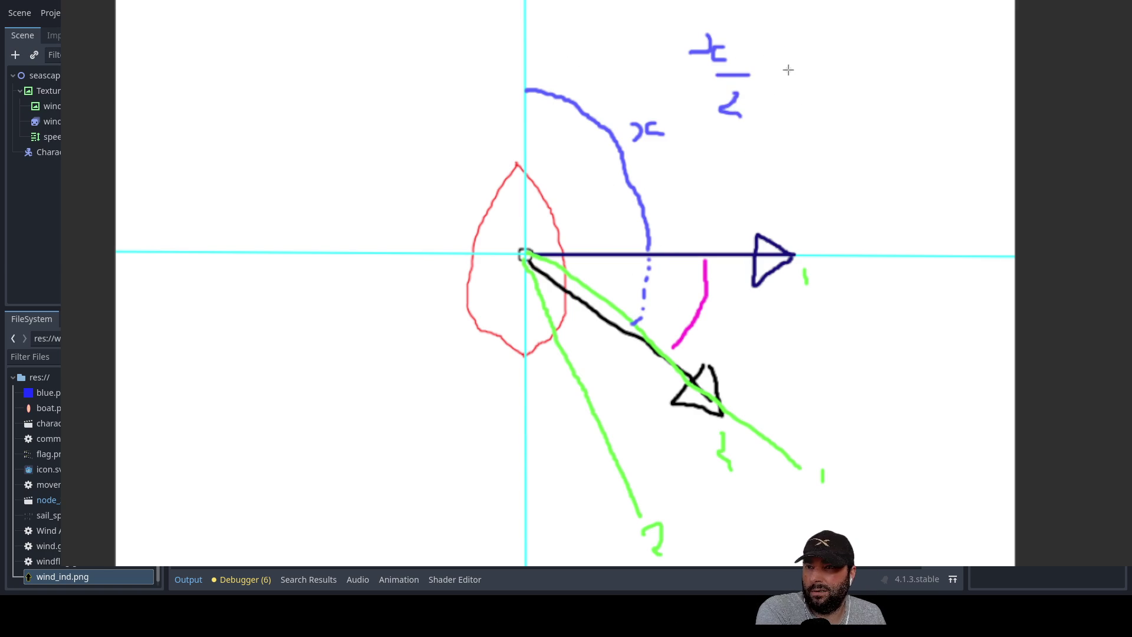
pyautogui.moveTo(747, 18)
pyautogui.mouseDown()
pyautogui.moveTo(767, 62)
pyautogui.moveTo(758, 126)
pyautogui.mouseUp()
pyautogui.moveTo(689, 13); pyautogui.dragTo(704, 122)
pyautogui.moveTo(787, 56); pyautogui.dragTo(786, 82)
pyautogui.moveTo(779, 70); pyautogui.dragTo(793, 69)
pyautogui.moveTo(808, 52); pyautogui.dragTo(829, 83)
pyautogui.moveTo(832, 60); pyautogui.dragTo(860, 75)
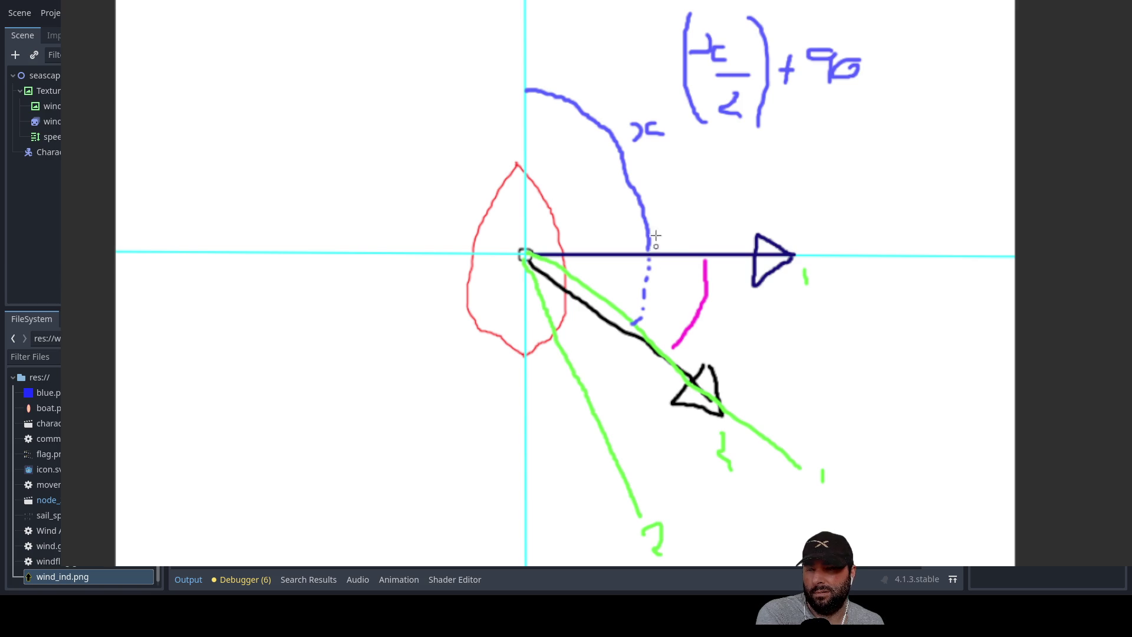
pyautogui.moveTo(649, 239)
pyautogui.mouseDown()
pyautogui.moveTo(559, 89)
pyautogui.moveTo(543, 92)
pyautogui.mouseUp()
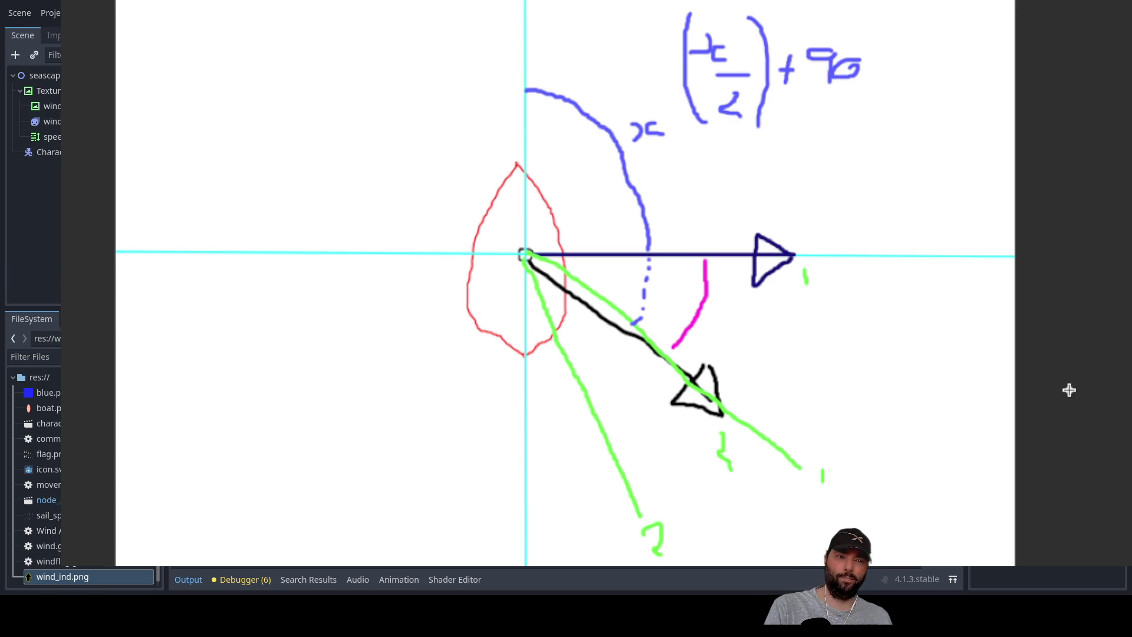
# Dismiss the whiteboard with Escape to show movement.gd again.
pyautogui.press('Escape')
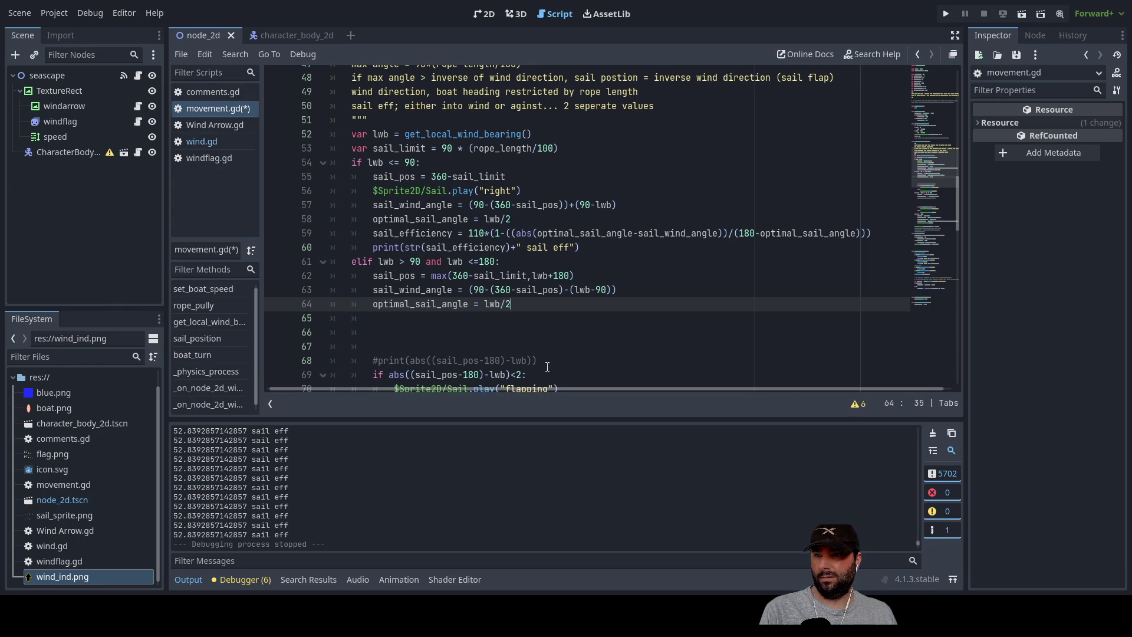
# Change line 64 to optimal_sail_angle = (lwb/2)+90 and start a new line below.
pyautogui.write(')')
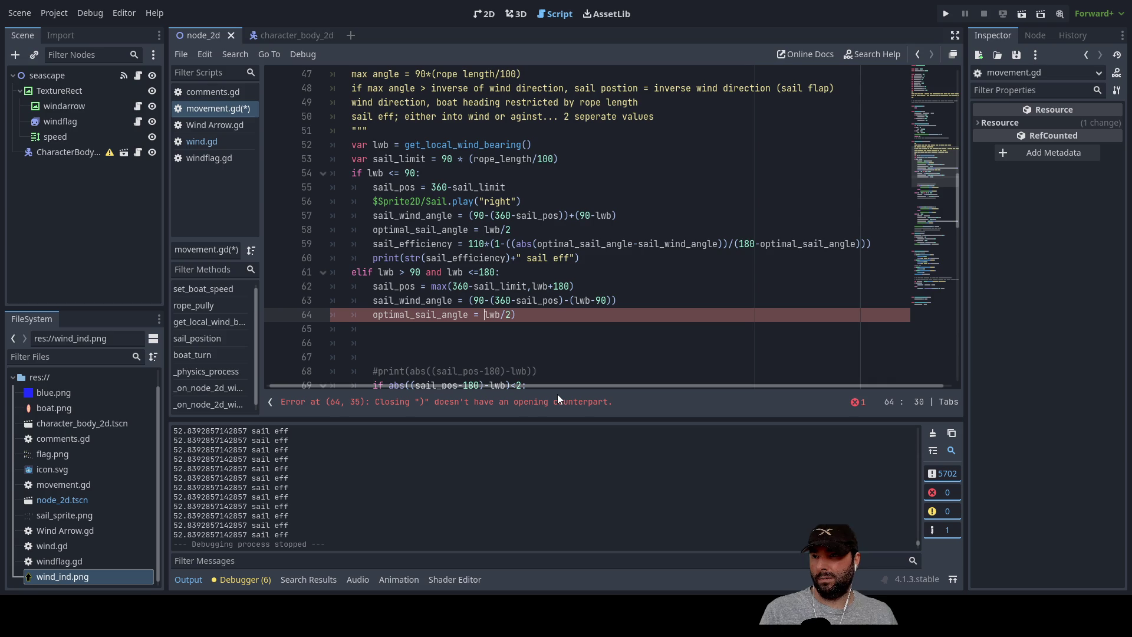
pyautogui.write('(')
pyautogui.press('End')
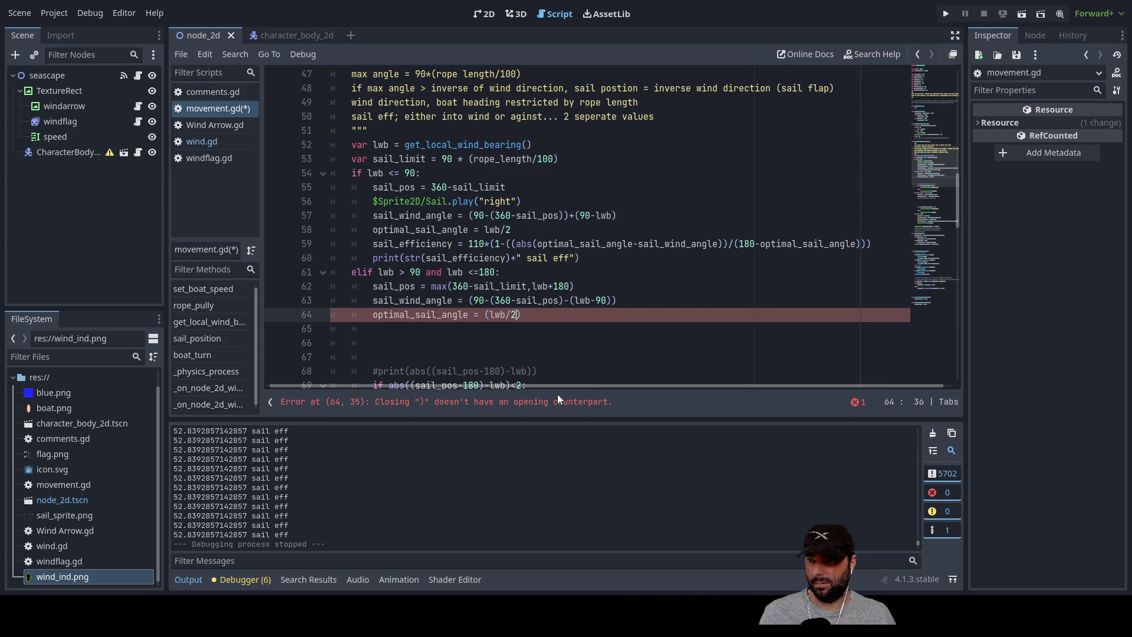
pyautogui.write('_90')
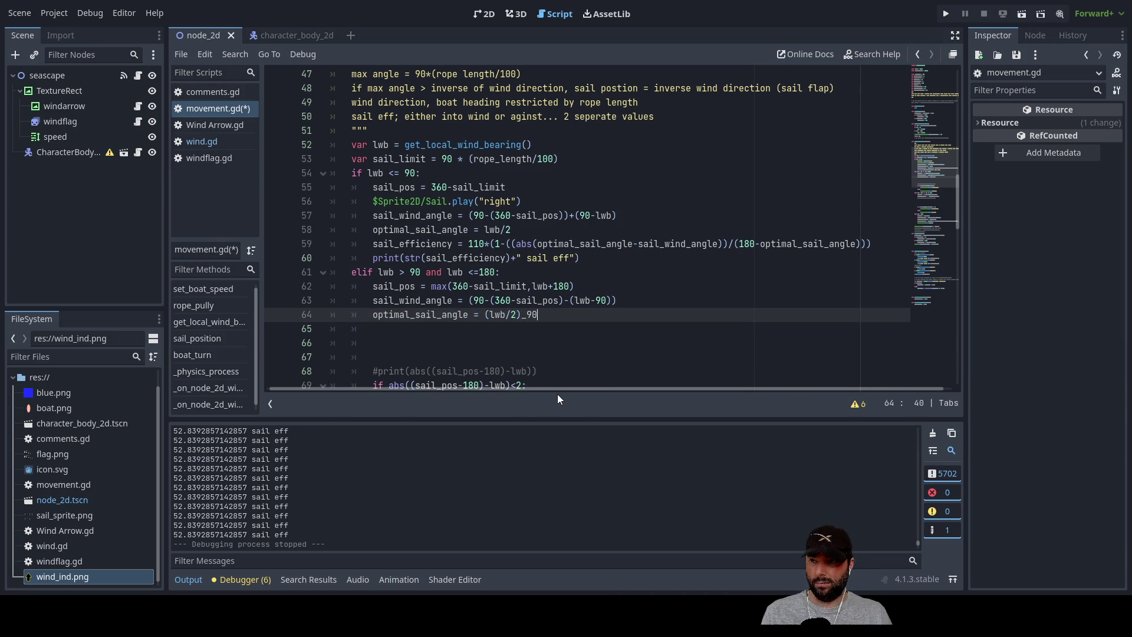
pyautogui.press('BackSpace')
pyautogui.write('+')
pyautogui.press('End')
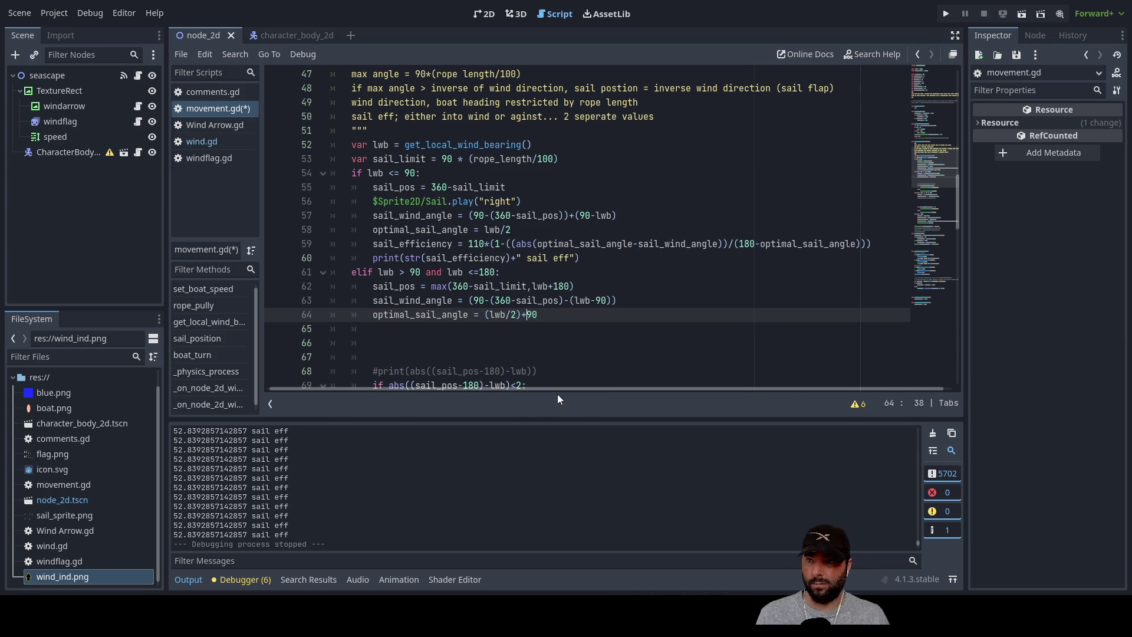
pyautogui.press('Return')
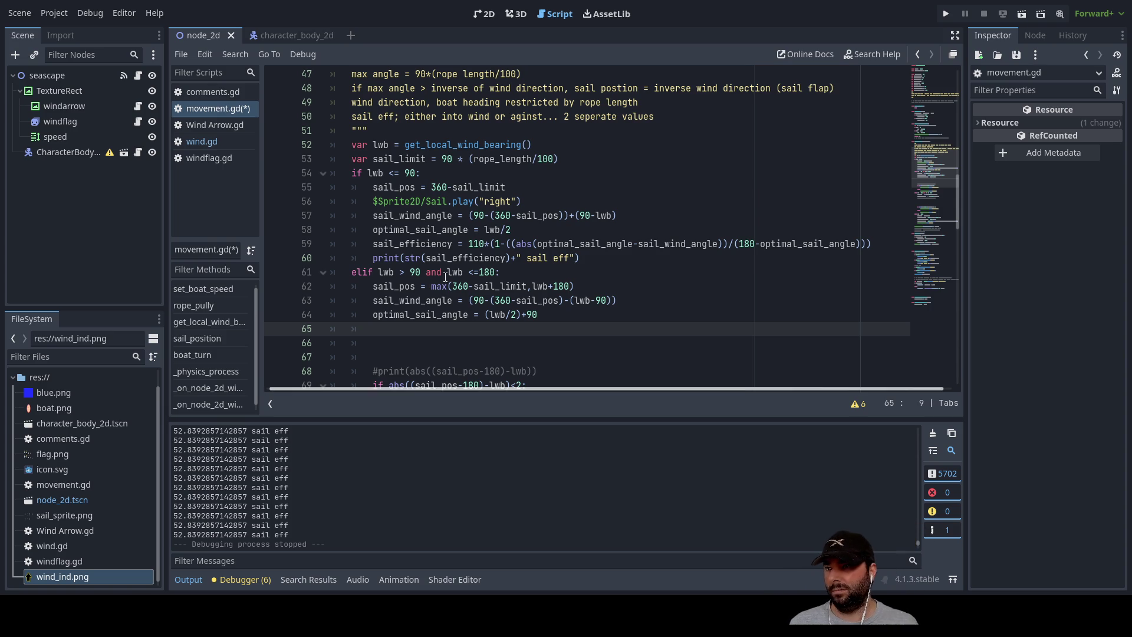
# Paste line 59's sail_efficiency formula onto line 65 with its 110 multiplier changed to 85.
pyautogui.moveTo(374, 244); pyautogui.dragTo(868, 244)
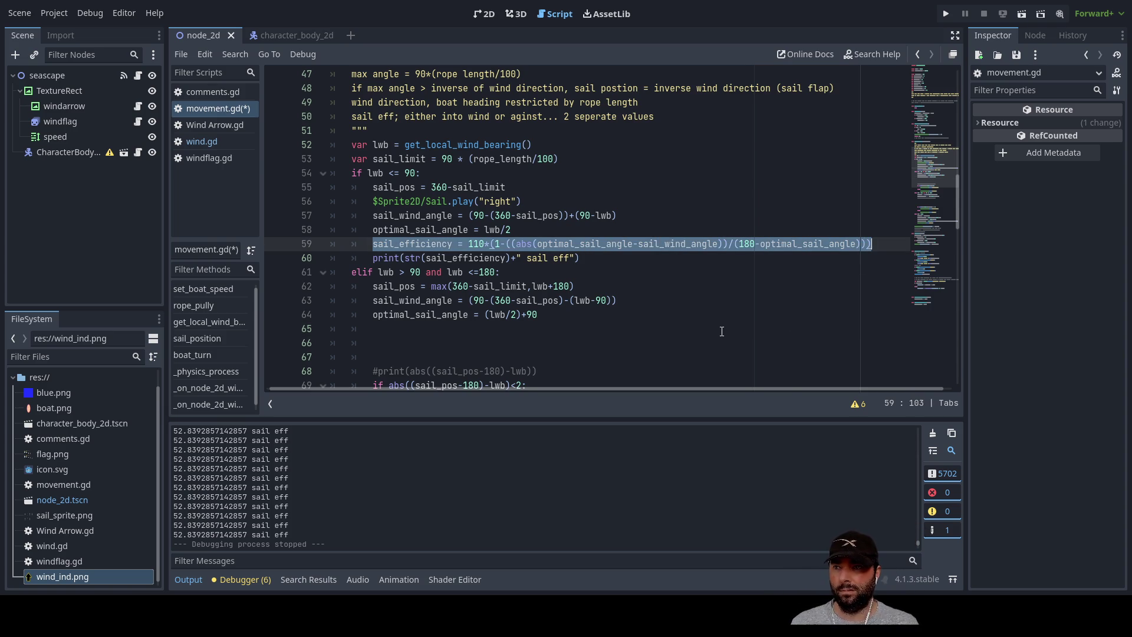
pyautogui.click(455, 335)
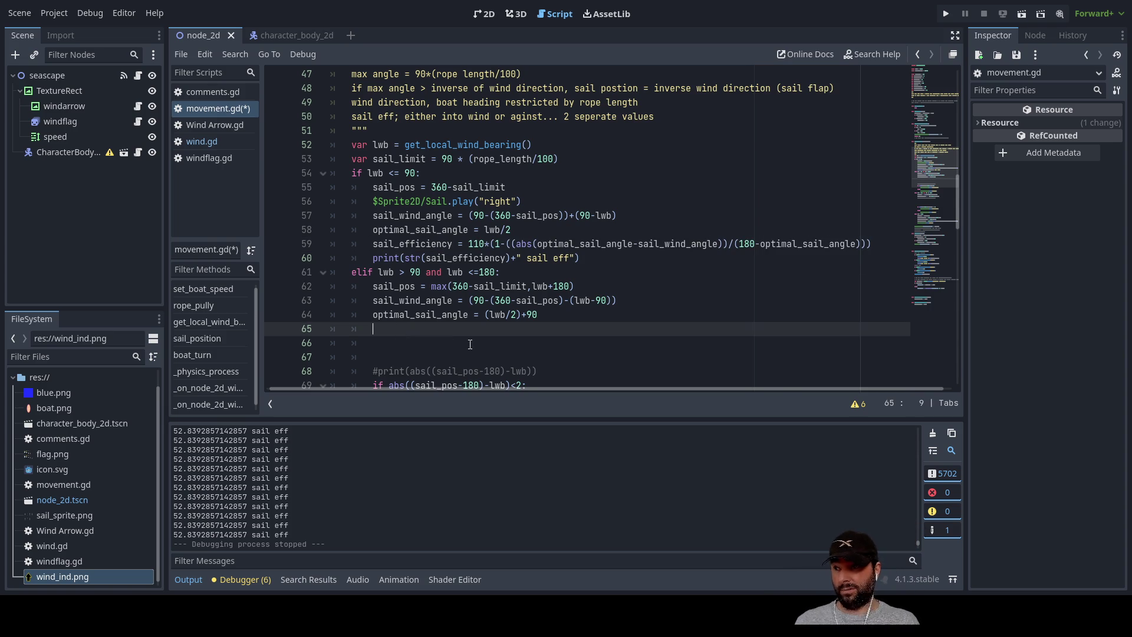
pyautogui.write('sail_efficiency = 110*(1-((abs(optimal_sail_angle-sail_wind_angle))/(180-optimal_sail_angle)))')
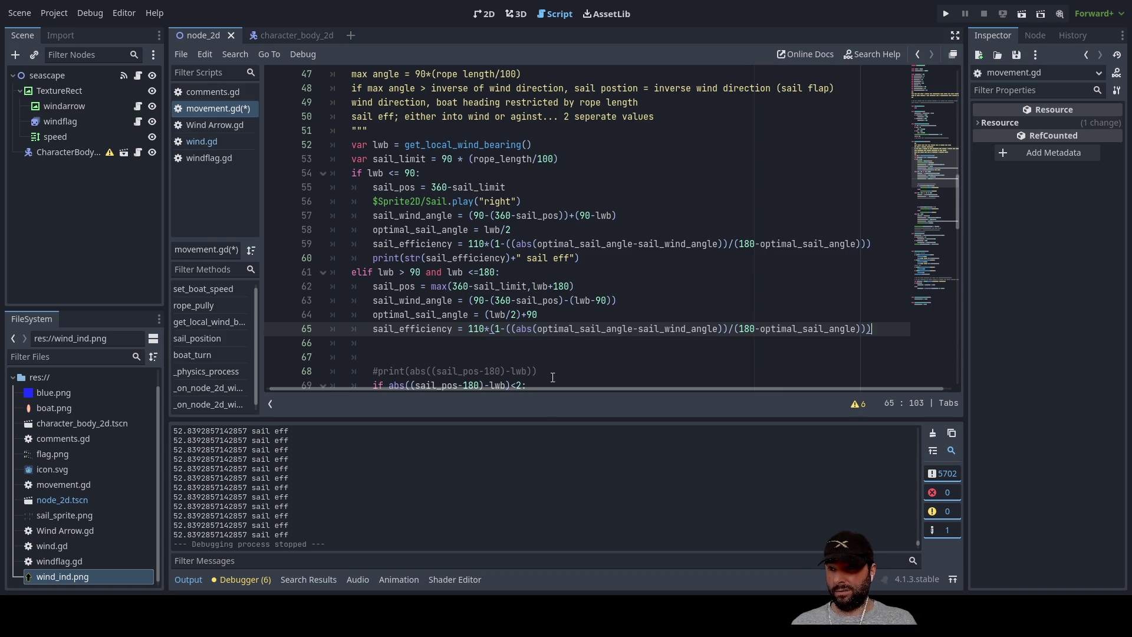
pyautogui.doubleClick(476, 328)
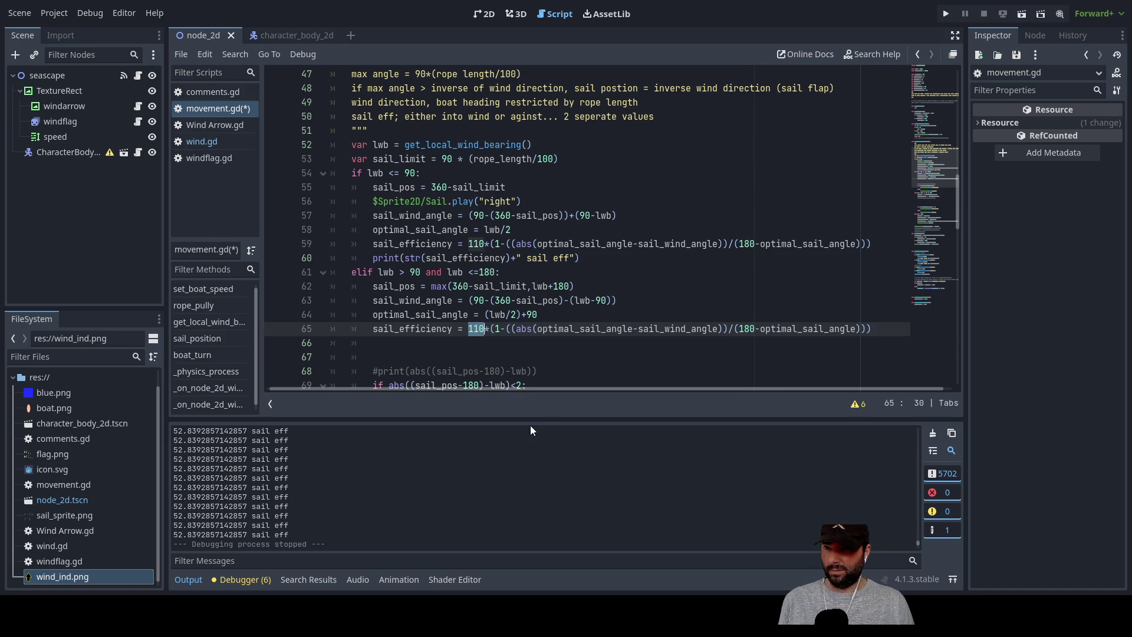
pyautogui.write('85')
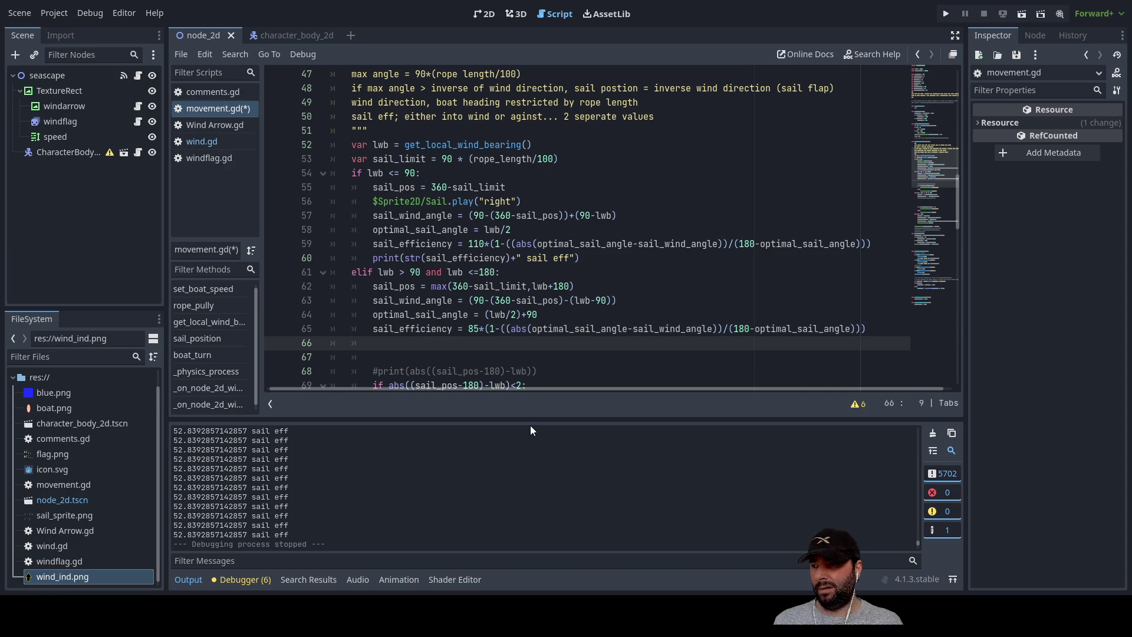
pyautogui.press('Delete')
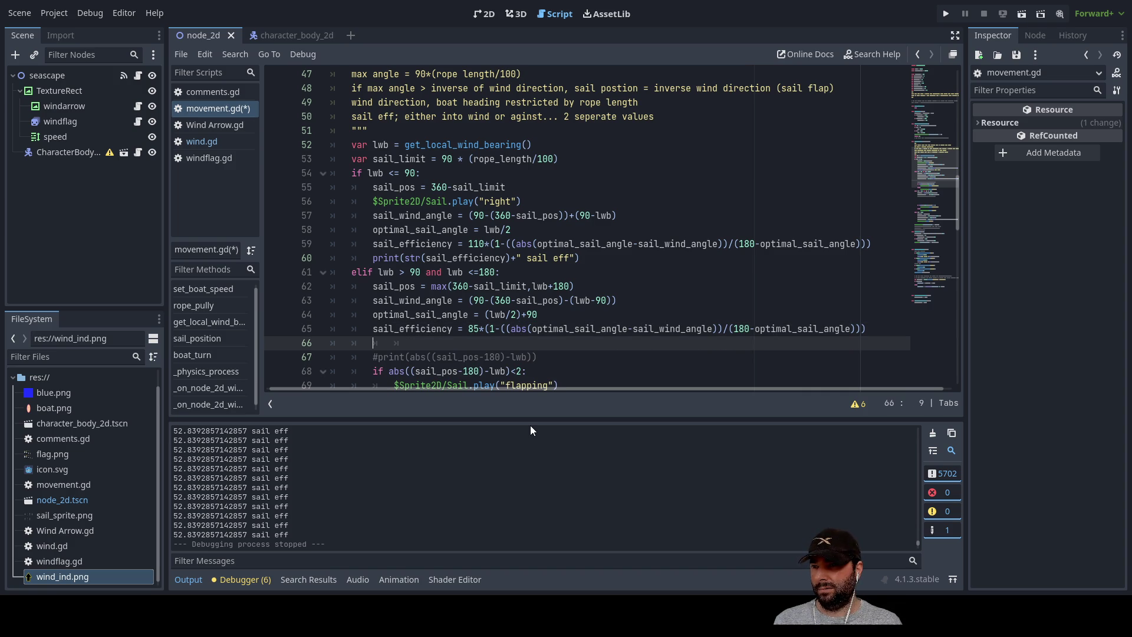
# Remove the blank line under the formula and re-comment the print line on line 66 with '#'.
pyautogui.press('Delete')
pyautogui.press('Delete')
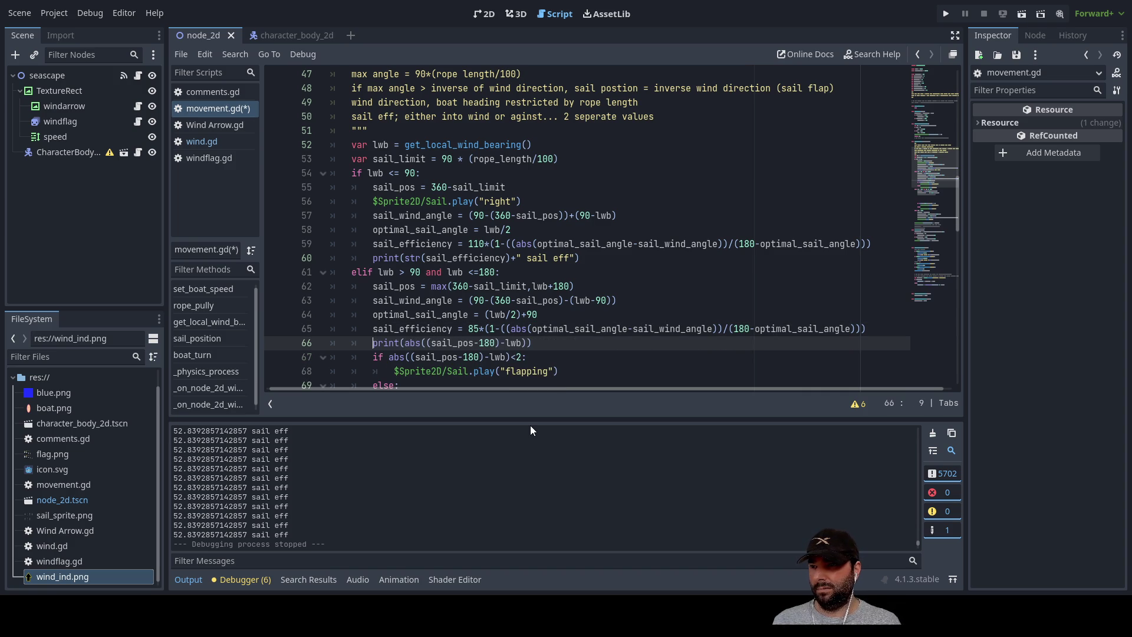
pyautogui.write('#')
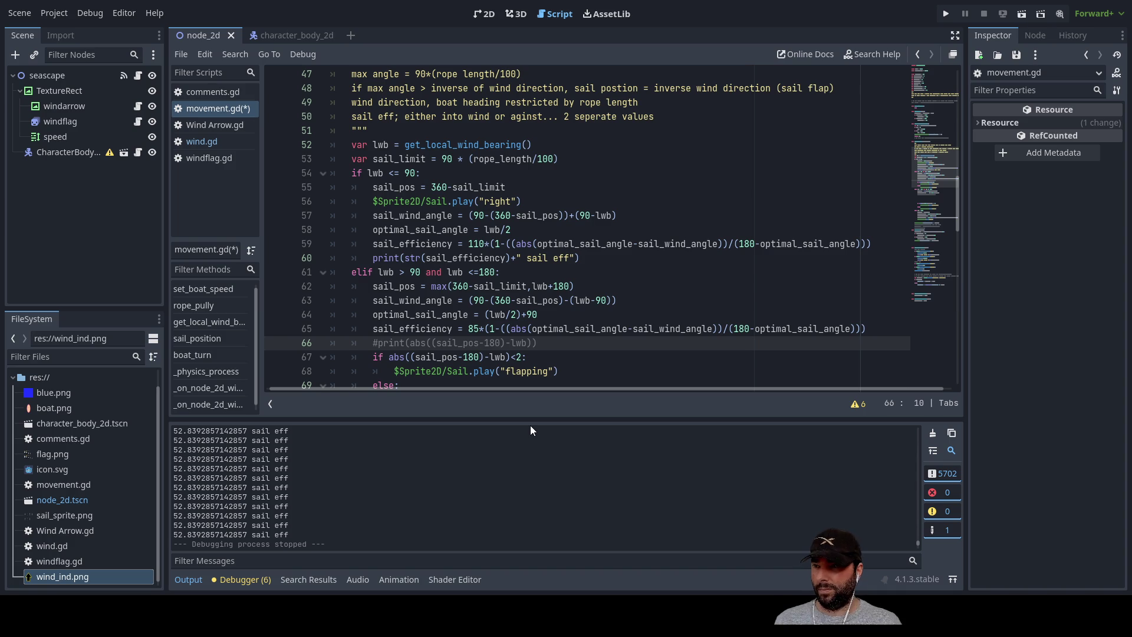
pyautogui.press('Down')
pyautogui.press('Down')
pyautogui.press('Up')
pyautogui.press('Up')
pyautogui.press('Up')
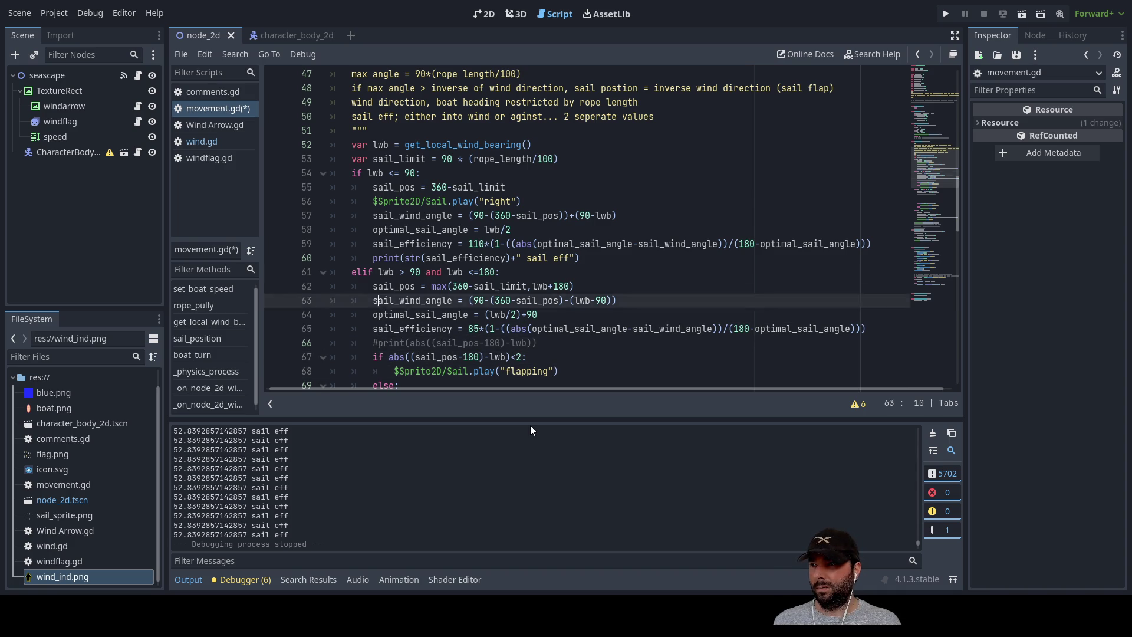
pyautogui.press('Up')
pyautogui.press('Up')
pyautogui.press('Up')
# Move down to the blank line 76 in the 180–270 branch.
pyautogui.press('Down')
pyautogui.press('Down')
pyautogui.press('Down')
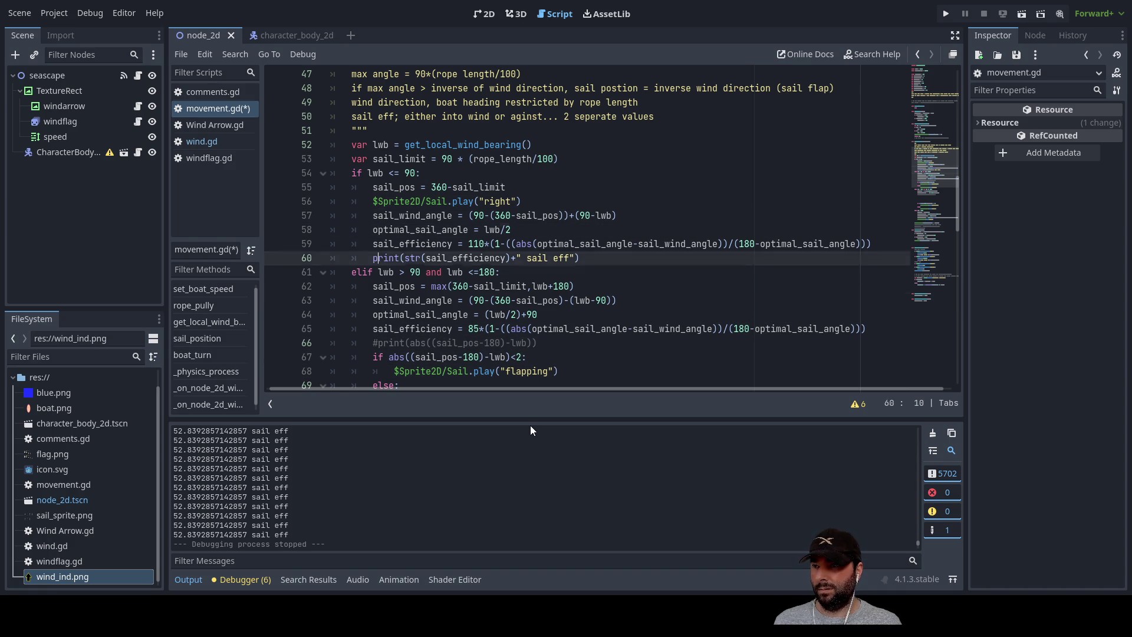
pyautogui.press('Down')
pyautogui.press('Down')
pyautogui.press('Down')
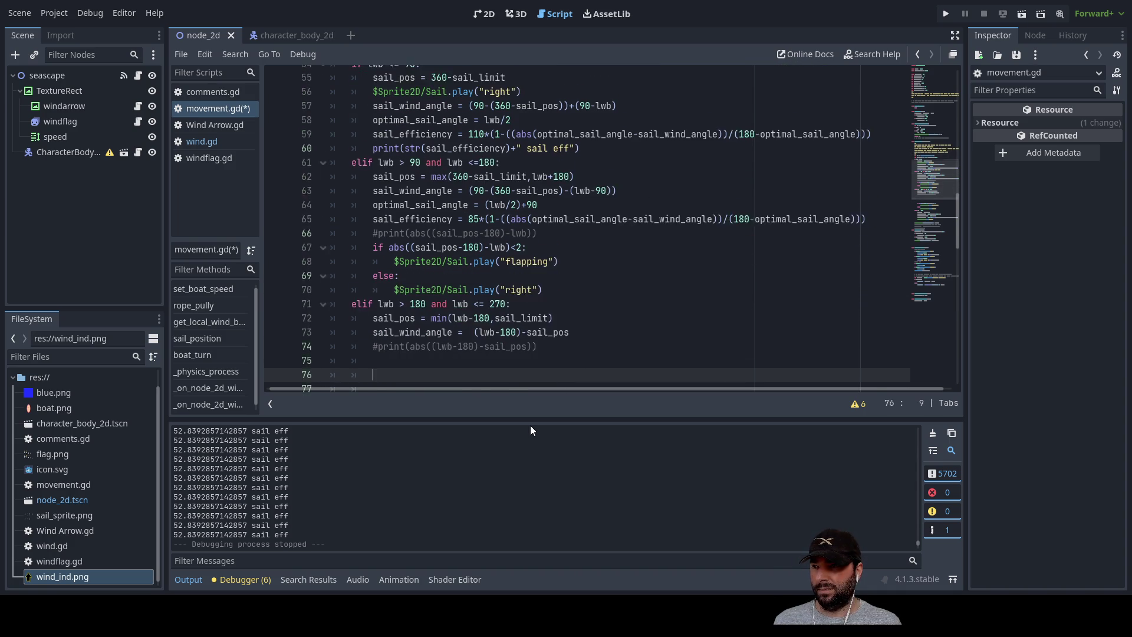
pyautogui.press('Down')
pyautogui.press('Down')
pyautogui.press('Down')
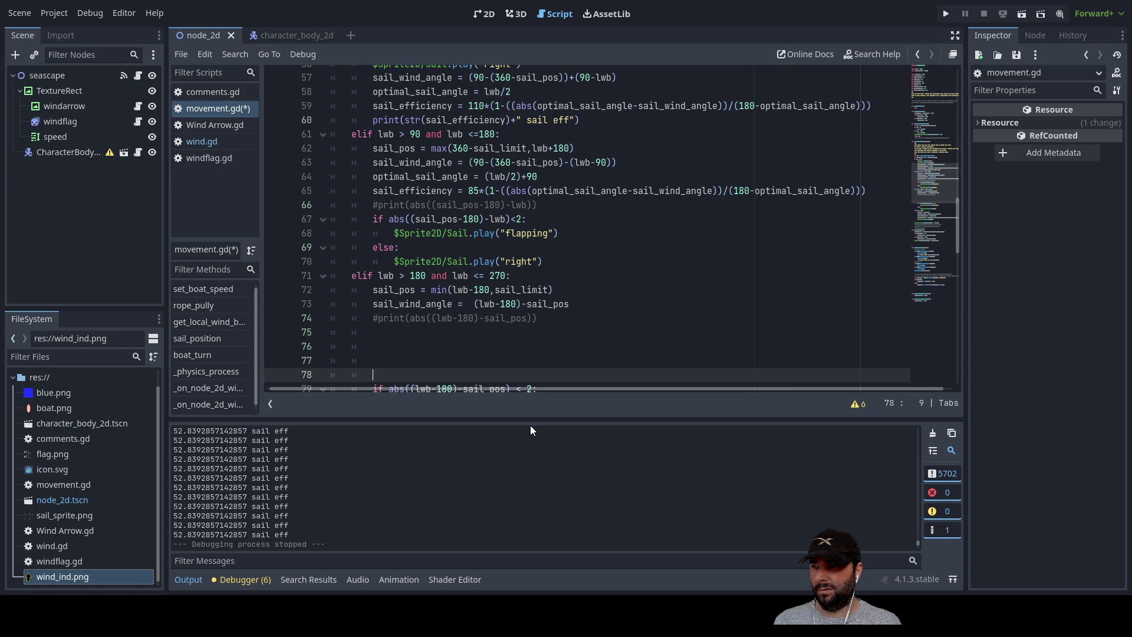
pyautogui.press('Up')
pyautogui.press('Up')
pyautogui.press('Up')
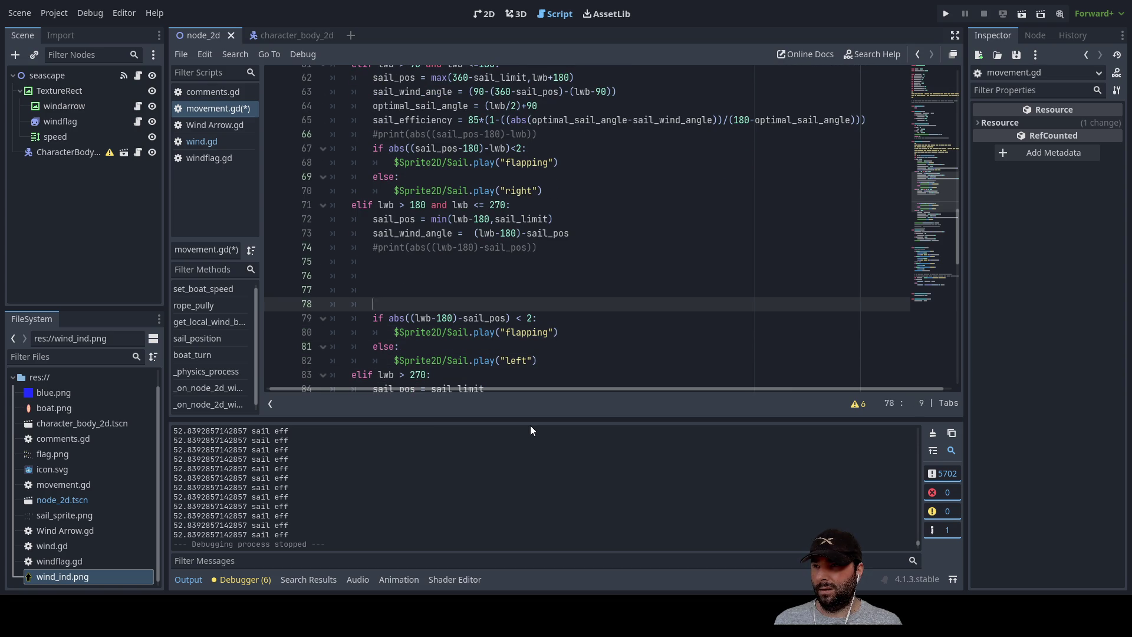
pyautogui.press('Up')
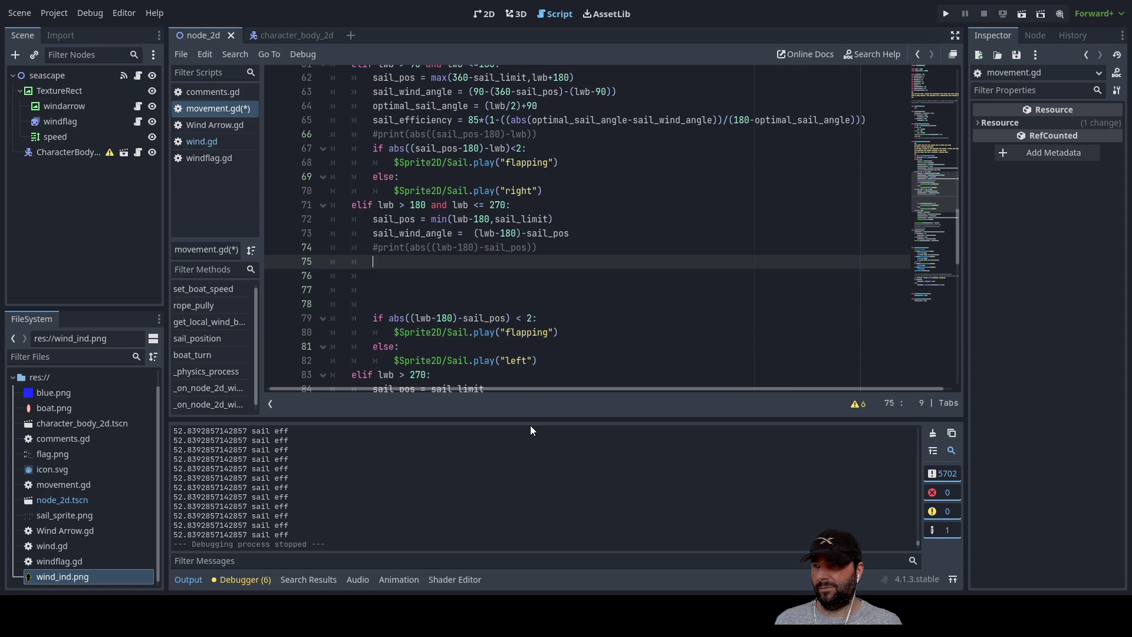
pyautogui.scroll(1, 529, 429)
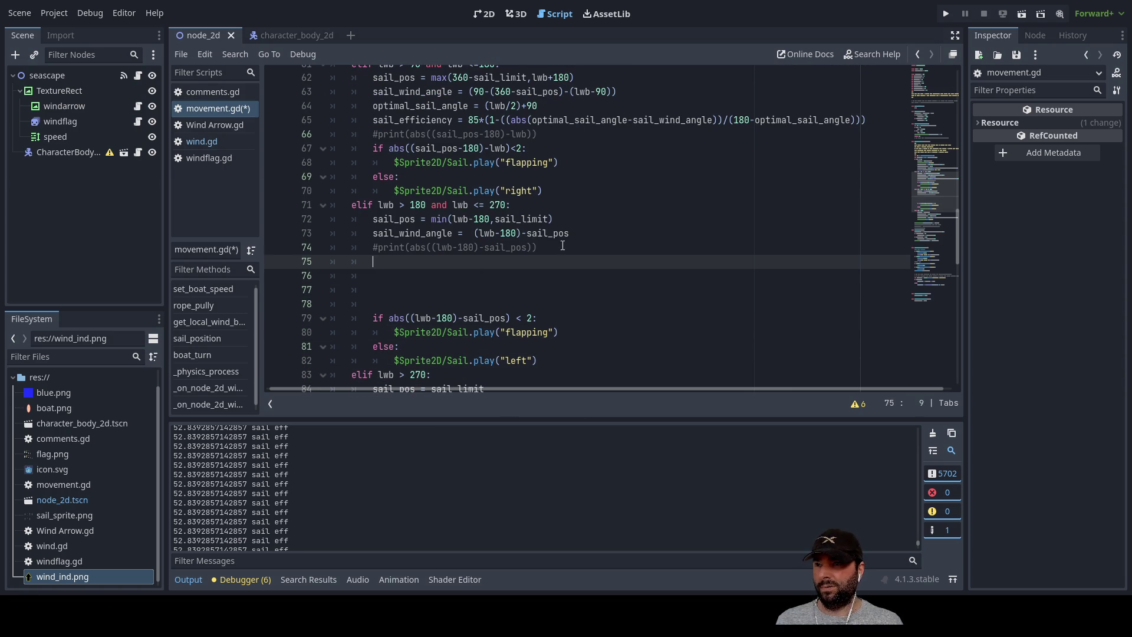
pyautogui.click(492, 275)
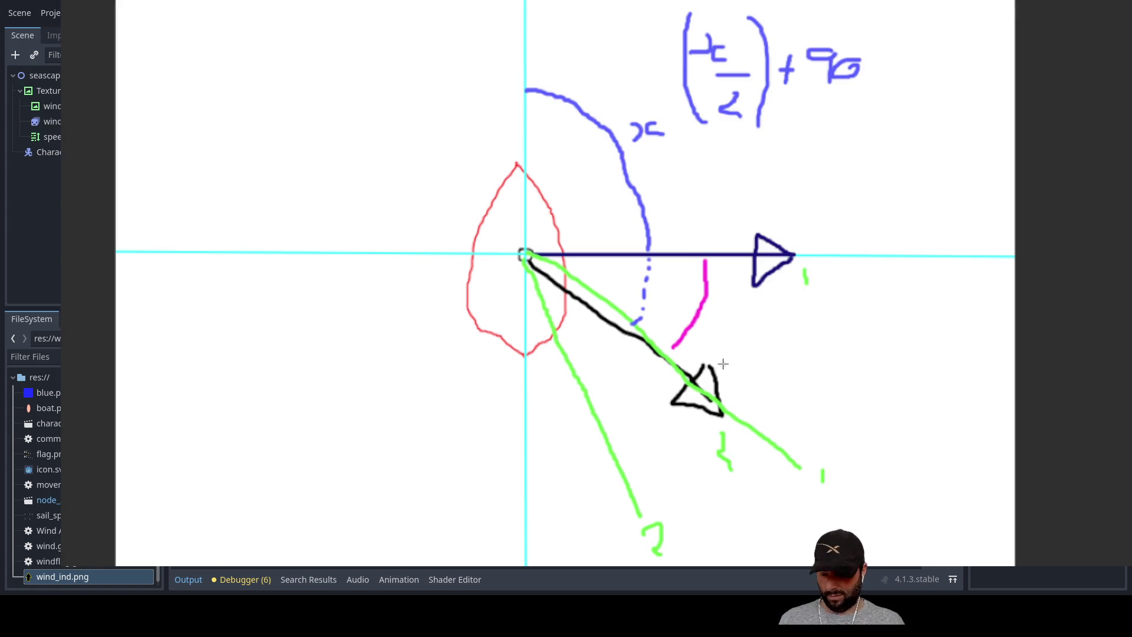
# Undo the sketch strokes back to the red outline and select the horizontal cyan guide line.
pyautogui.hotkey('ctrl', 'z')
pyautogui.hotkey('ctrl', 'z')
pyautogui.hotkey('ctrl', 'z')
pyautogui.hotkey('ctrl', 'z')
pyautogui.hotkey('ctrl', 'z')
pyautogui.hotkey('ctrl', 'z')
pyautogui.hotkey('ctrl', 'z')
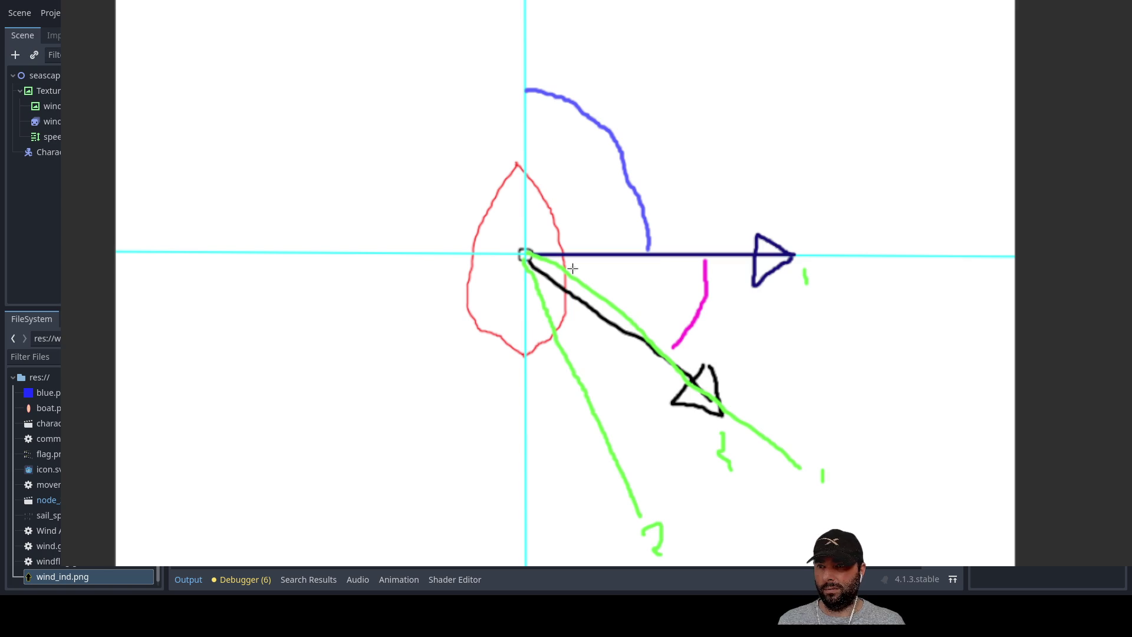
pyautogui.hotkey('ctrl', 'z')
pyautogui.hotkey('ctrl', 'z')
pyautogui.hotkey('ctrl', 'z')
pyautogui.click(573, 269)
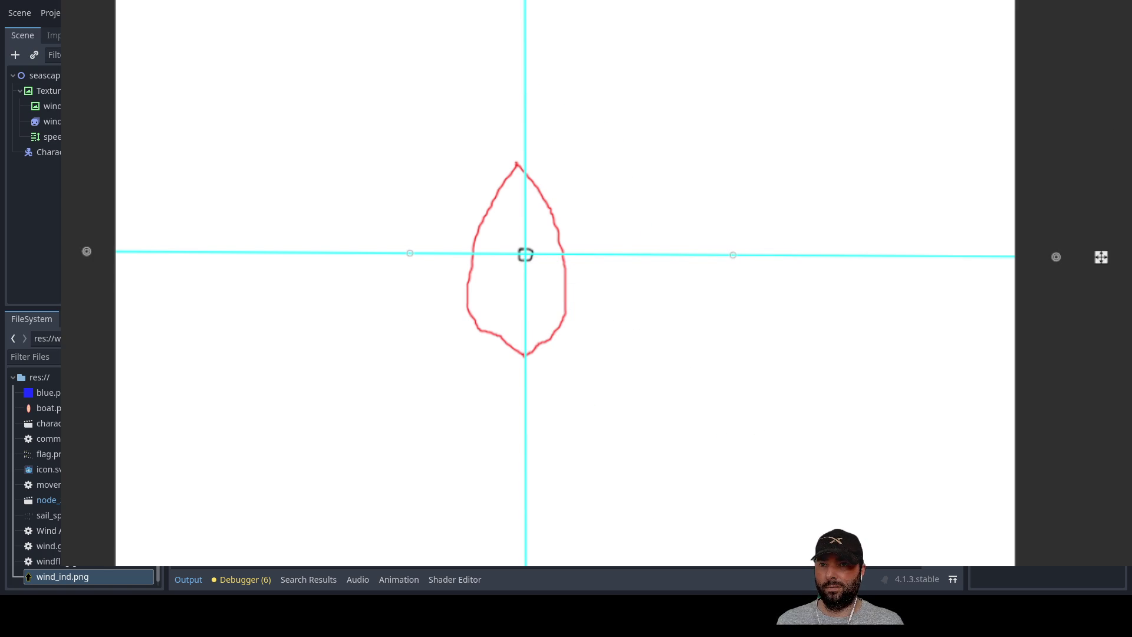
# Switch the annotation pen to blue and try a line down through the boat, then undo it.
pyautogui.click(1119, 159)
pyautogui.click(1105, 158)
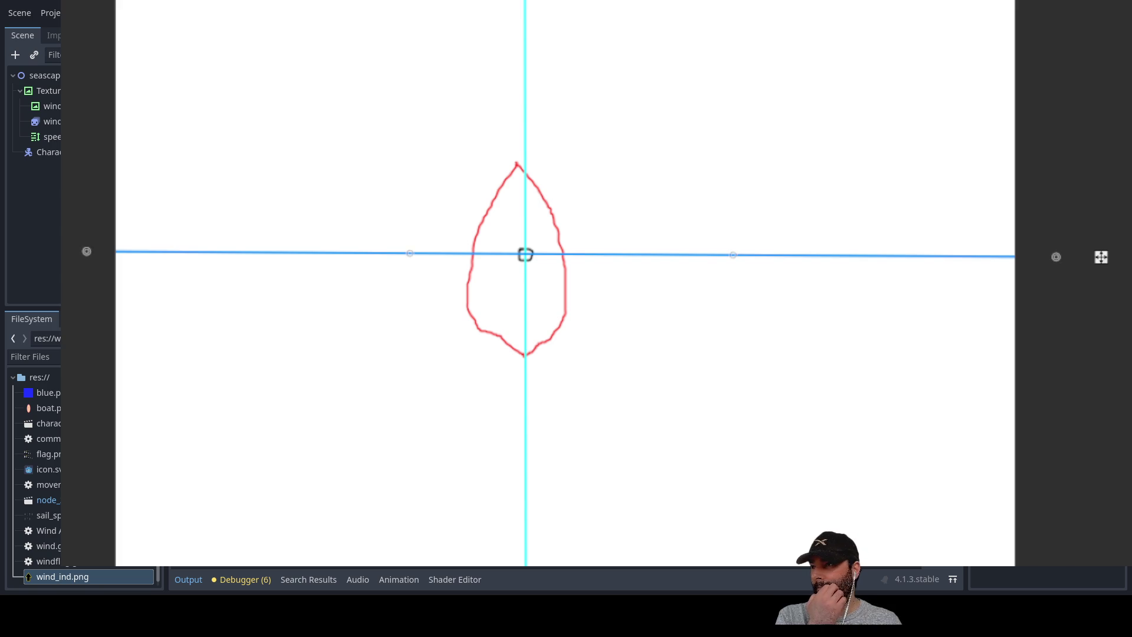
pyautogui.click(513, 374)
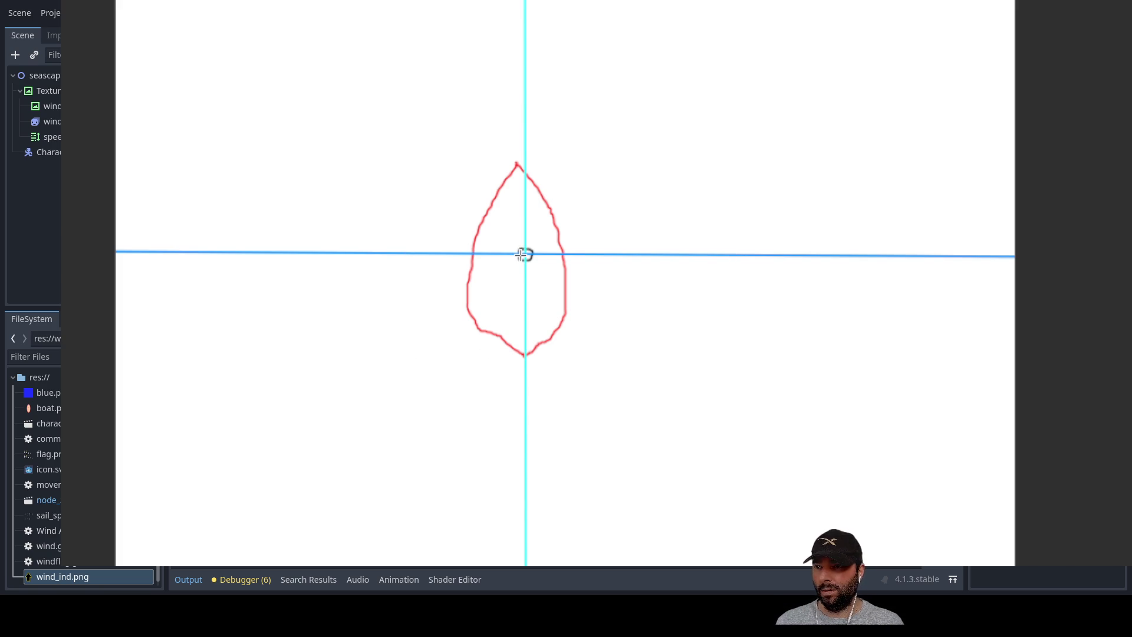
pyautogui.moveTo(524, 256); pyautogui.dragTo(519, 501)
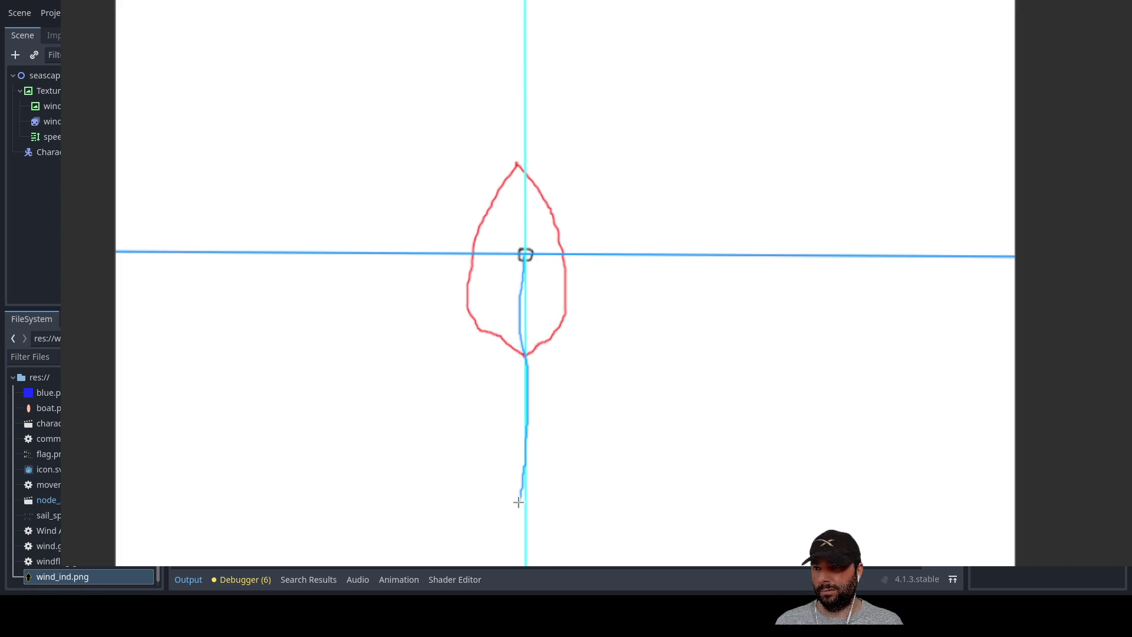
pyautogui.hotkey('ctrl', 'z')
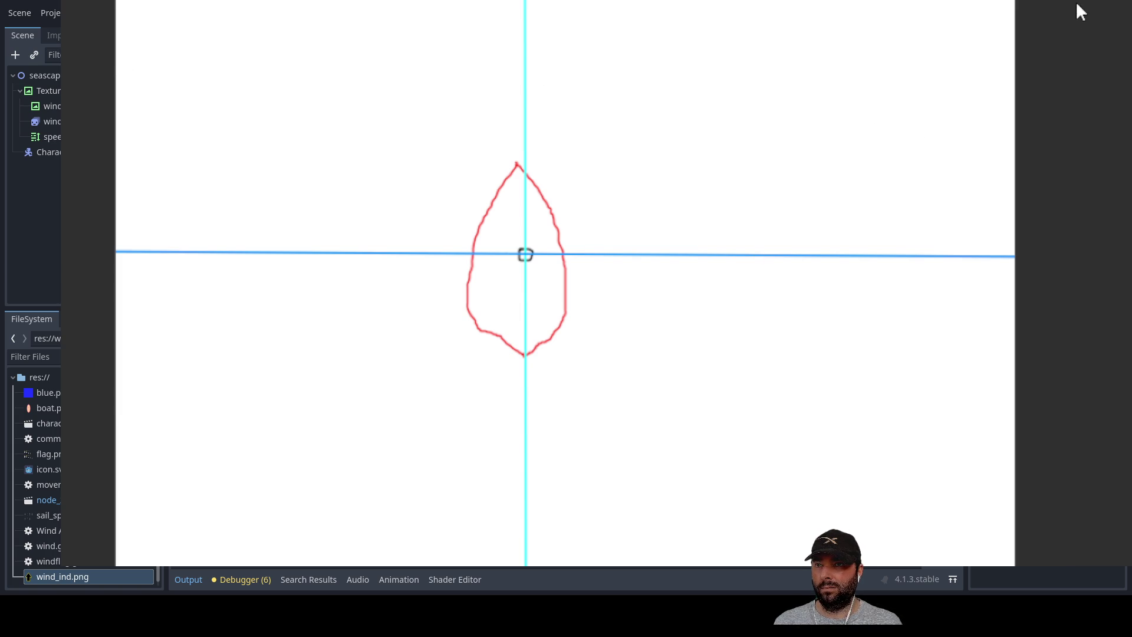
# Draw blue lines leftward from the boat's centre as the wind arrow.
pyautogui.moveTo(523, 258)
pyautogui.mouseDown()
pyautogui.moveTo(313, 260)
pyautogui.moveTo(349, 239)
pyautogui.moveTo(305, 259)
pyautogui.moveTo(364, 282)
pyautogui.moveTo(346, 248)
pyautogui.mouseUp()
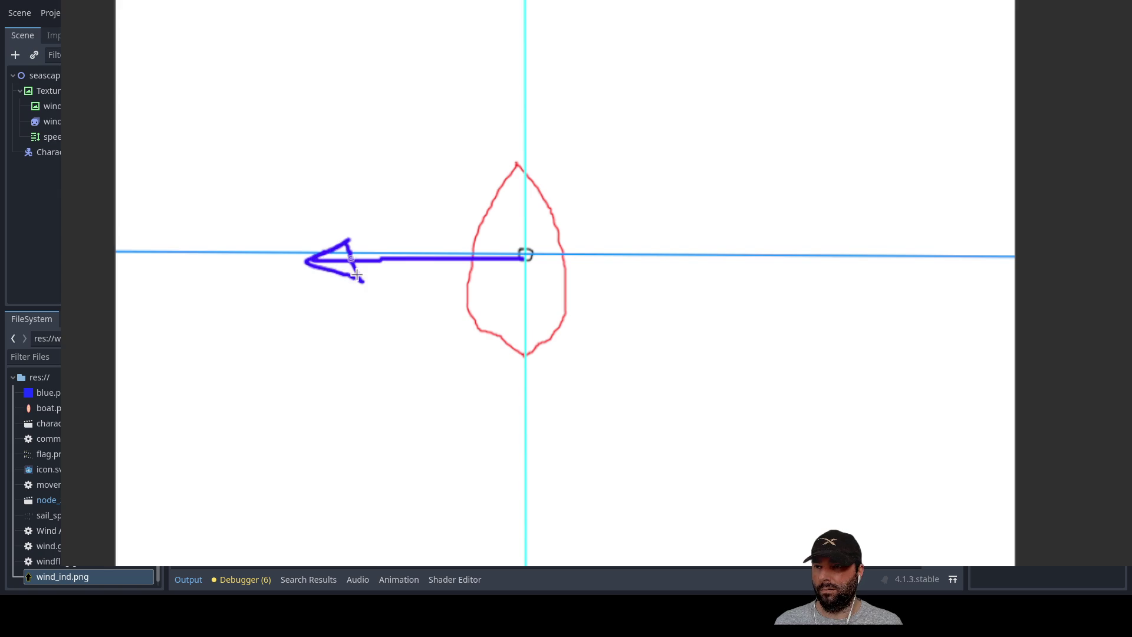
pyautogui.moveTo(524, 264)
pyautogui.mouseDown()
pyautogui.moveTo(521, 416)
pyautogui.moveTo(510, 422)
pyautogui.moveTo(537, 426)
pyautogui.mouseUp()
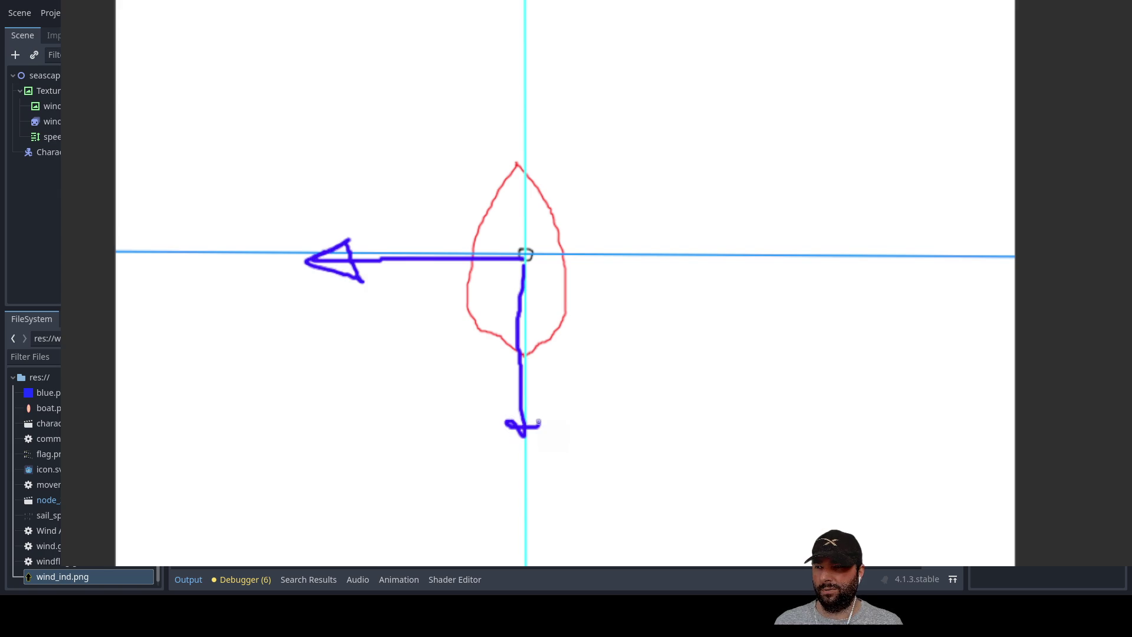
pyautogui.hotkey('ctrl', 'z')
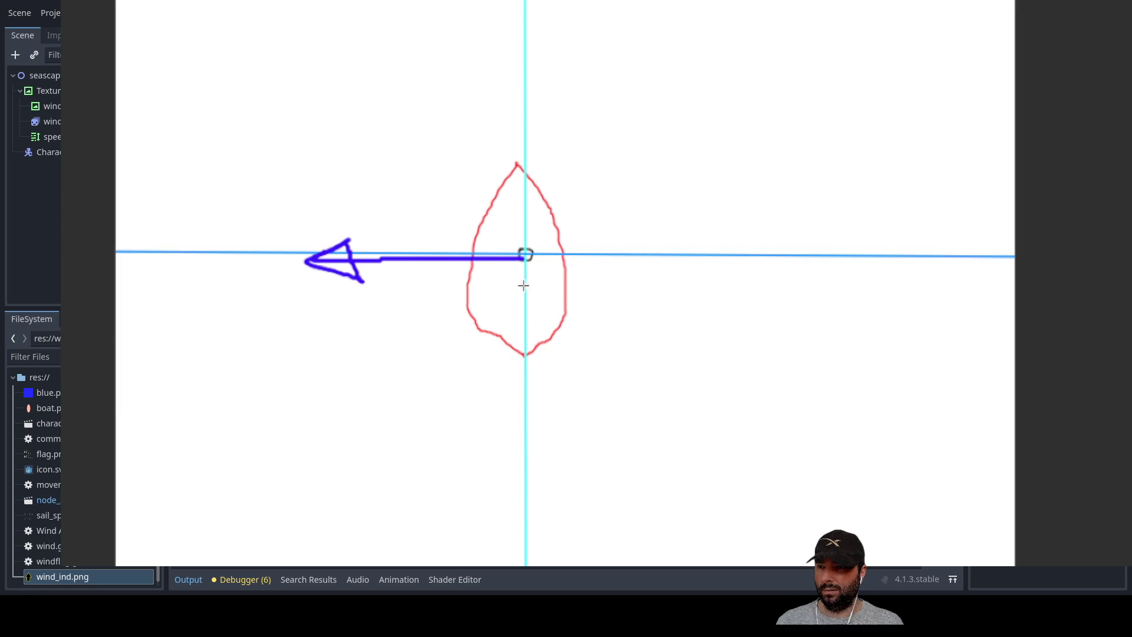
pyautogui.moveTo(524, 268)
pyautogui.mouseDown()
pyautogui.moveTo(526, 417)
pyautogui.moveTo(512, 411)
pyautogui.moveTo(529, 436)
pyautogui.moveTo(540, 414)
pyautogui.moveTo(506, 416)
pyautogui.moveTo(514, 398)
pyautogui.moveTo(408, 320)
pyautogui.moveTo(400, 272)
pyautogui.moveTo(377, 294)
pyautogui.moveTo(420, 295)
pyautogui.moveTo(401, 271)
pyautogui.mouseUp()
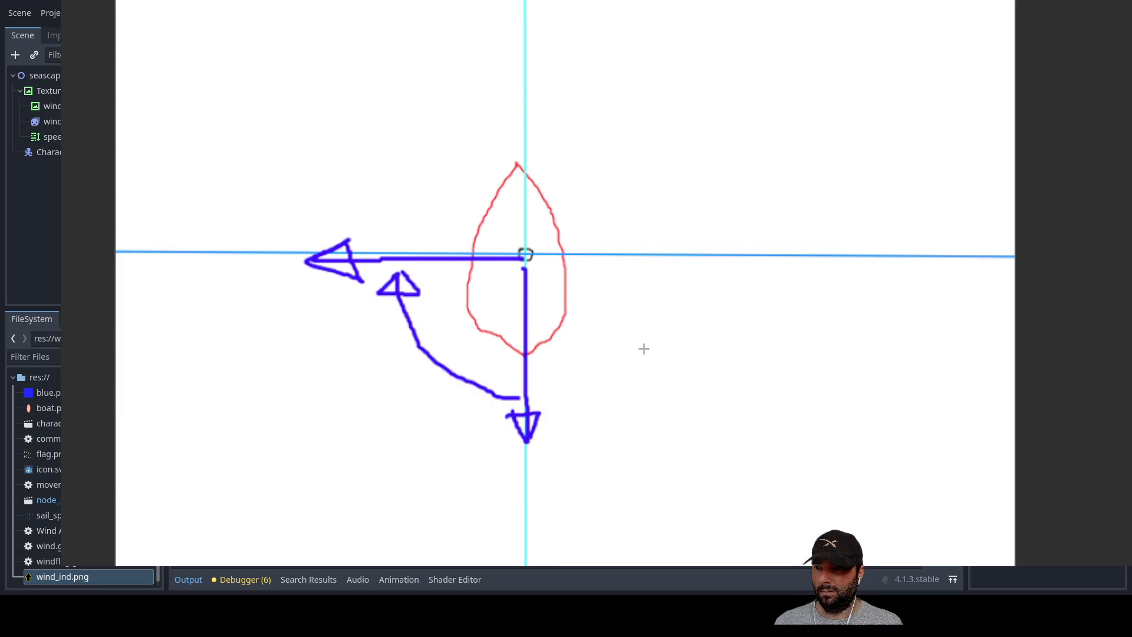
# Sketch the sail swing arc, a down-left sail line, tick marks and a magenta angle arc.
pyautogui.moveTo(530, 94)
pyautogui.mouseDown()
pyautogui.moveTo(635, 208)
pyautogui.moveTo(610, 359)
pyautogui.moveTo(533, 374)
pyautogui.mouseUp()
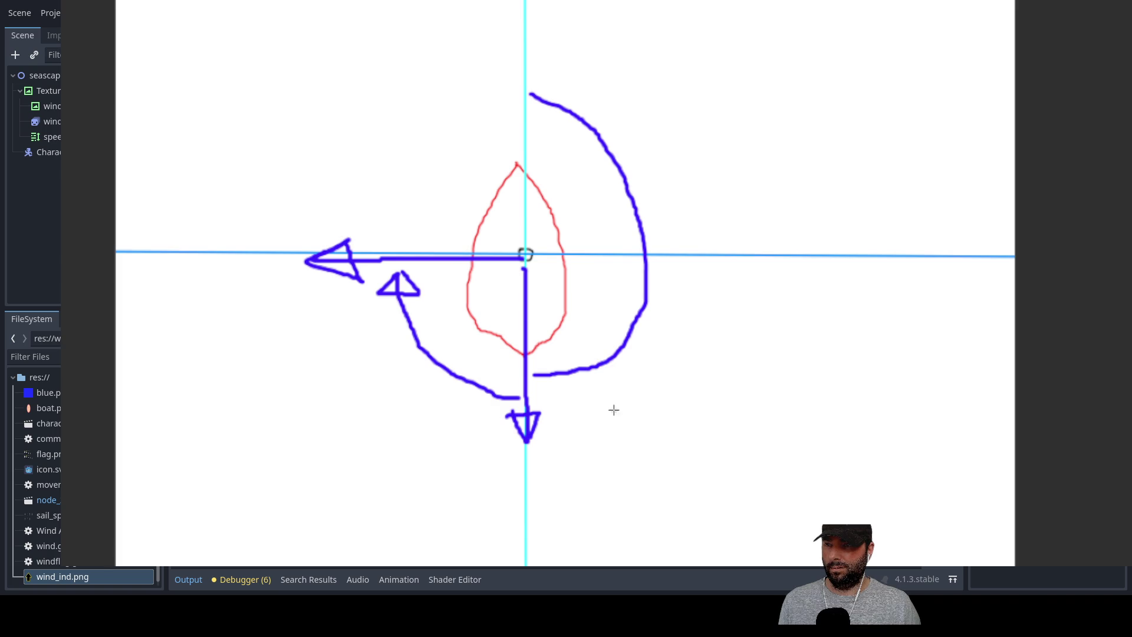
pyautogui.moveTo(434, 347)
pyautogui.mouseDown()
pyautogui.moveTo(478, 339)
pyautogui.moveTo(521, 267)
pyautogui.moveTo(319, 440)
pyautogui.mouseUp()
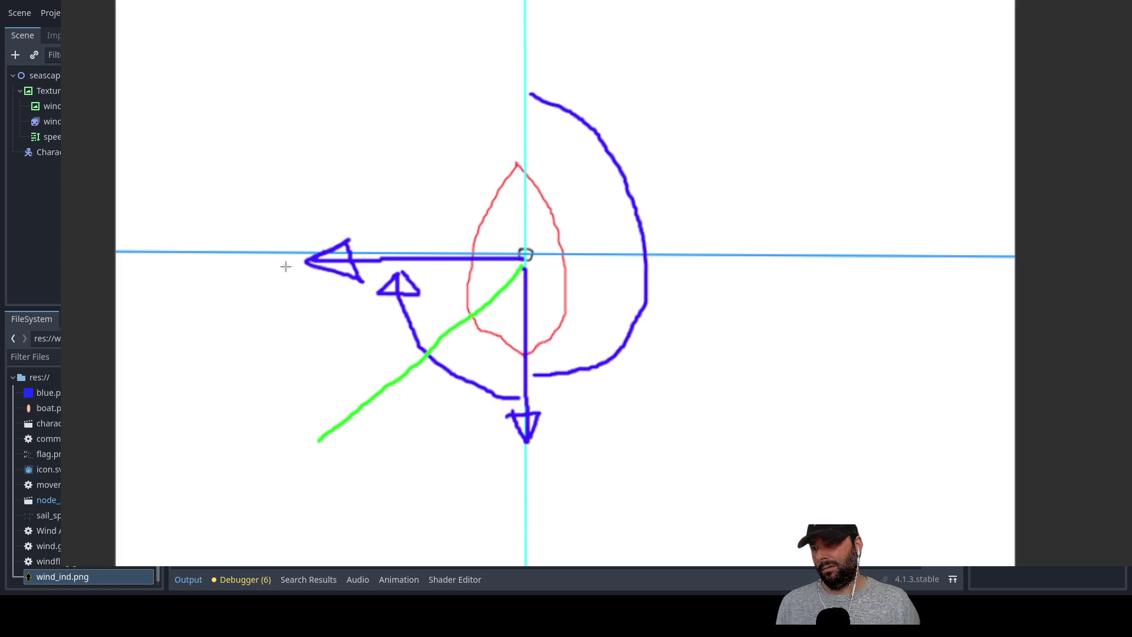
pyautogui.moveTo(291, 257); pyautogui.dragTo(291, 268)
pyautogui.moveTo(312, 460); pyautogui.dragTo(312, 473)
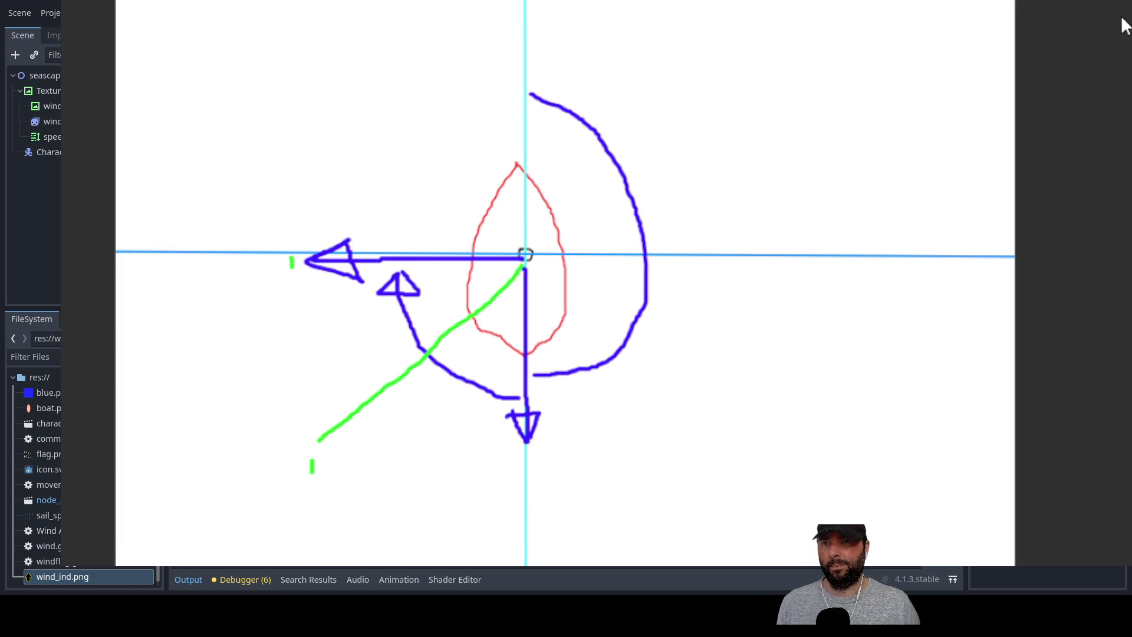
pyautogui.moveTo(322, 269)
pyautogui.mouseDown()
pyautogui.moveTo(339, 366)
pyautogui.moveTo(370, 395)
pyautogui.mouseUp()
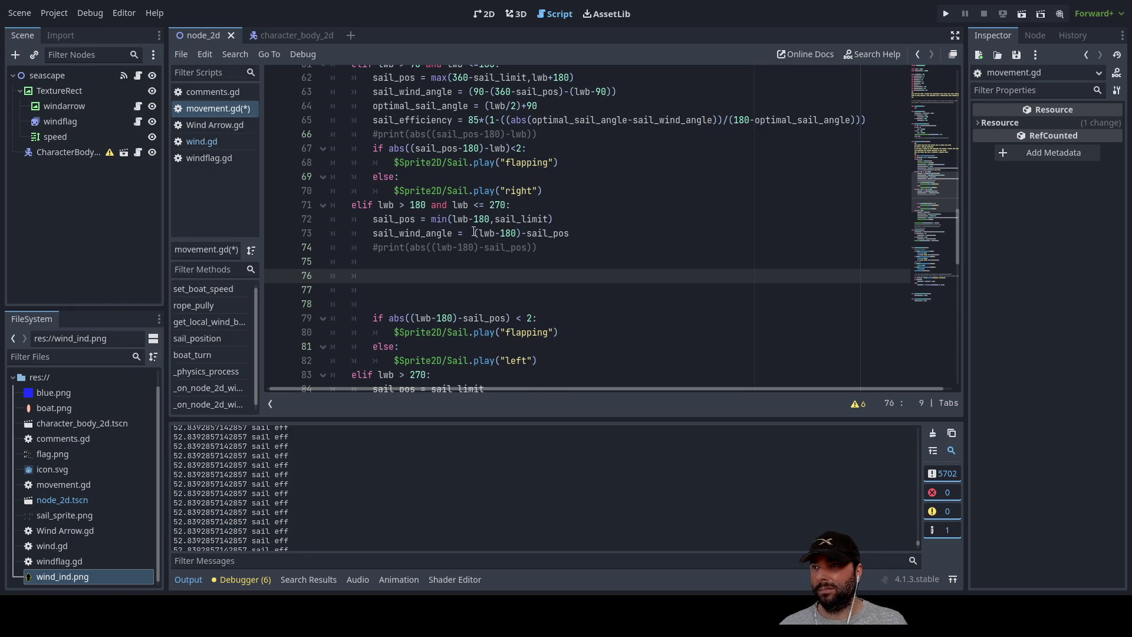
# Copy the optimal_sail_angle = (lwb/2)+90 line from line 64 into empty line 75.
pyautogui.scroll(3, 488, 242)
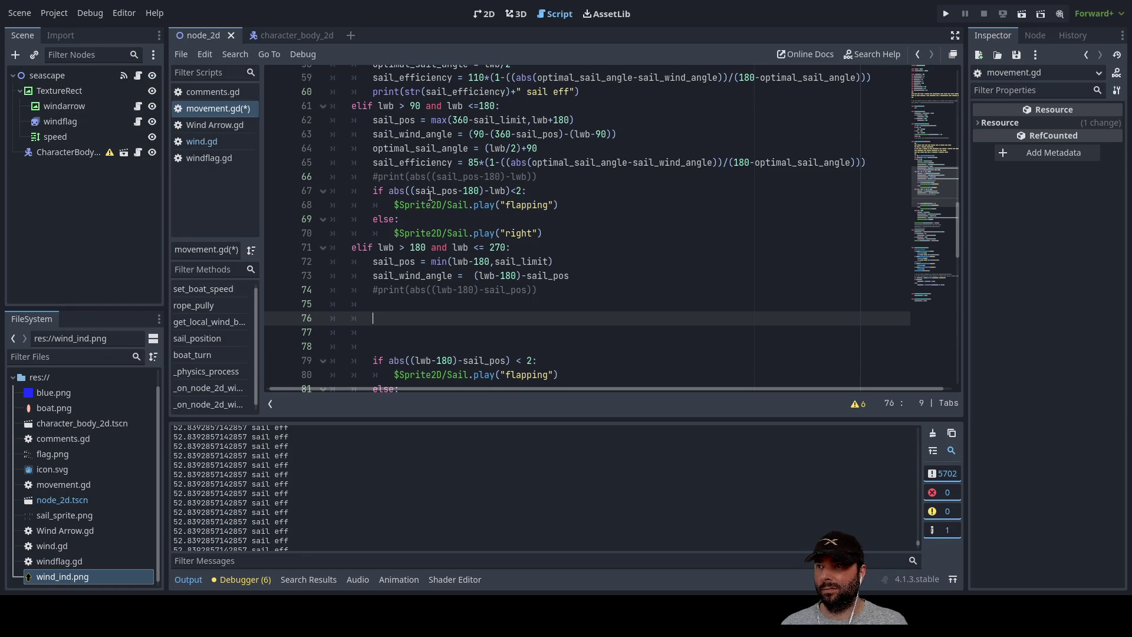
pyautogui.moveTo(543, 147); pyautogui.dragTo(375, 154)
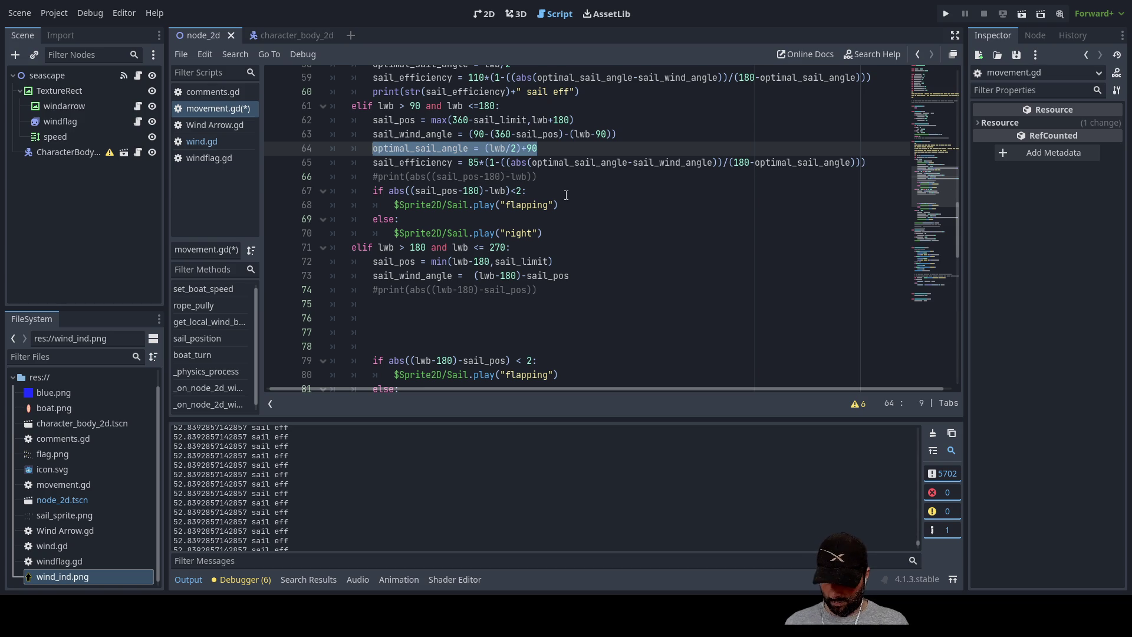
pyautogui.click(393, 302)
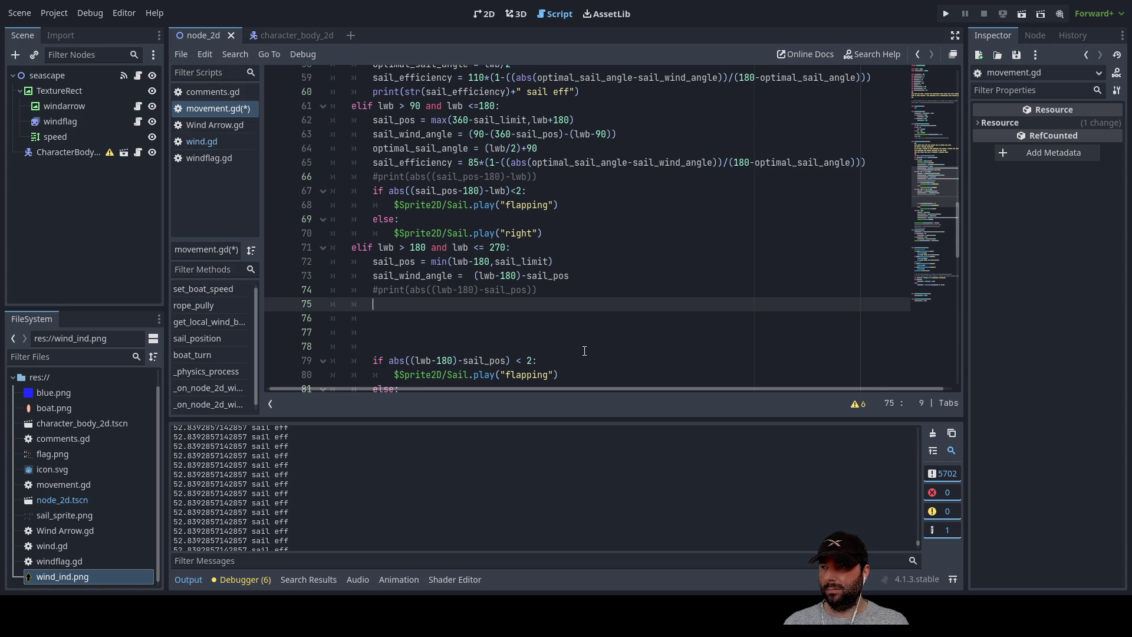
pyautogui.write('optimal_sail_angle = (lwb/2)+90')
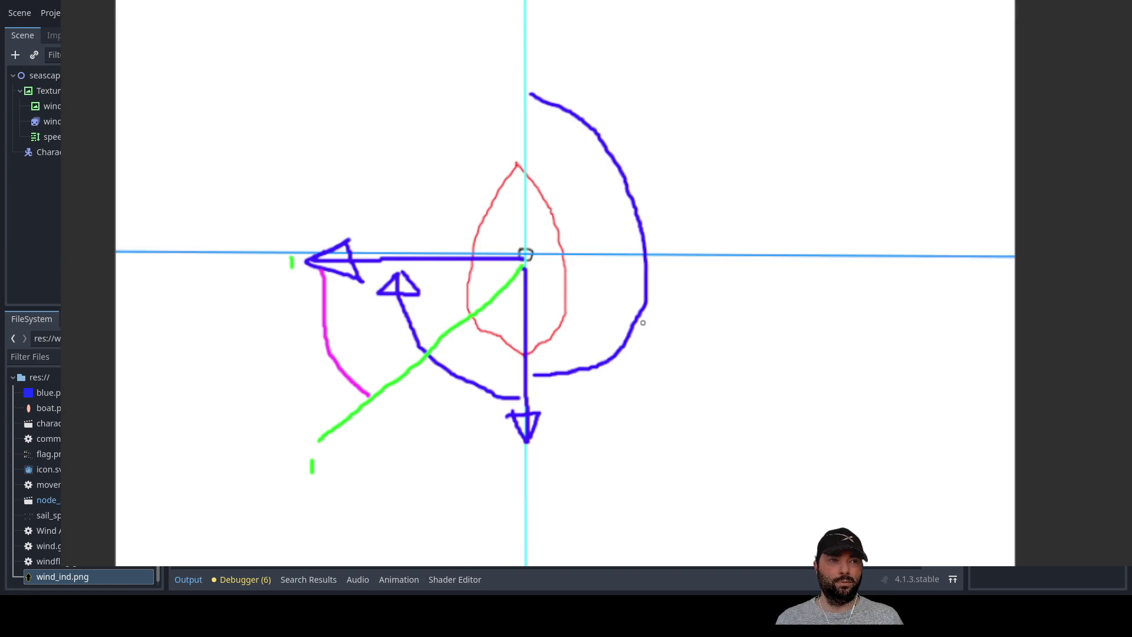
# Bring the whiteboard back and undo the sketch strokes, keeping the boat outline.
pyautogui.click(717, 427)
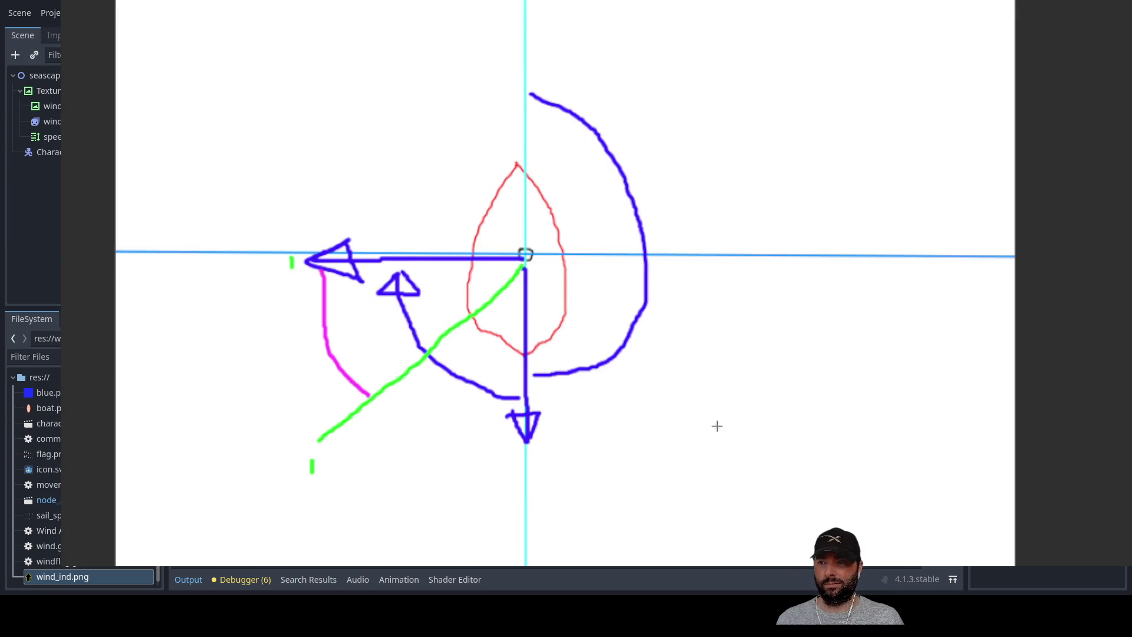
pyautogui.hotkey('ctrl', 'z')
pyautogui.hotkey('ctrl', 'z')
pyautogui.hotkey('ctrl', 'z')
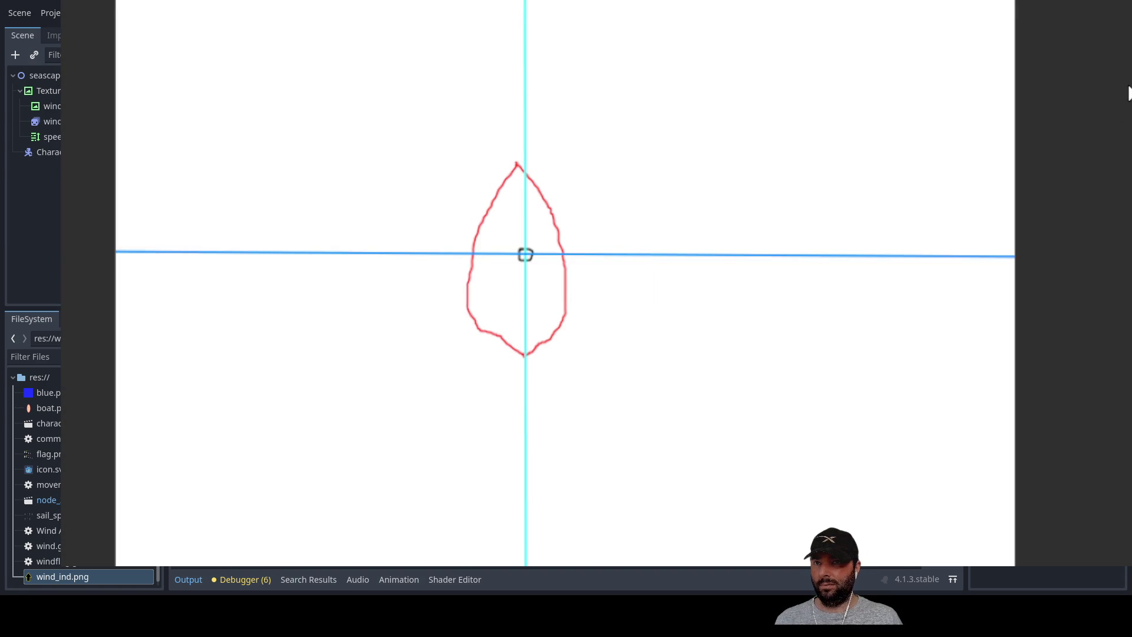
# Redraw a leftward wind arrow, a down-left sail line, magenta angle marks and sweeping arcs.
pyautogui.moveTo(514, 253)
pyautogui.mouseDown()
pyautogui.moveTo(286, 254)
pyautogui.moveTo(307, 241)
pyautogui.moveTo(268, 261)
pyautogui.moveTo(312, 237)
pyautogui.mouseUp()
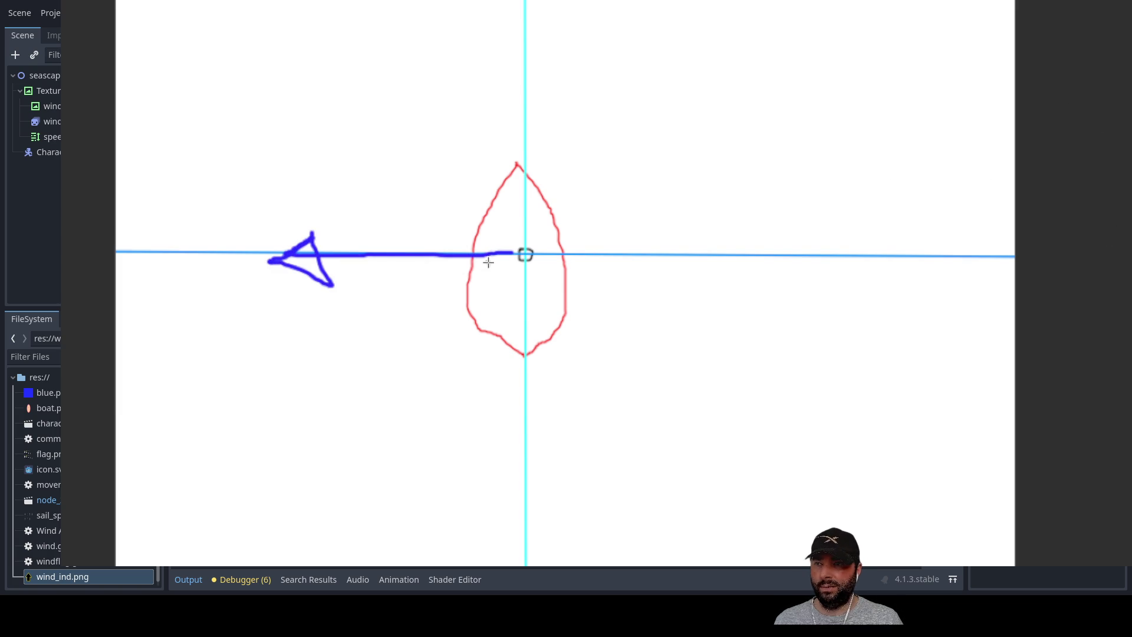
pyautogui.moveTo(520, 258); pyautogui.dragTo(313, 452)
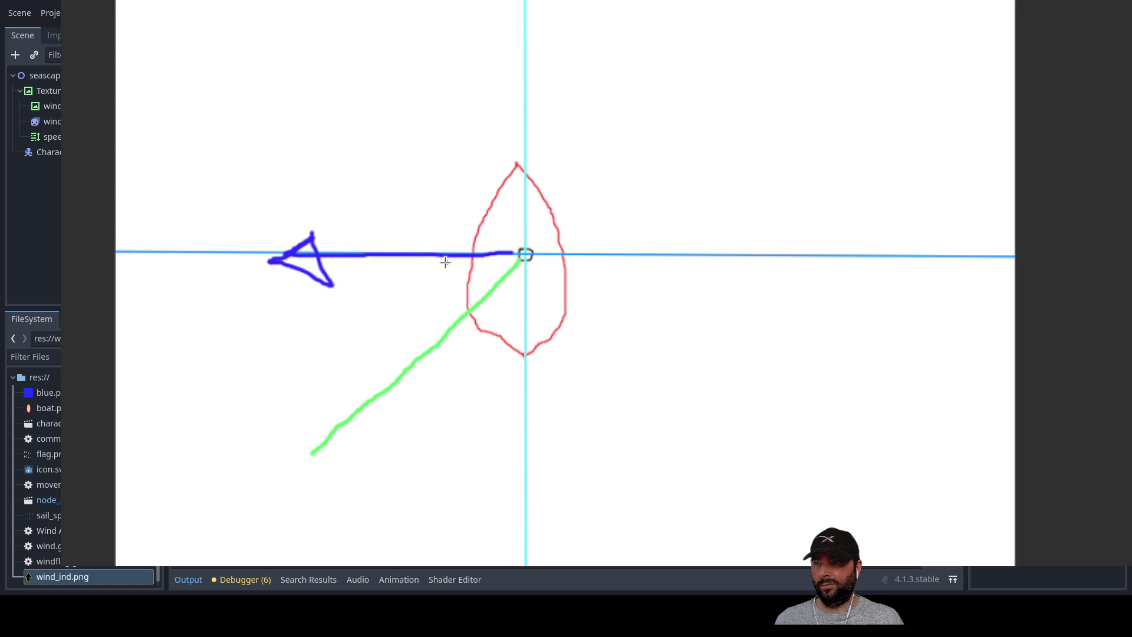
pyautogui.moveTo(397, 260)
pyautogui.mouseDown()
pyautogui.moveTo(385, 336)
pyautogui.moveTo(408, 356)
pyautogui.mouseUp()
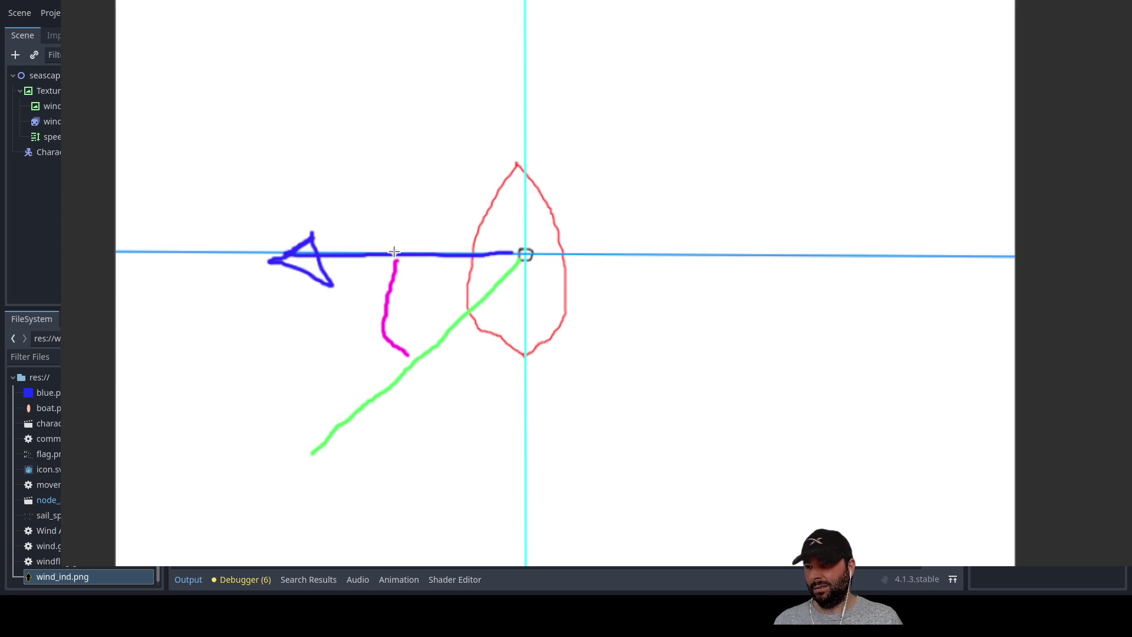
pyautogui.moveTo(379, 252)
pyautogui.mouseDown()
pyautogui.moveTo(376, 283)
pyautogui.moveTo(413, 354)
pyautogui.mouseUp()
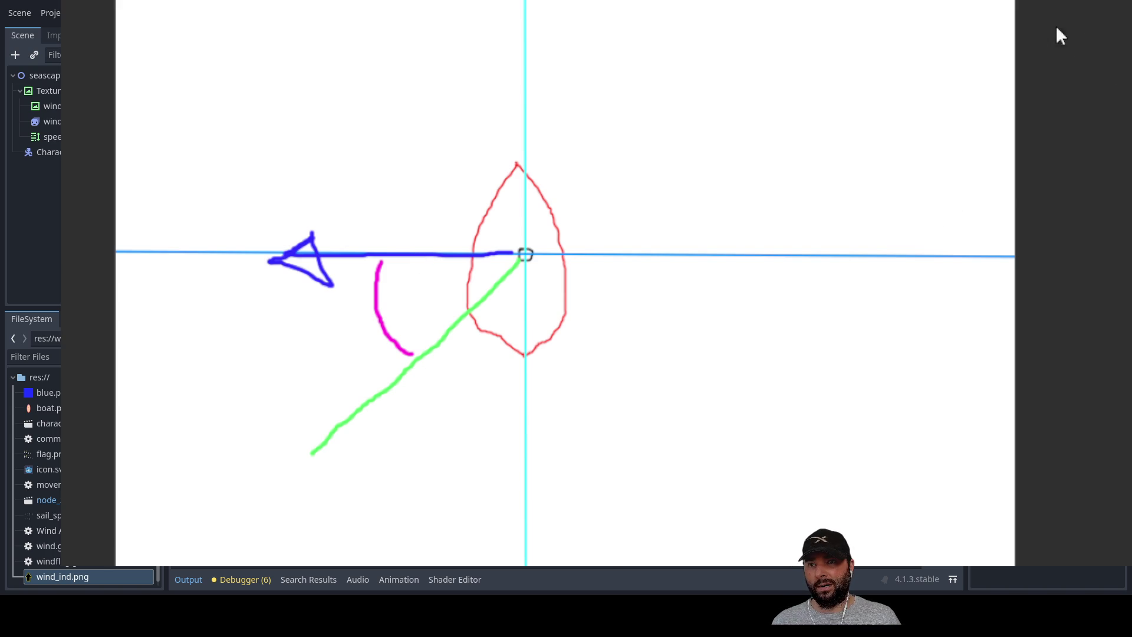
pyautogui.moveTo(527, 79)
pyautogui.mouseDown()
pyautogui.moveTo(639, 271)
pyautogui.moveTo(393, 522)
pyautogui.moveTo(222, 403)
pyautogui.moveTo(232, 257)
pyautogui.moveTo(173, 266)
pyautogui.moveTo(283, 263)
pyautogui.moveTo(157, 270)
pyautogui.mouseUp()
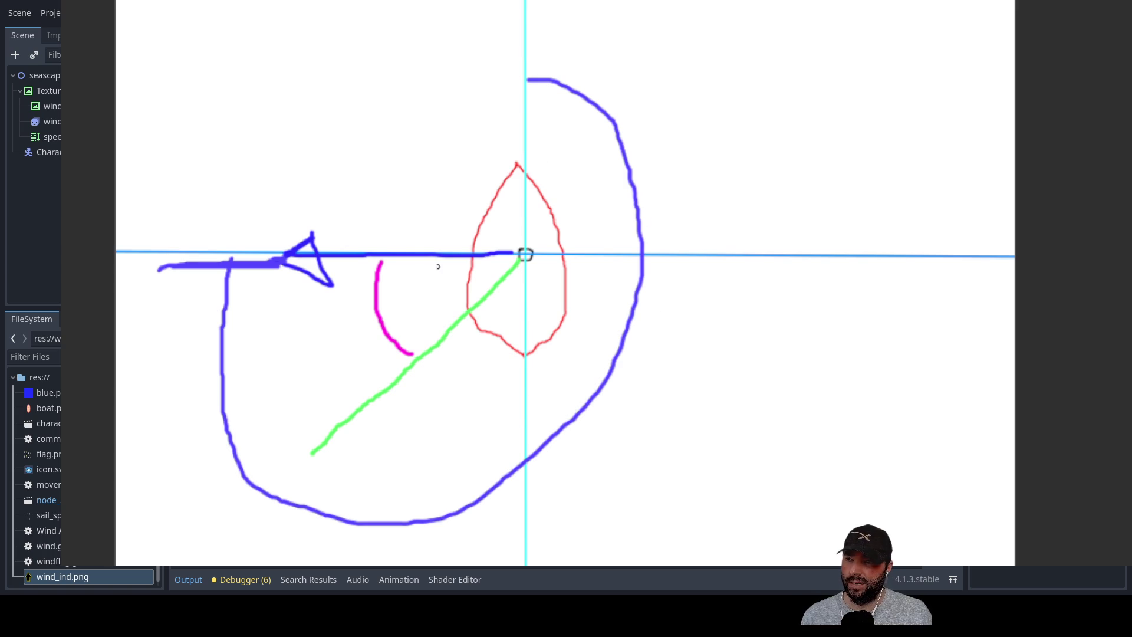
pyautogui.moveTo(520, 443)
pyautogui.mouseDown()
pyautogui.moveTo(387, 428)
pyautogui.moveTo(292, 272)
pyautogui.moveTo(285, 295)
pyautogui.moveTo(307, 285)
pyautogui.mouseUp()
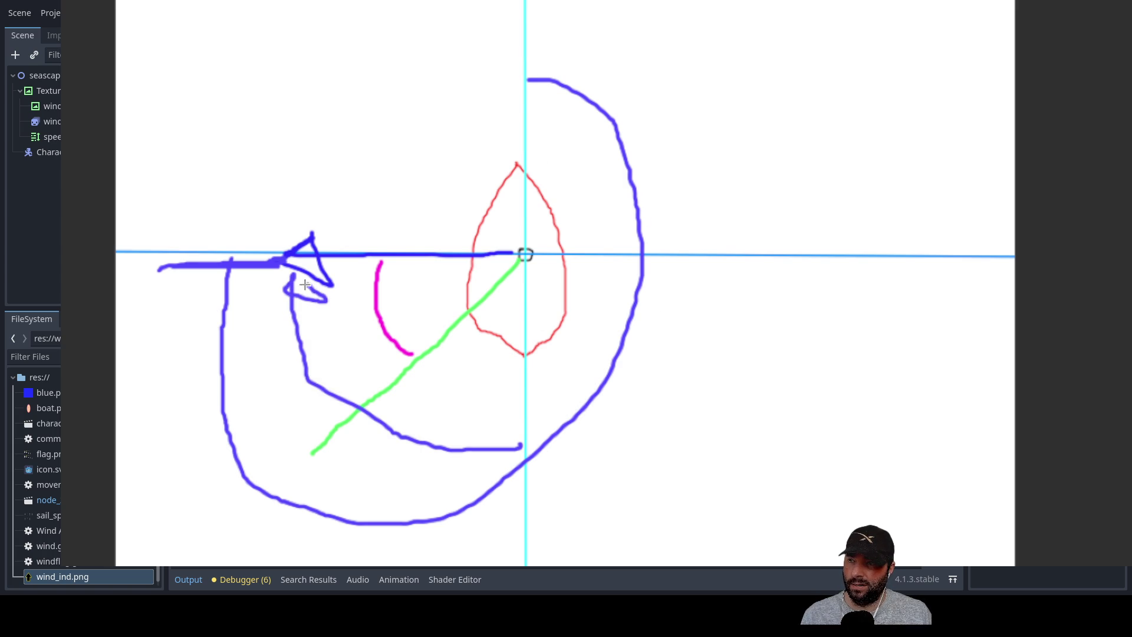
pyautogui.moveTo(325, 408); pyautogui.dragTo(353, 388)
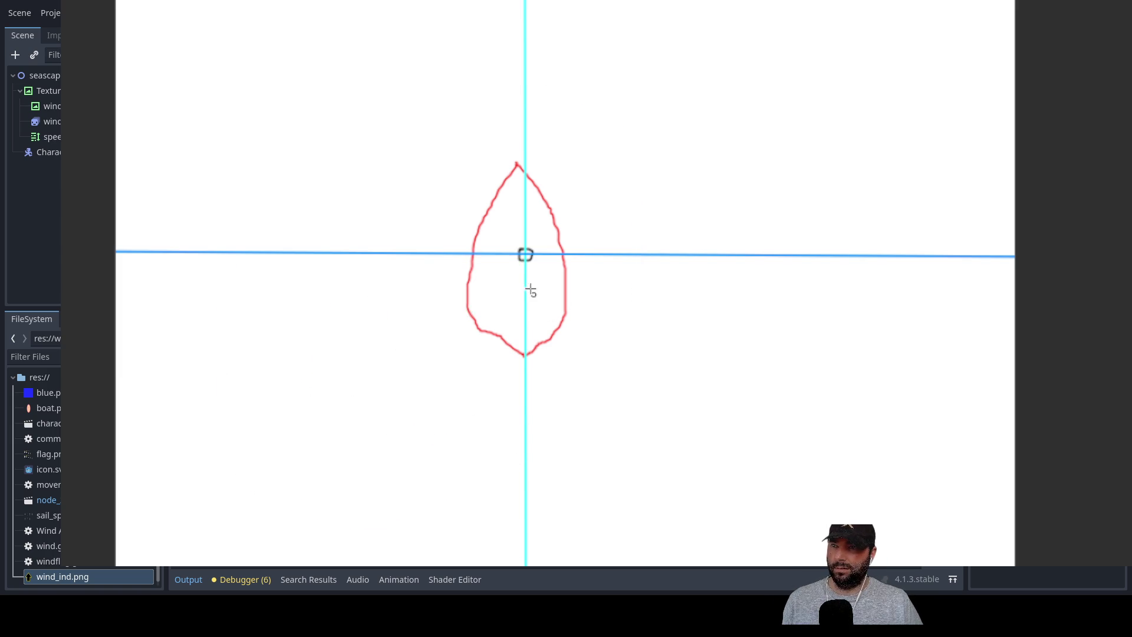
# Sketch a down-left wind arrow, stern arc, green sail line and magenta angle mark, then close the overlay.
pyautogui.moveTo(522, 259)
pyautogui.mouseDown()
pyautogui.moveTo(419, 349)
pyautogui.moveTo(352, 384)
pyautogui.moveTo(346, 428)
pyautogui.moveTo(409, 414)
pyautogui.moveTo(351, 382)
pyautogui.mouseUp()
pyautogui.moveTo(524, 398)
pyautogui.mouseDown()
pyautogui.moveTo(466, 372)
pyautogui.moveTo(439, 338)
pyautogui.mouseUp()
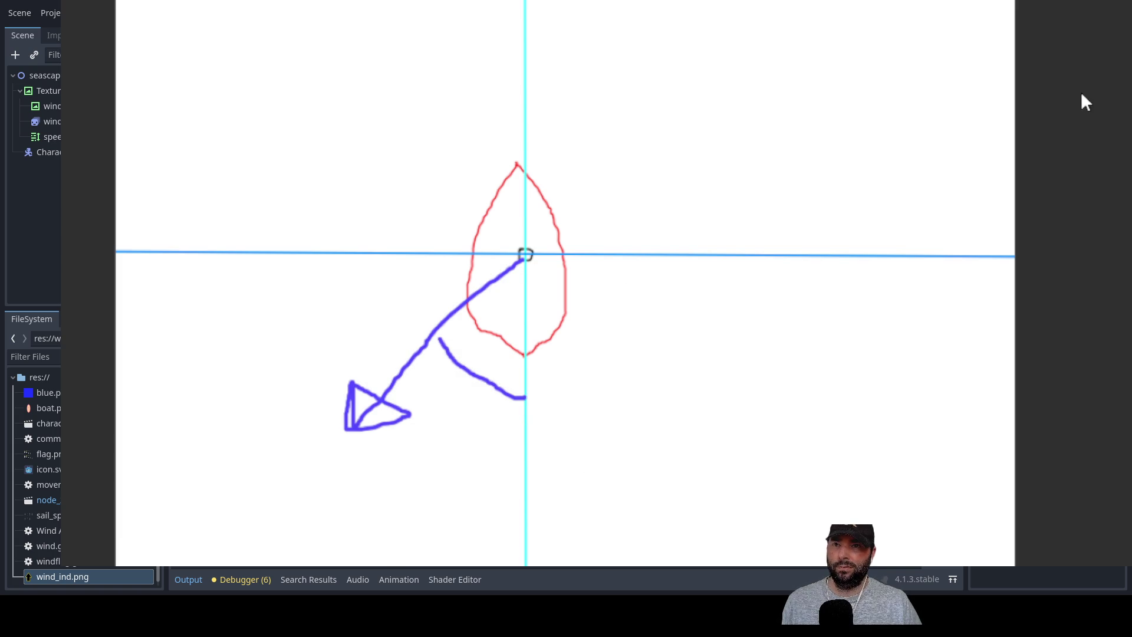
pyautogui.moveTo(525, 259); pyautogui.dragTo(433, 474)
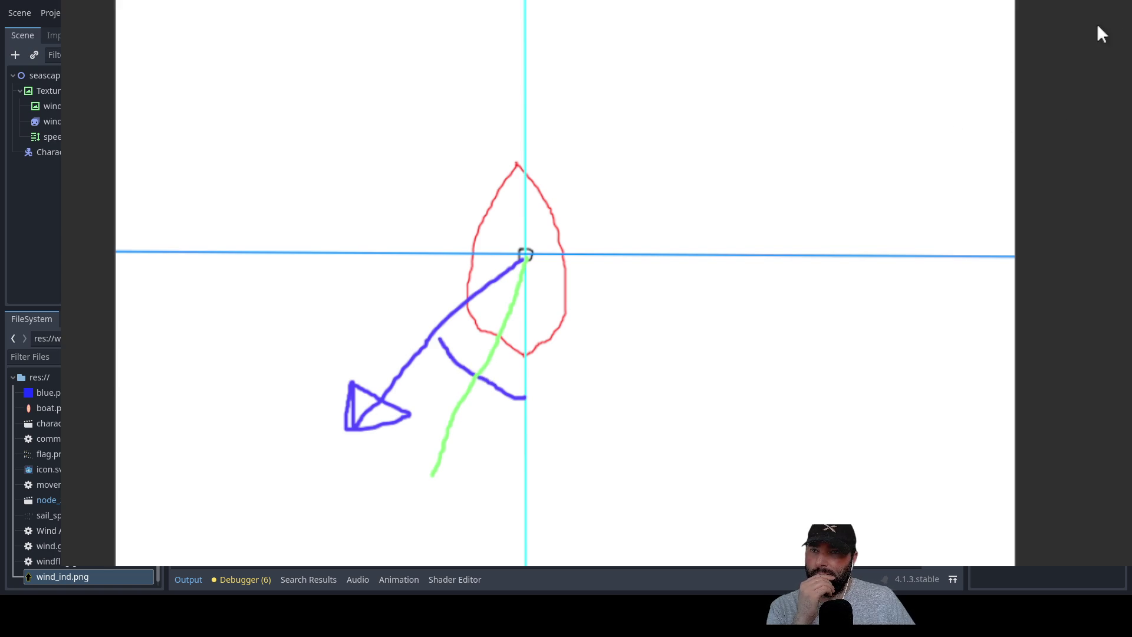
pyautogui.moveTo(417, 369)
pyautogui.mouseDown()
pyautogui.moveTo(471, 422)
pyautogui.moveTo(517, 431)
pyautogui.mouseUp()
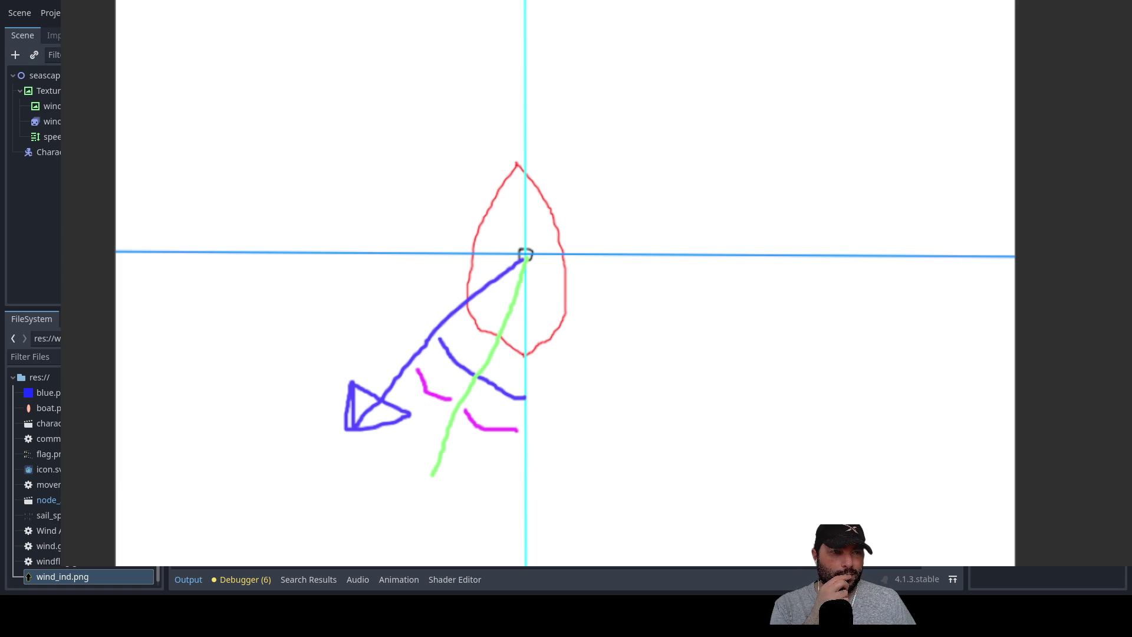
pyautogui.press('F8')
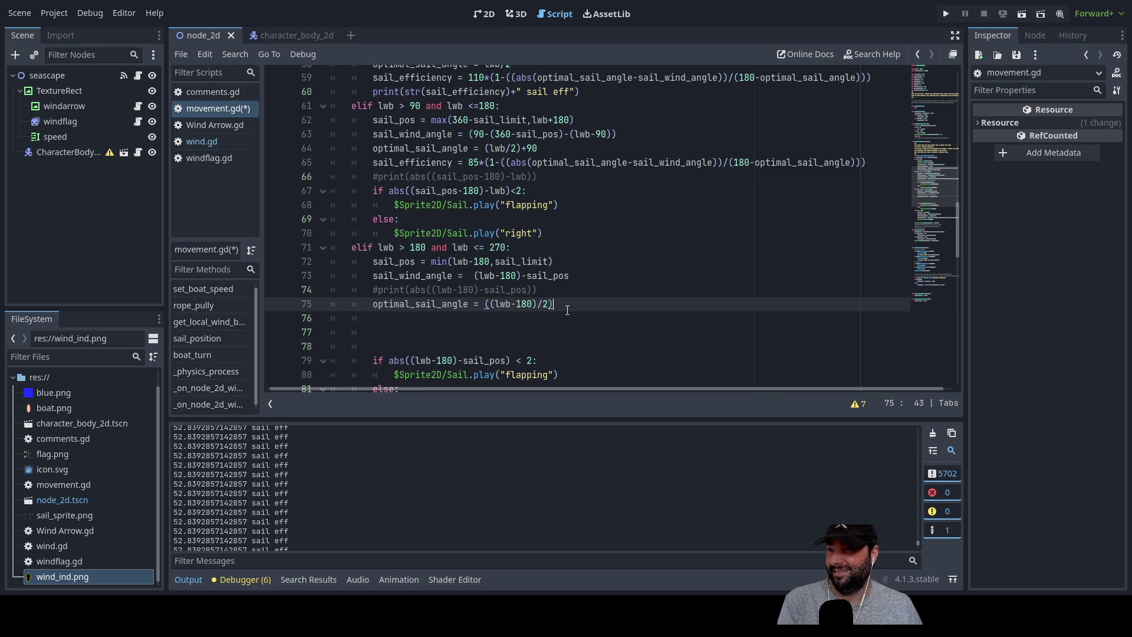
# Put the caret on blank line 76 in the 180–270 branch of movement.gd.
pyautogui.scroll(4, 567, 311)
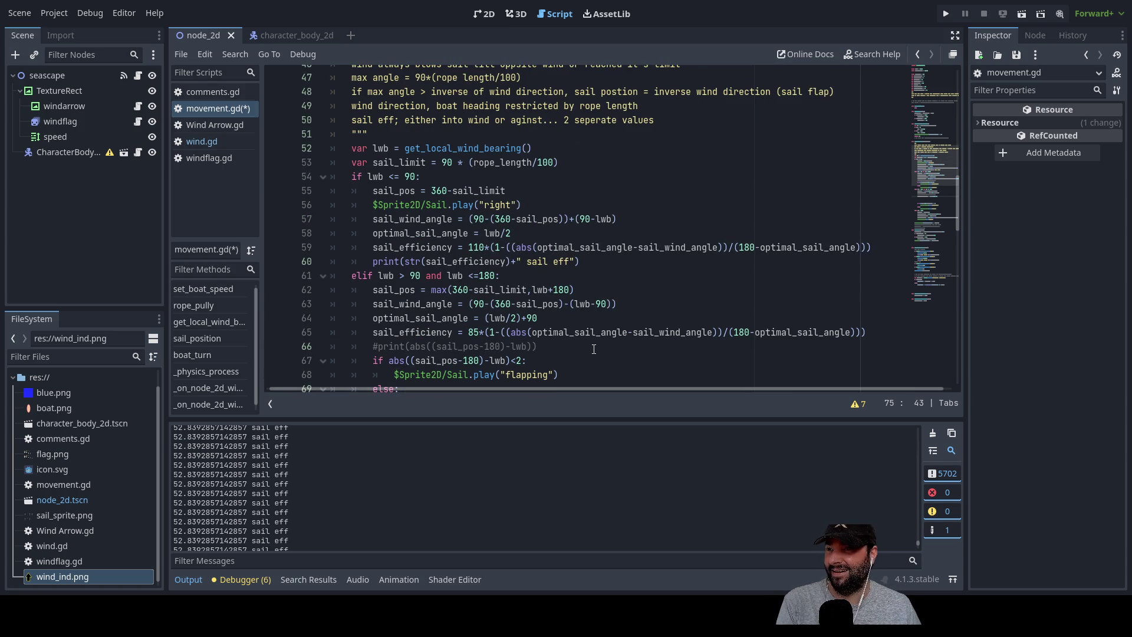
pyautogui.scroll(-3, 601, 346)
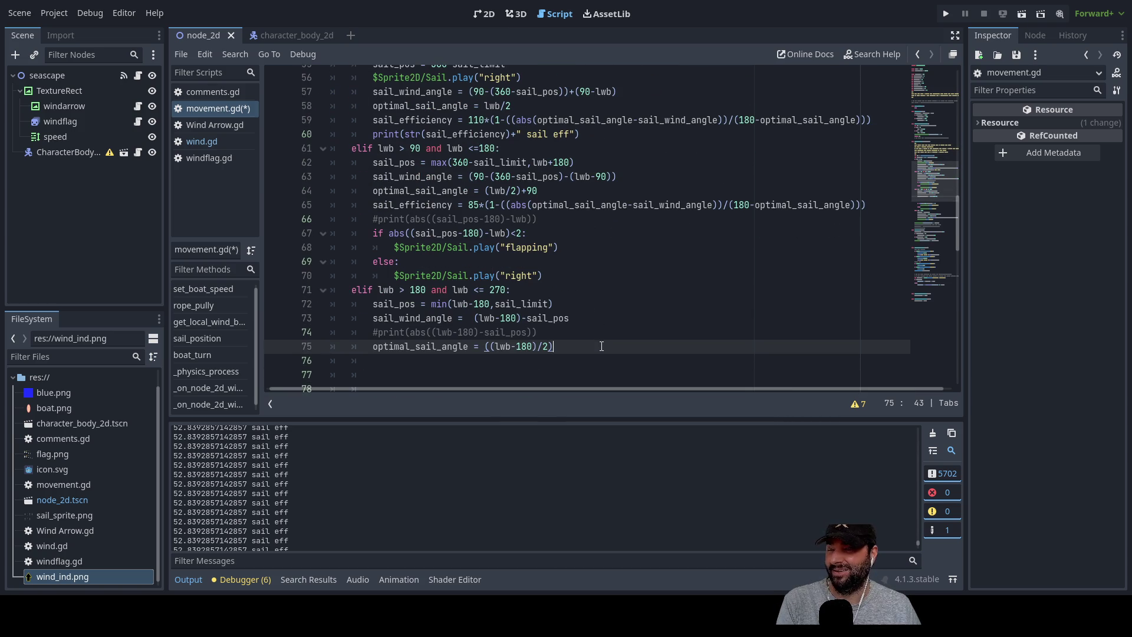
pyautogui.scroll(-2, 601, 346)
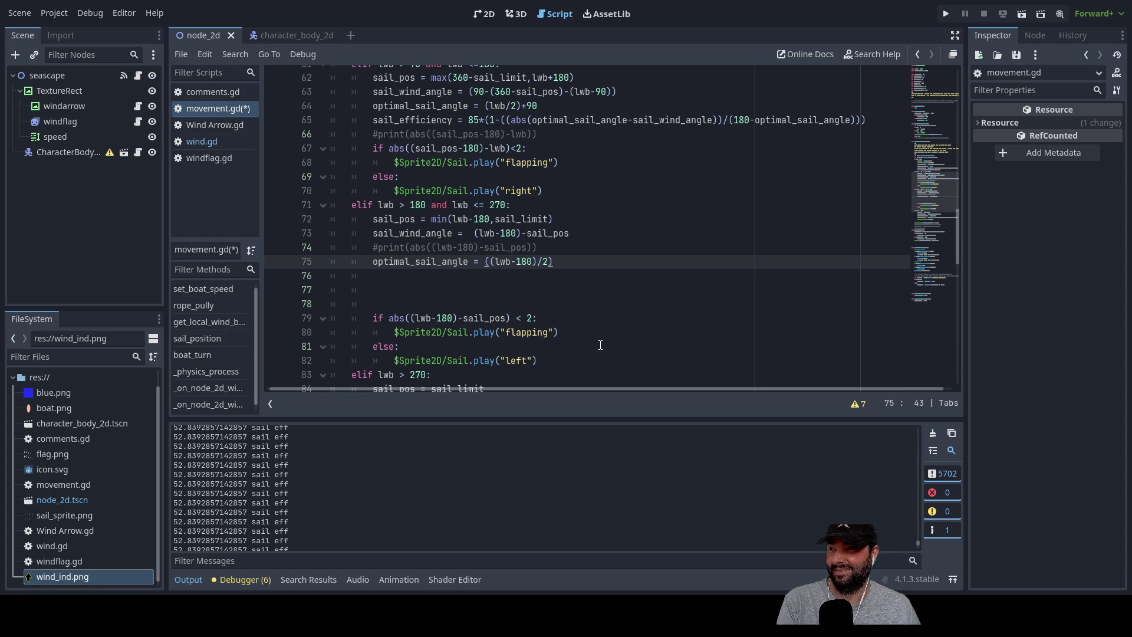
pyautogui.click(439, 277)
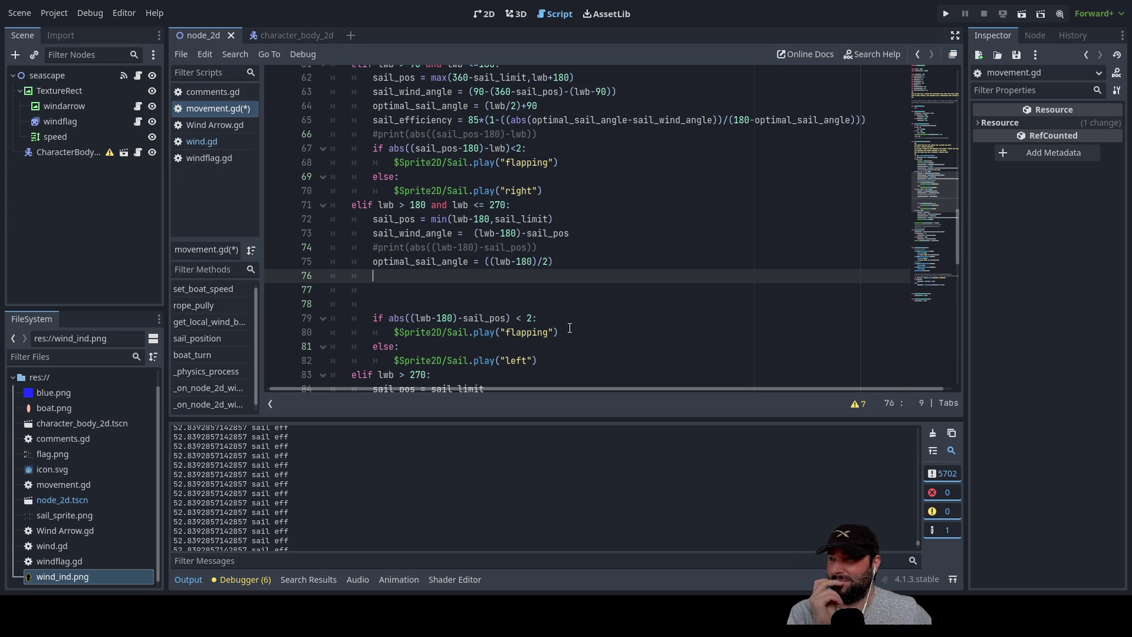
pyautogui.press('Up')
pyautogui.press('Up')
pyautogui.press('Up')
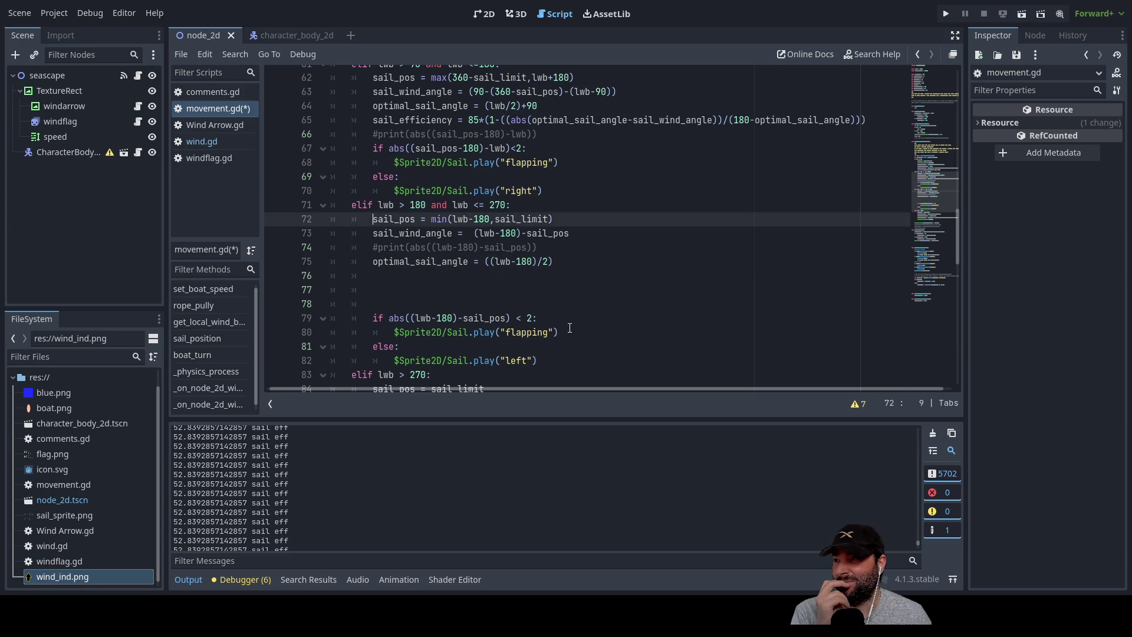
pyautogui.scroll(6, 574, 241)
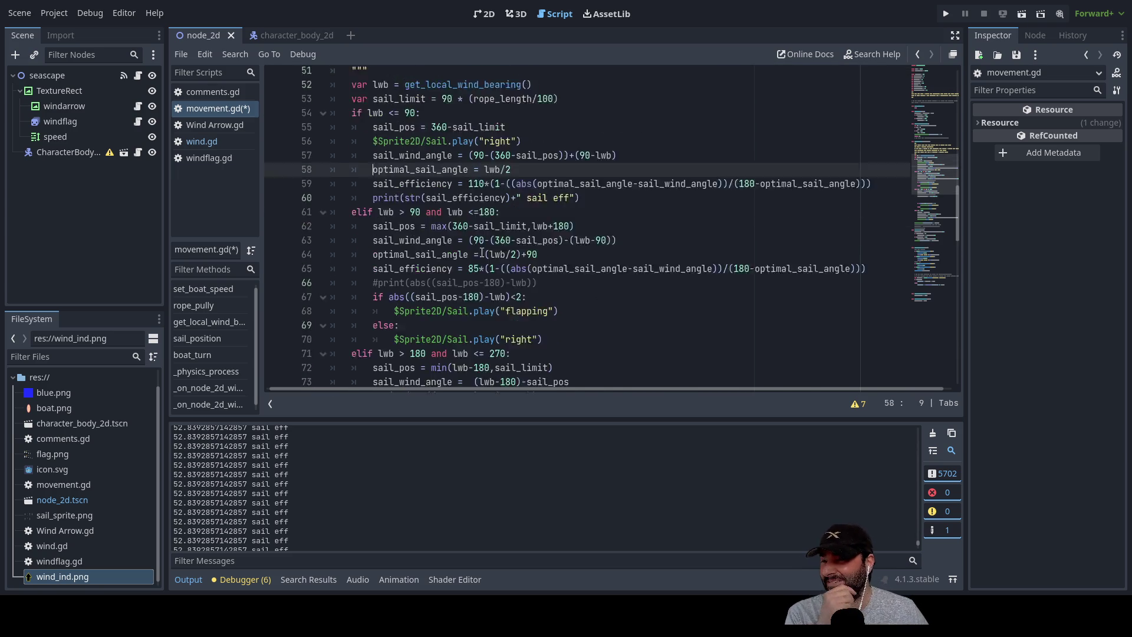
pyautogui.scroll(-8, 491, 191)
pyautogui.scroll(-6, 492, 192)
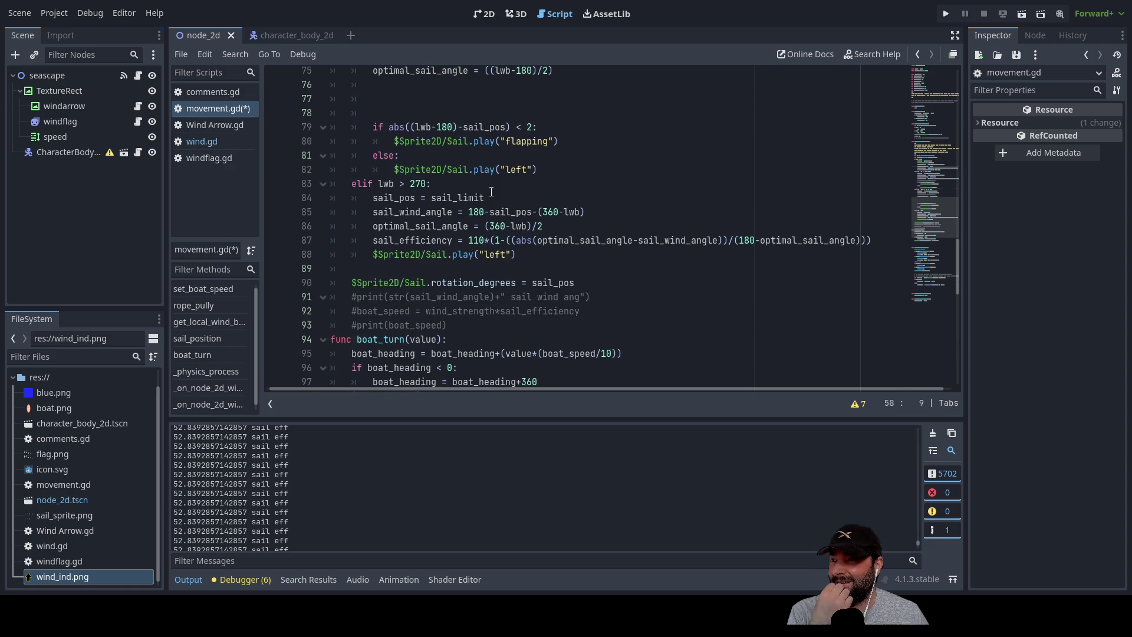
pyautogui.scroll(5, 499, 285)
pyautogui.scroll(3, 442, 310)
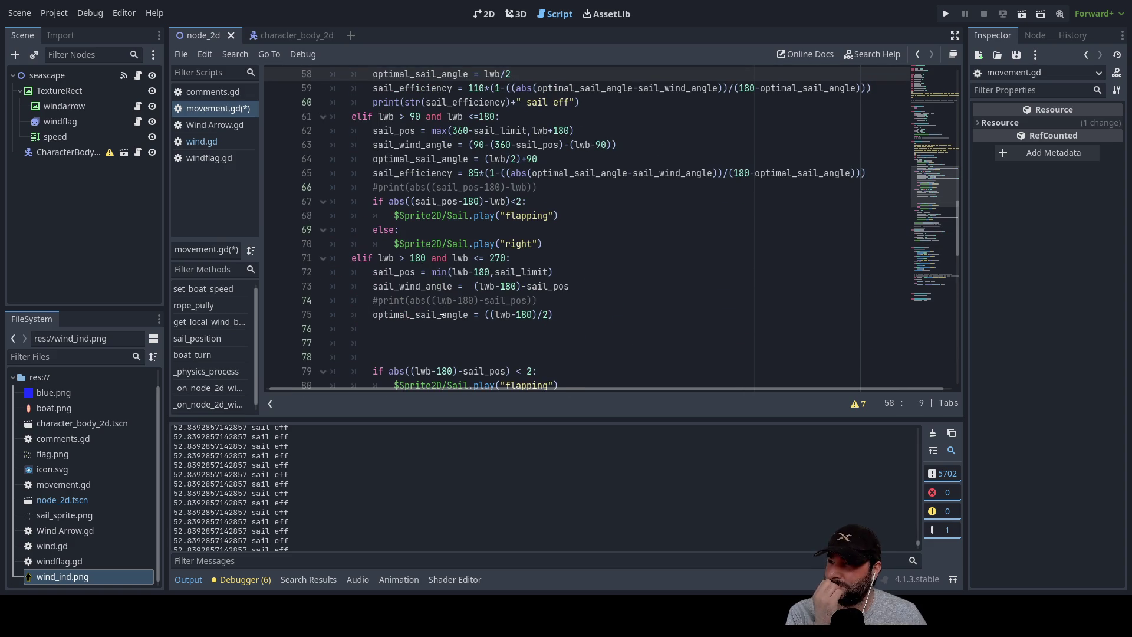
pyautogui.click(425, 344)
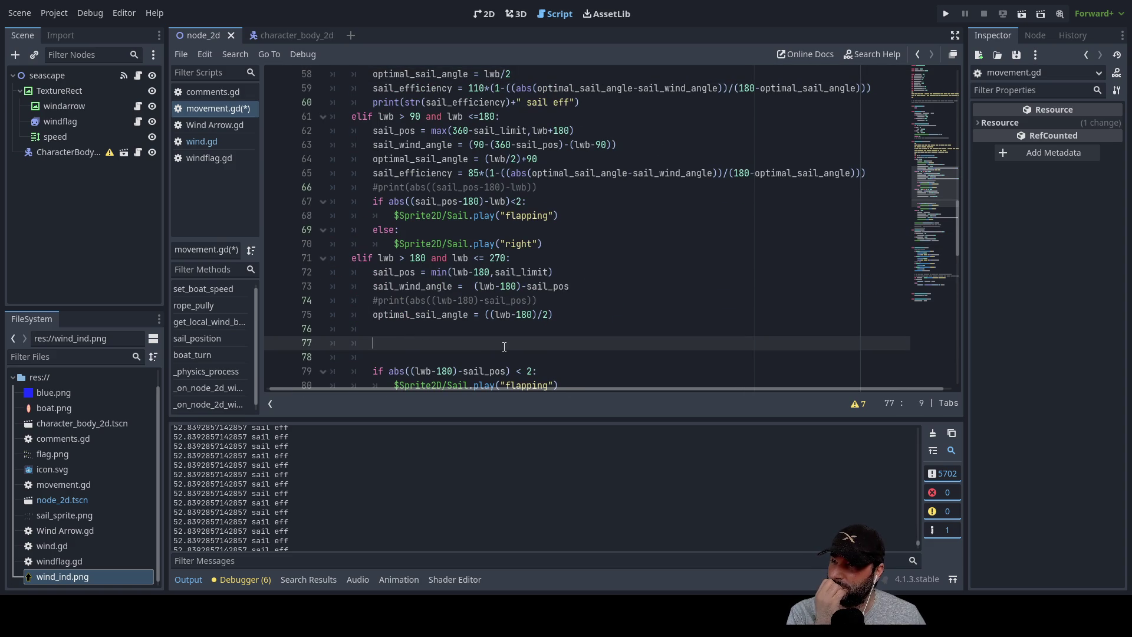
pyautogui.press('Up')
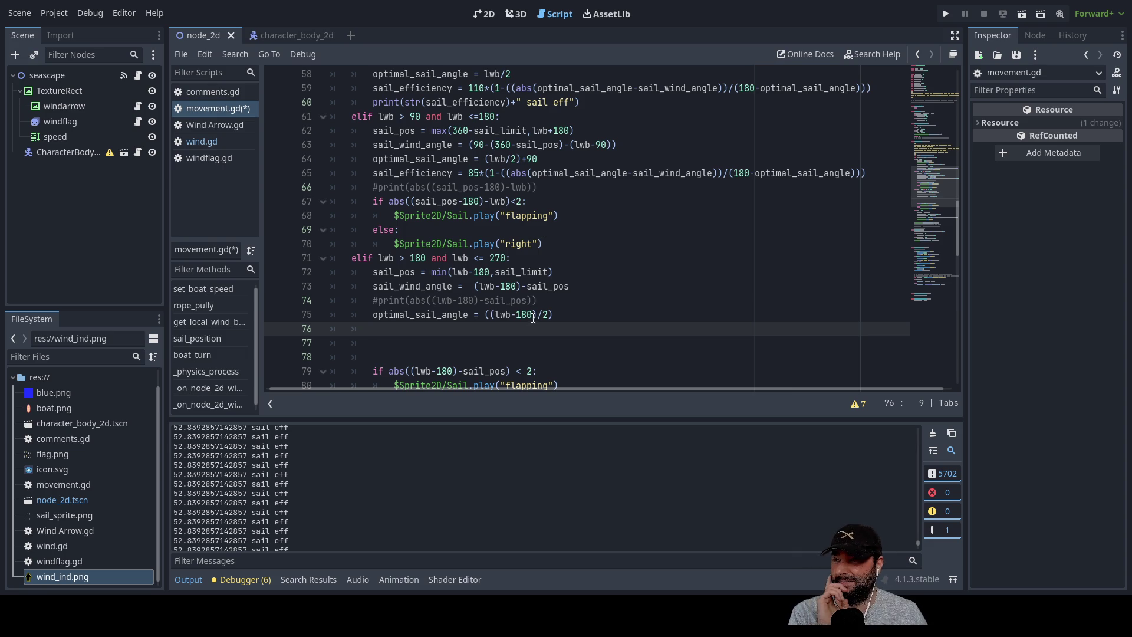
# Copy the 85-based sail_efficiency line and paste it onto line 76.
pyautogui.scroll(3, 548, 313)
pyautogui.scroll(6, 555, 311)
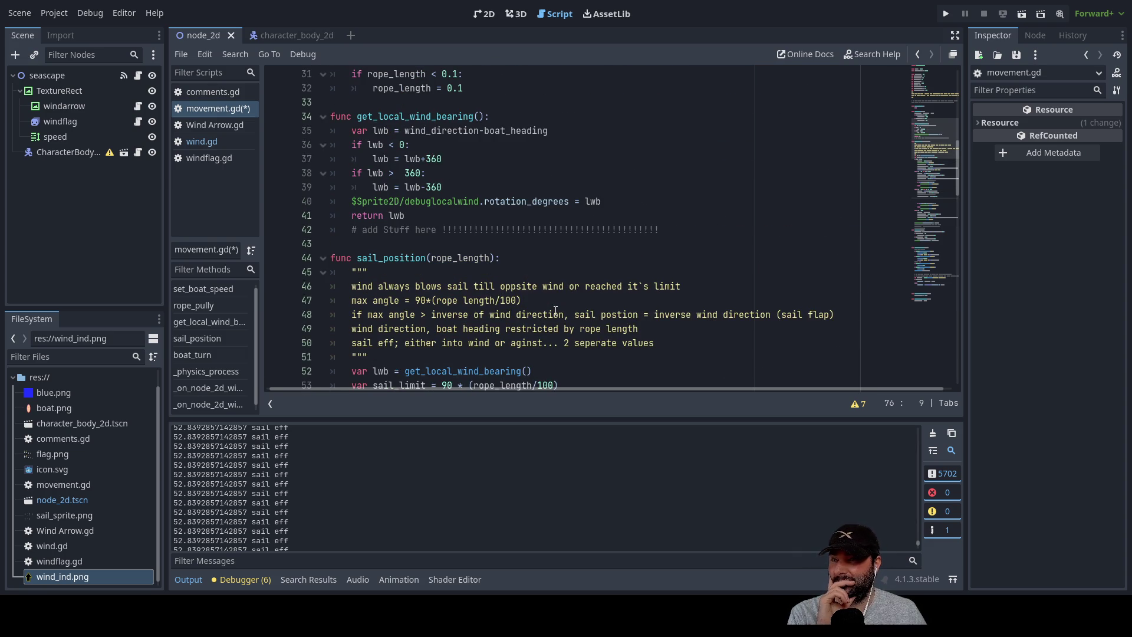
pyautogui.scroll(-11, 555, 311)
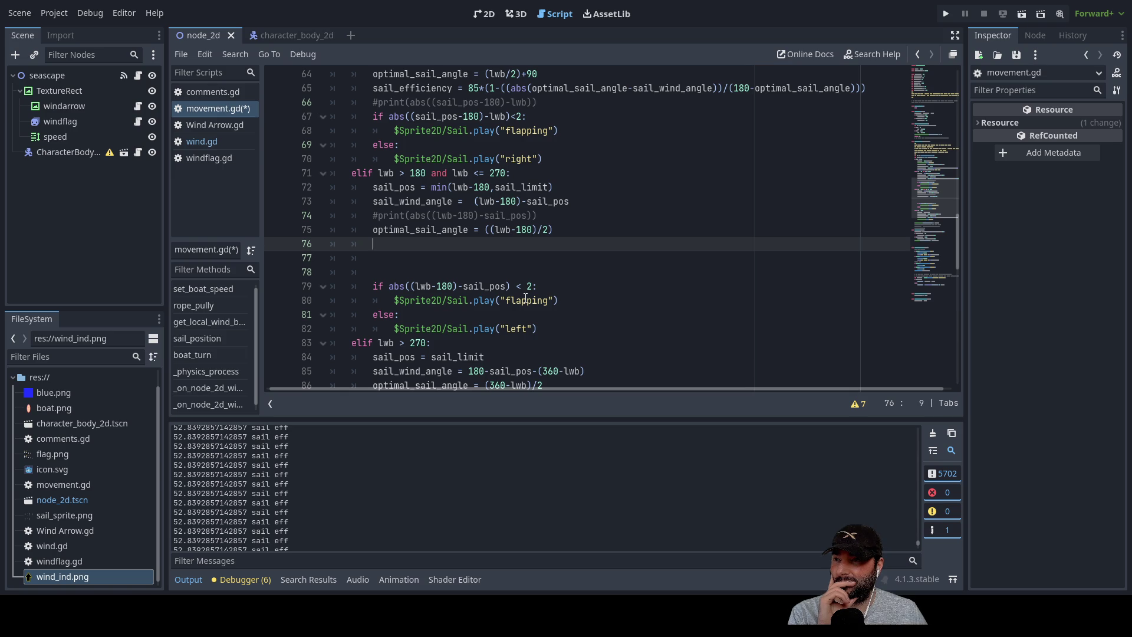
pyautogui.scroll(3, 424, 258)
pyautogui.moveTo(371, 216); pyautogui.dragTo(874, 216)
pyautogui.hotkey('ctrl', 'c')
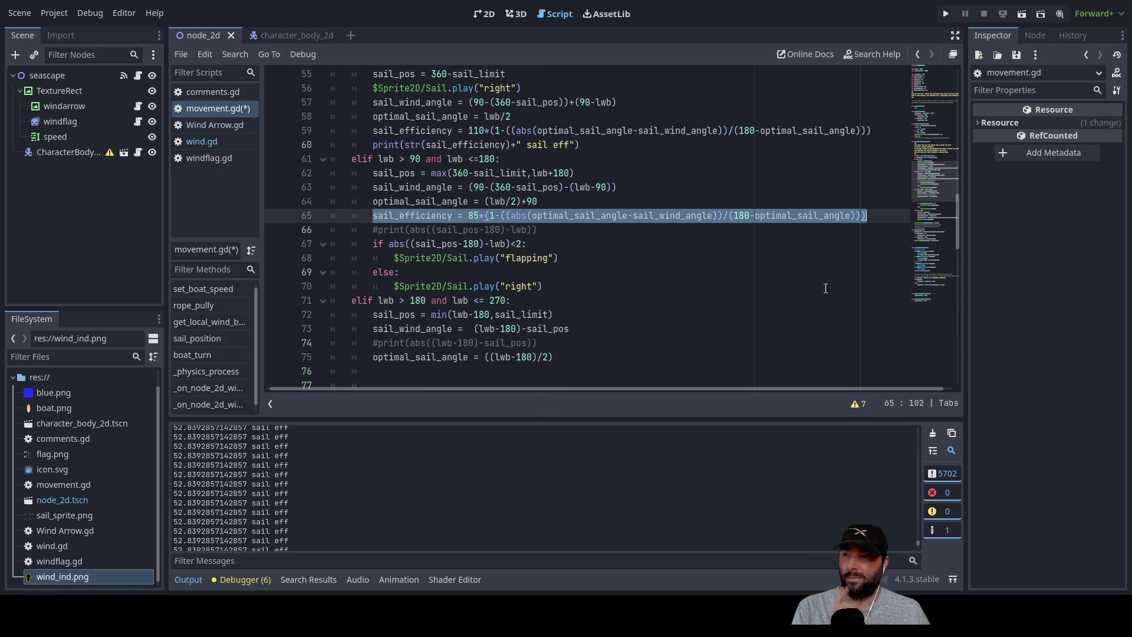
pyautogui.scroll(-2, 478, 303)
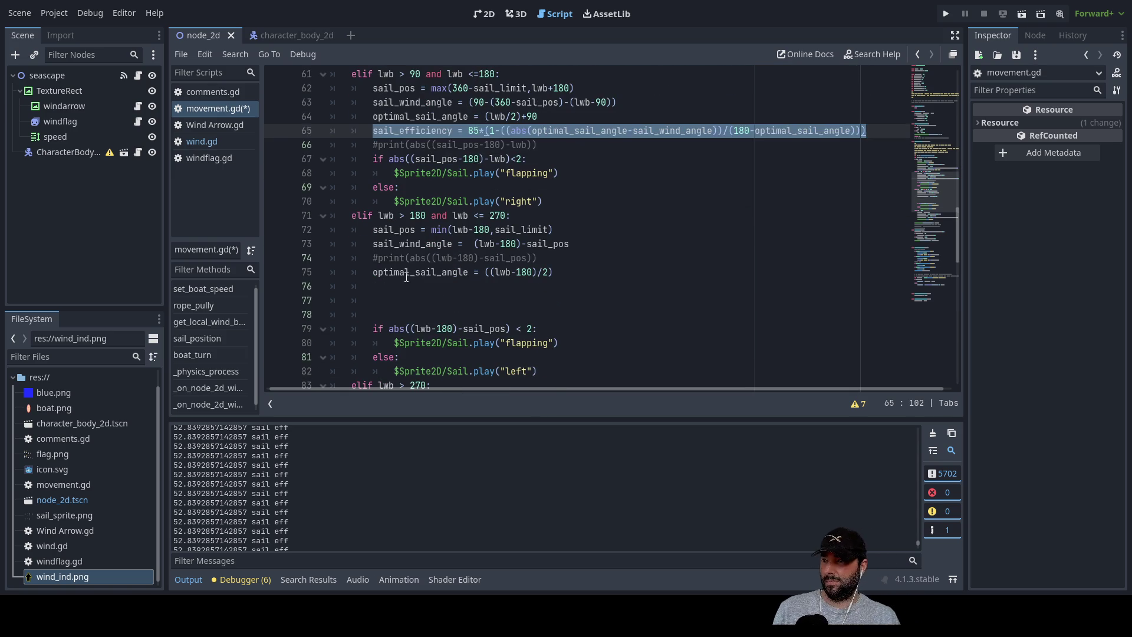
pyautogui.click(460, 287)
pyautogui.hotkey('ctrl', 'v')
# Remove the extra blank lines above the if check, then run the game.
pyautogui.press('Down')
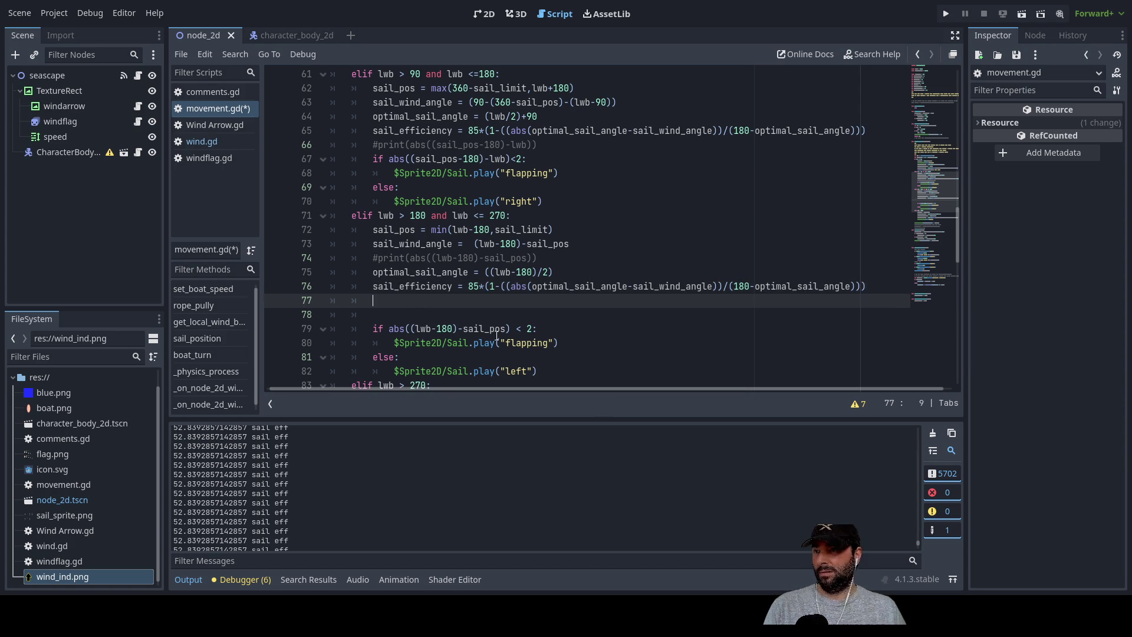
pyautogui.press('Delete')
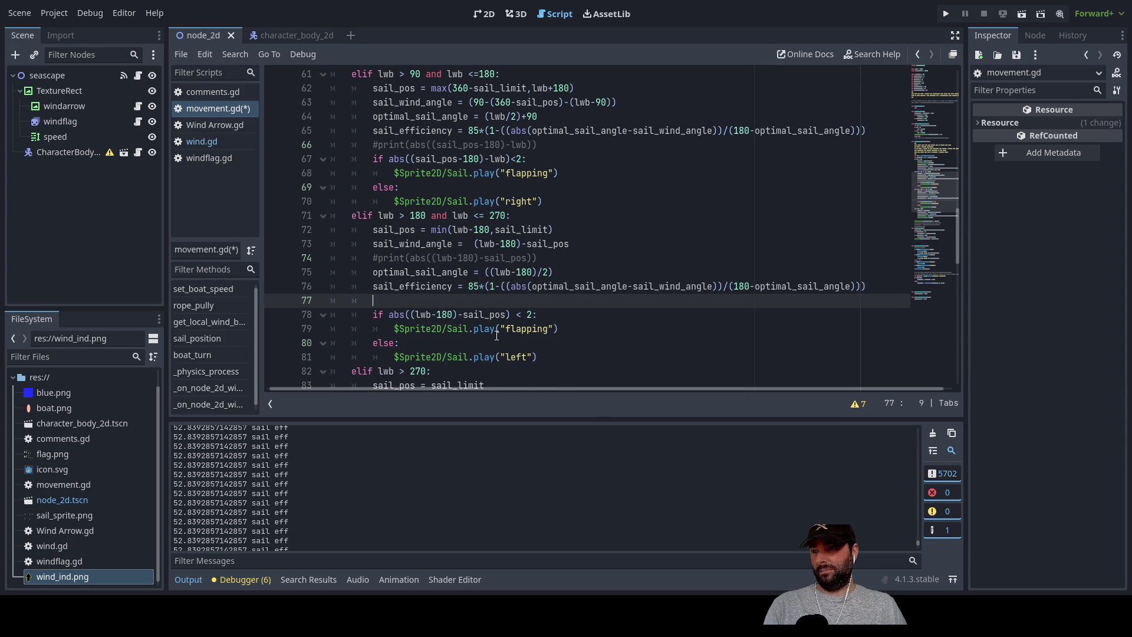
pyautogui.press('Delete')
pyautogui.press('Delete')
pyautogui.press('Delete')
pyautogui.write('if abs((lwb-180)-sail_pos) < 2:')
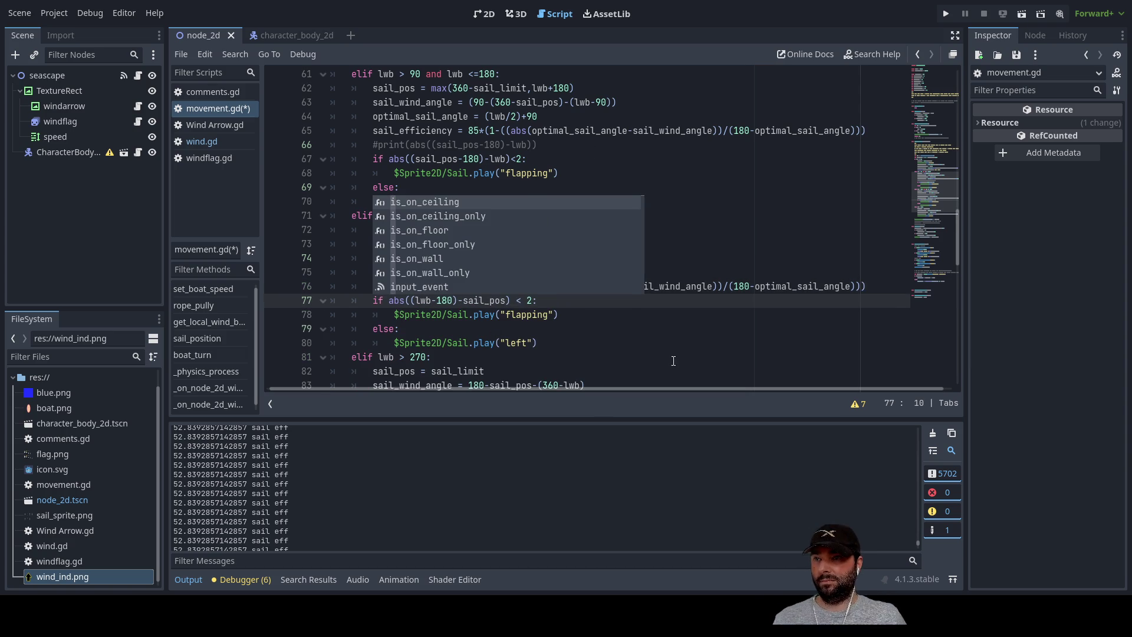
pyautogui.click(674, 361)
pyautogui.click(943, 14)
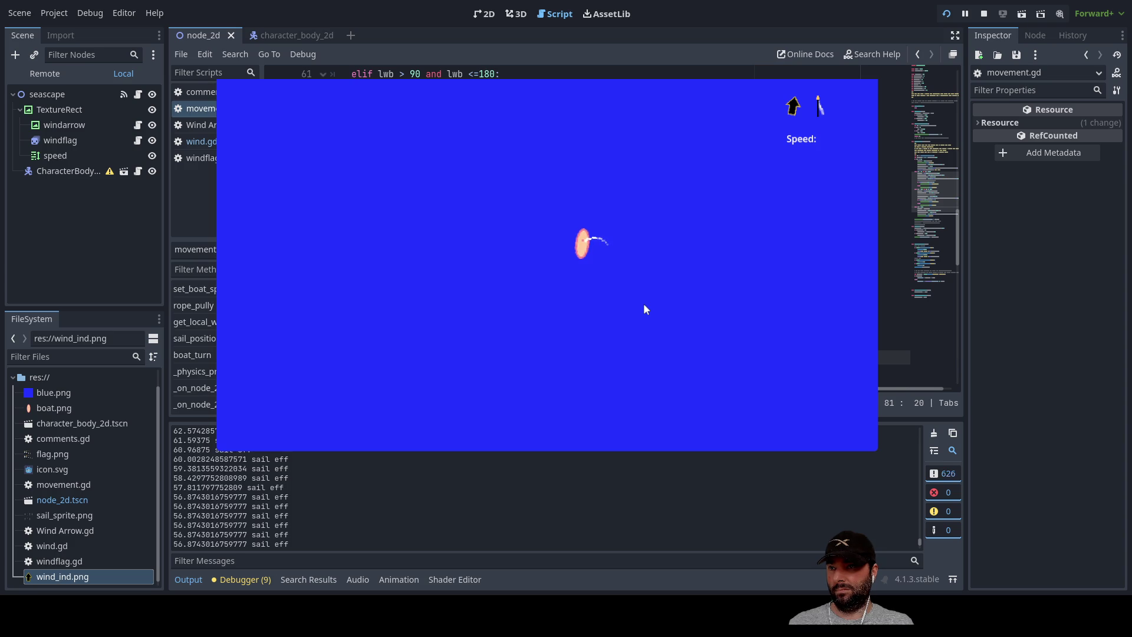
# Turn the boat right and adjust the sail rope to length 50, then stop the game.
pyautogui.press('Right')
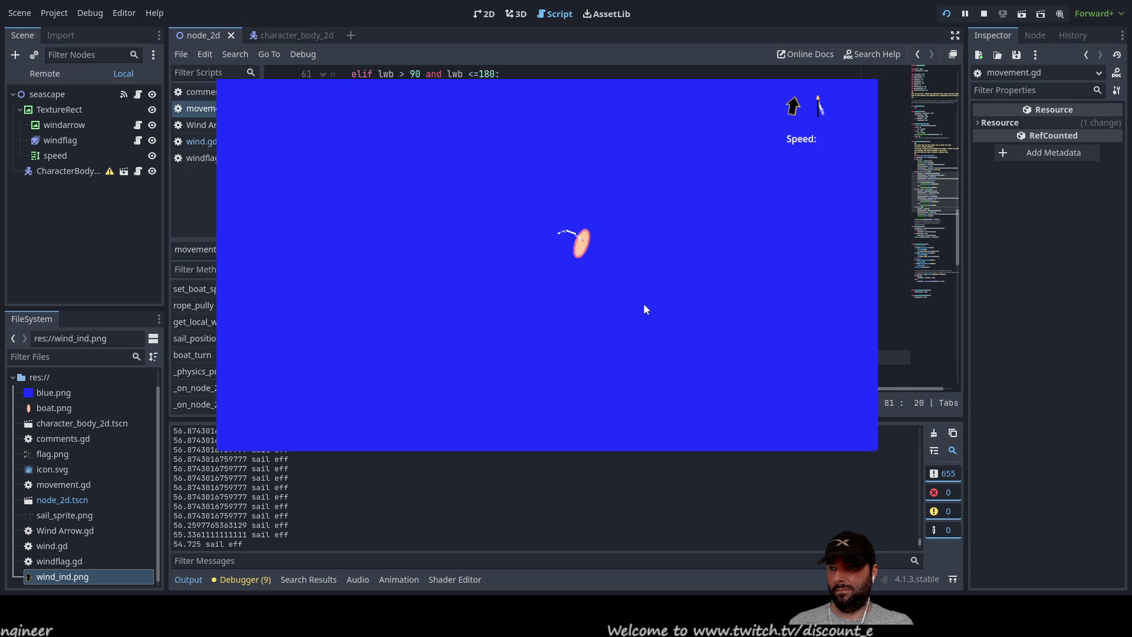
pyautogui.press('Up')
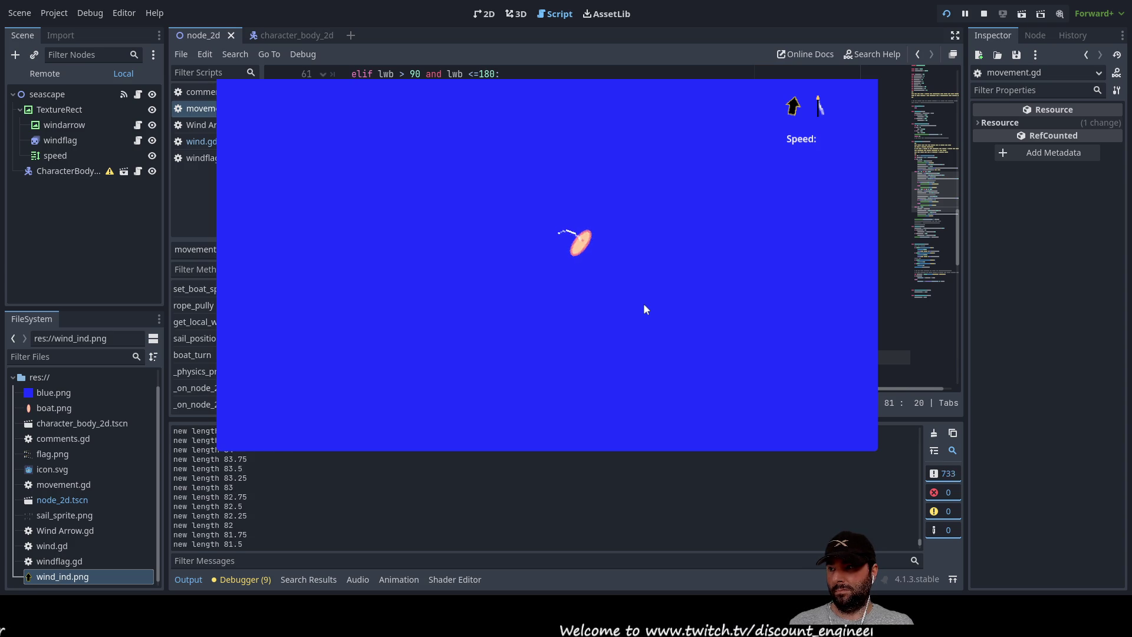
pyautogui.press('Up')
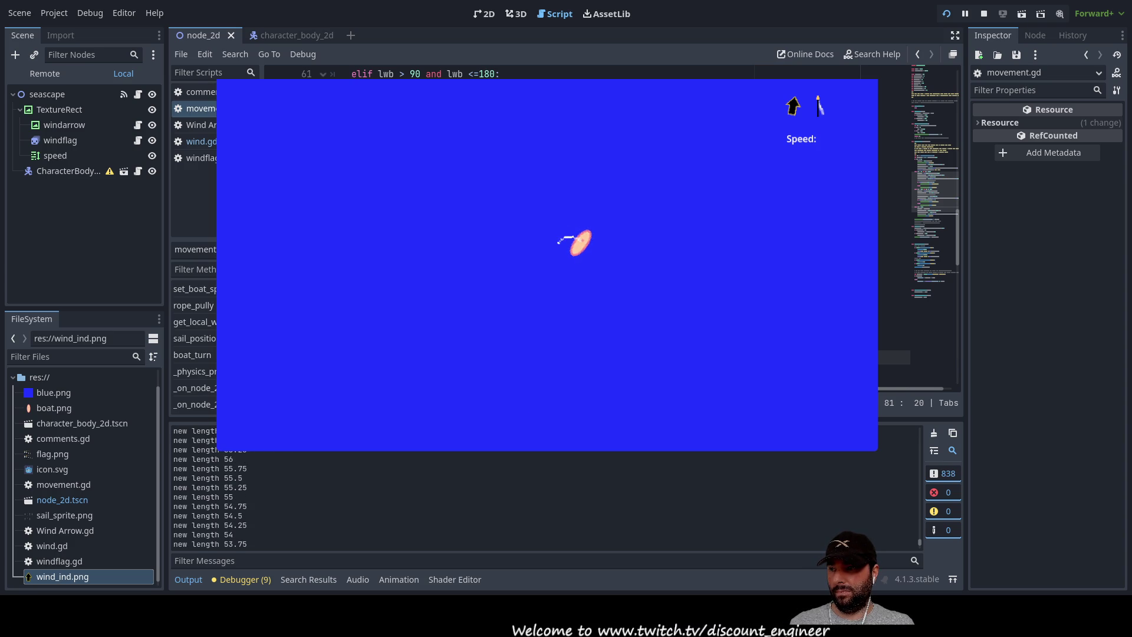
pyautogui.press('Down')
pyautogui.click(984, 15)
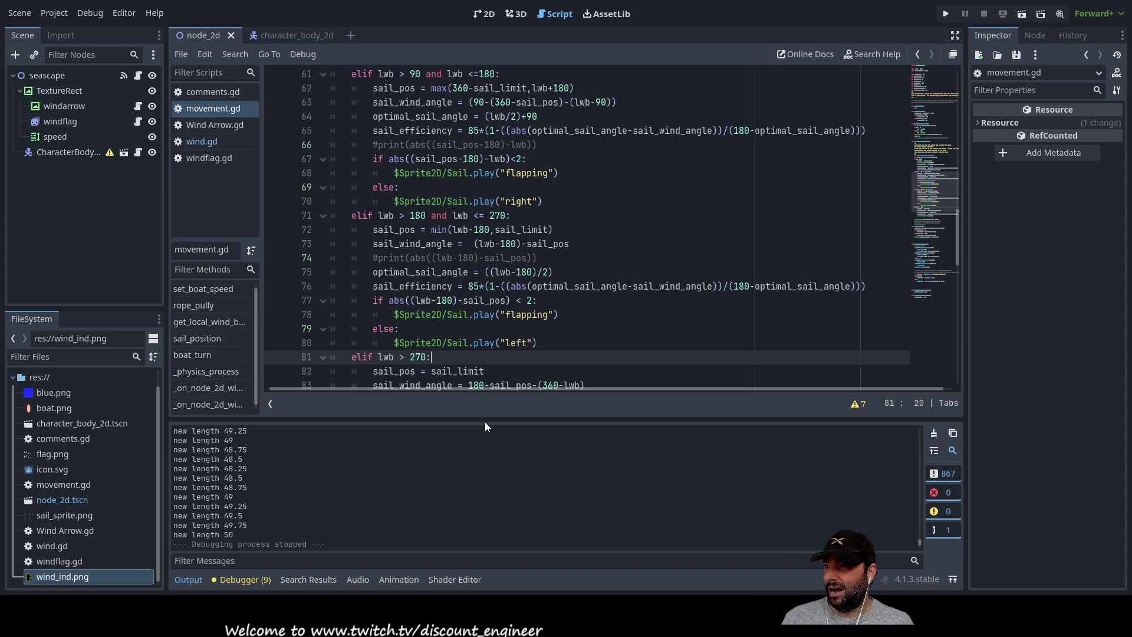
# Scroll through movement.gd and select the sail eff print on line 60.
pyautogui.scroll(-4, 463, 317)
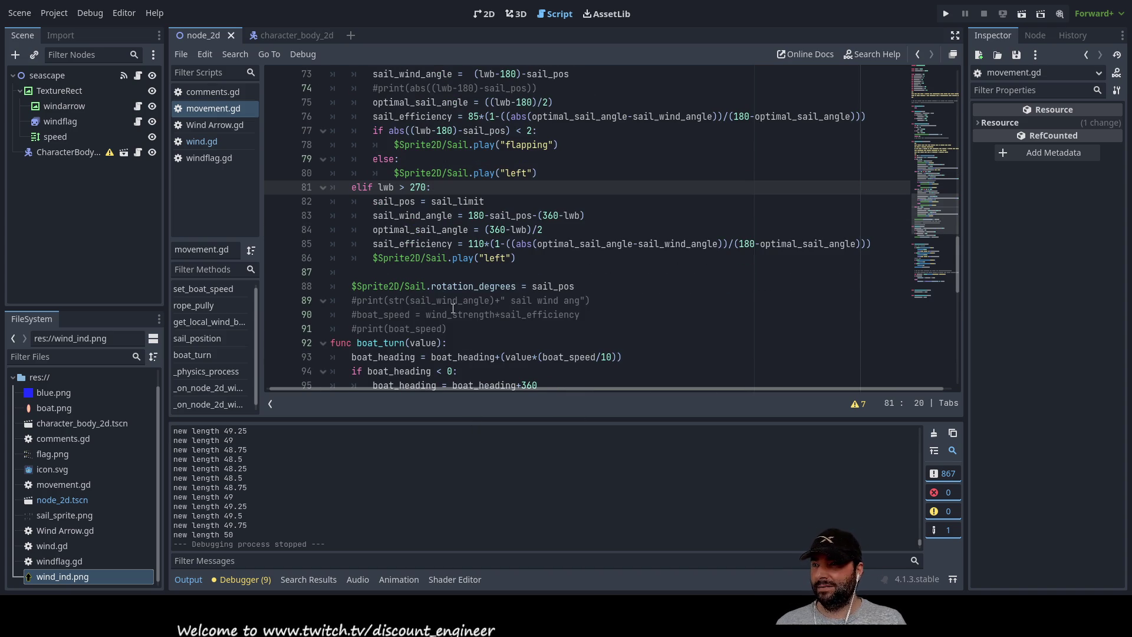
pyautogui.scroll(6, 452, 308)
pyautogui.scroll(4, 447, 290)
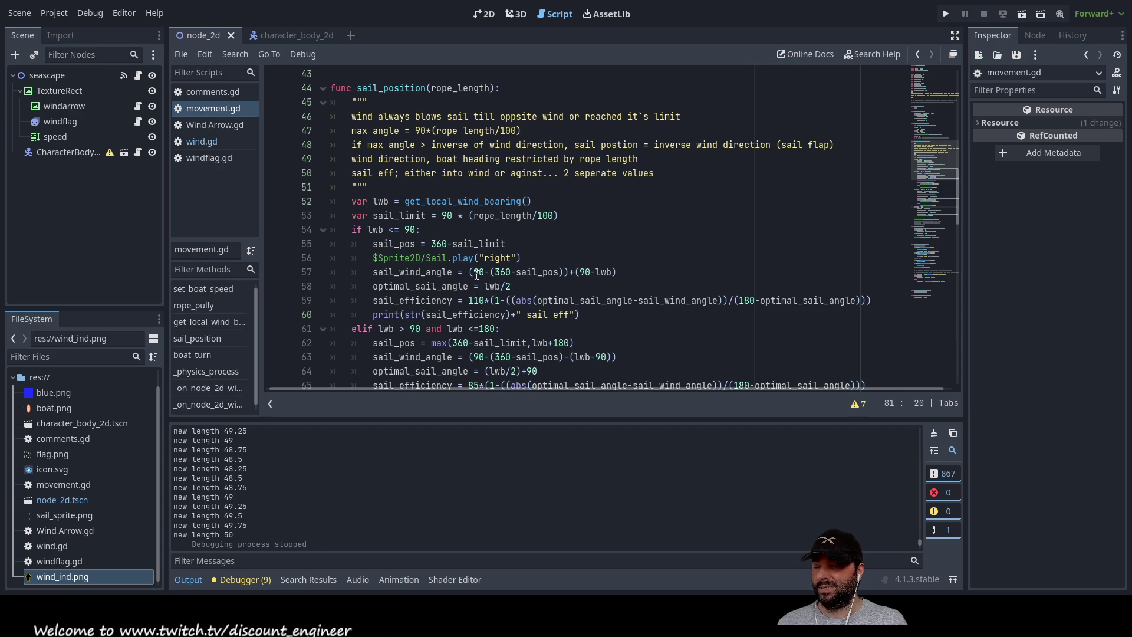
pyautogui.scroll(-3, 482, 295)
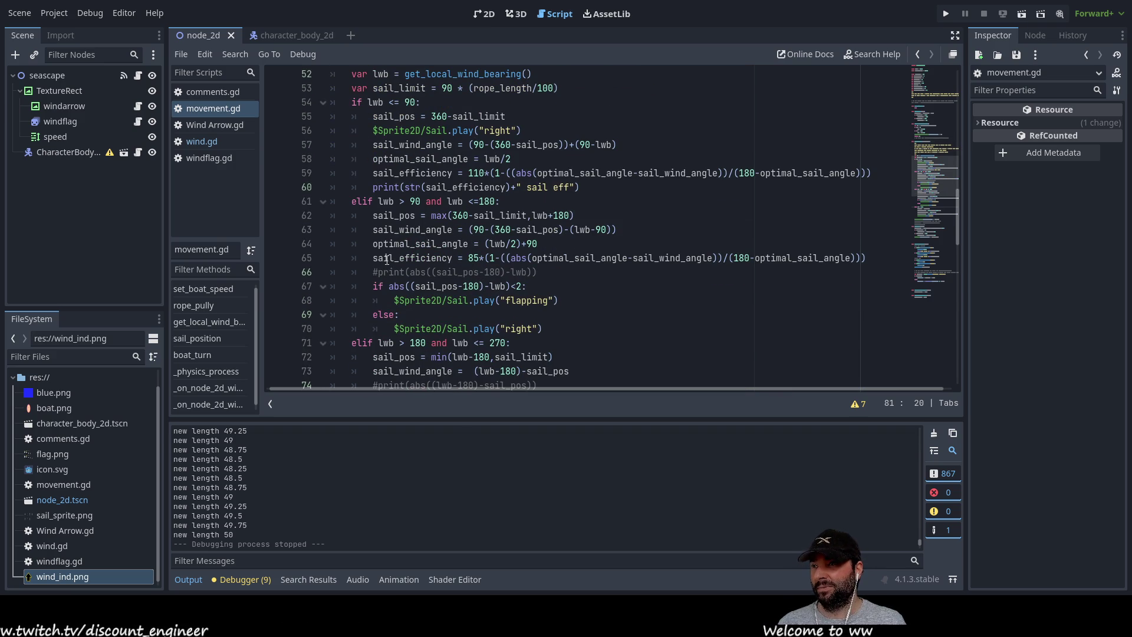
pyautogui.scroll(-4, 389, 259)
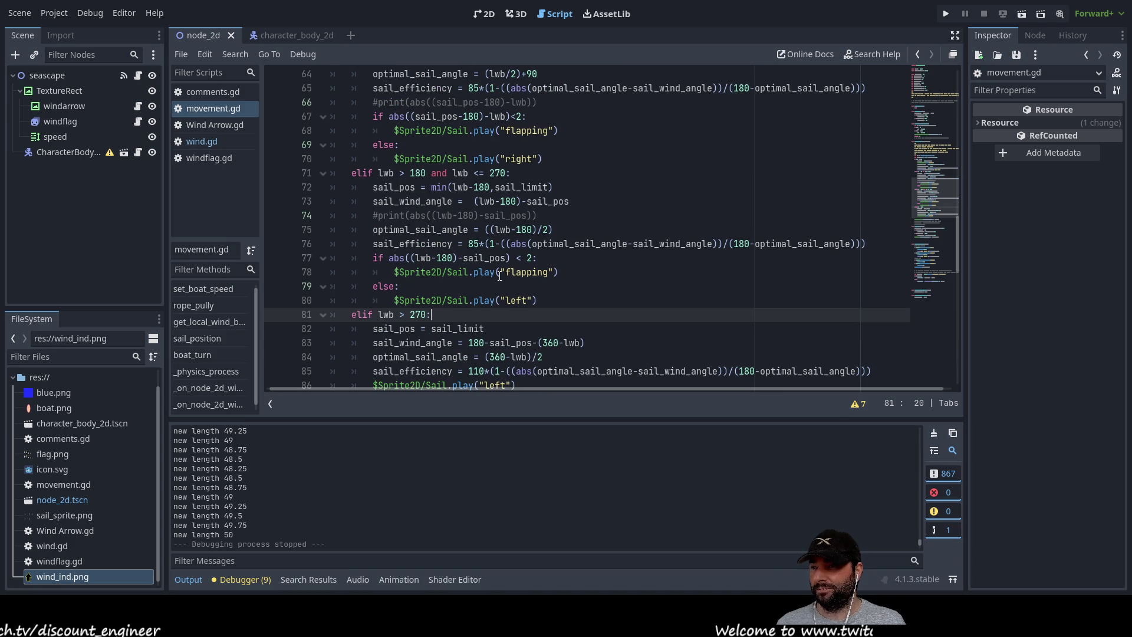
pyautogui.scroll(-3, 417, 252)
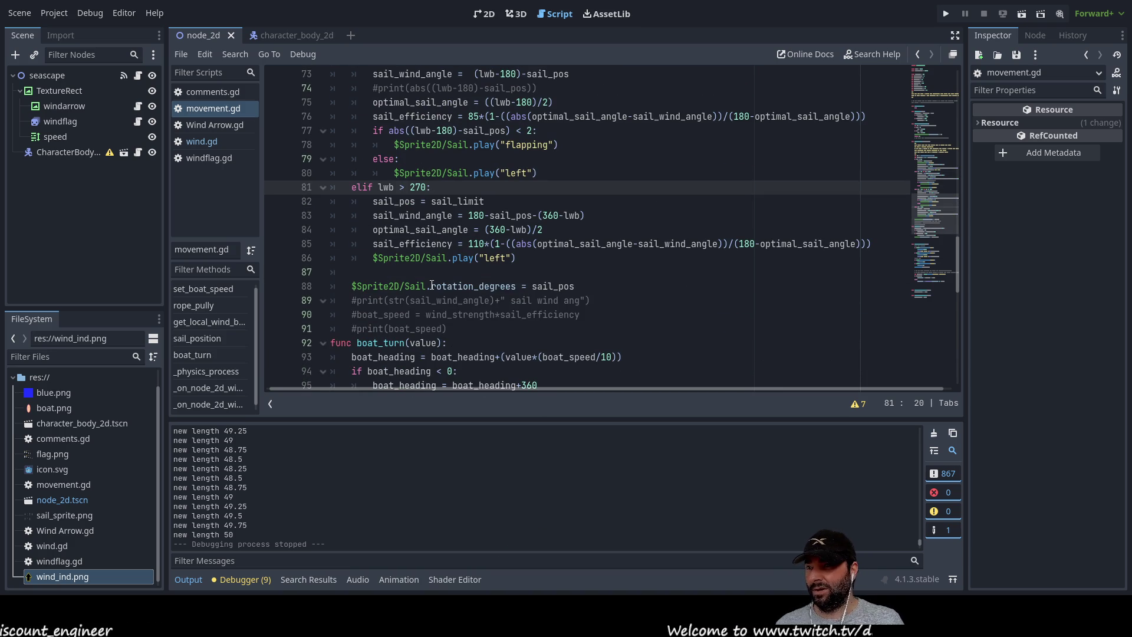
pyautogui.scroll(-4, 433, 284)
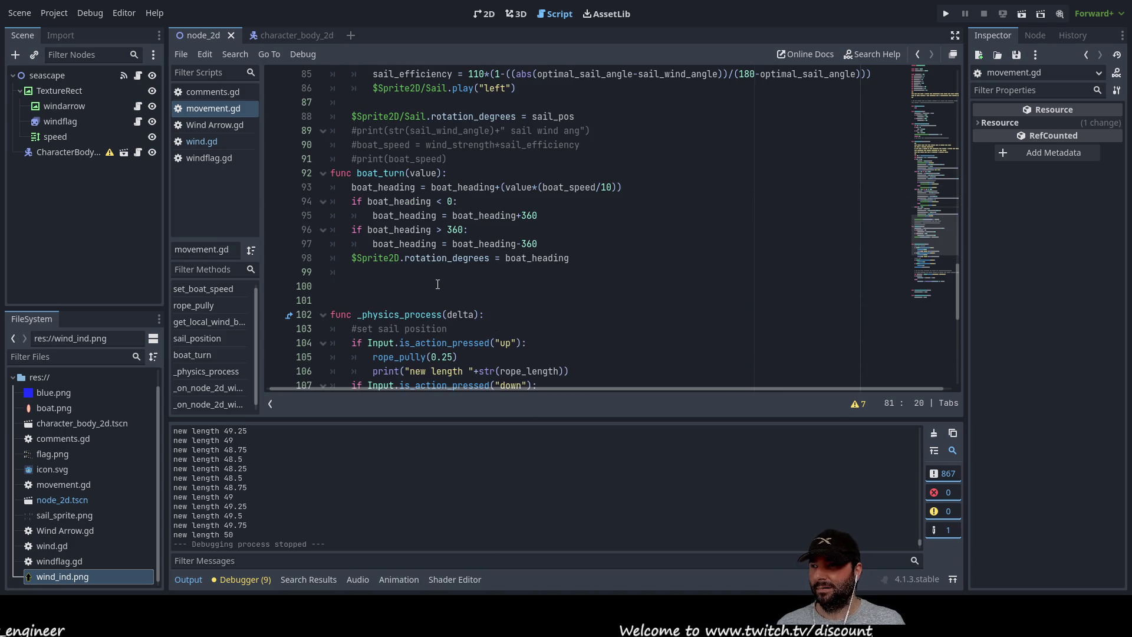
pyautogui.scroll(-7, 438, 284)
pyautogui.scroll(8, 443, 284)
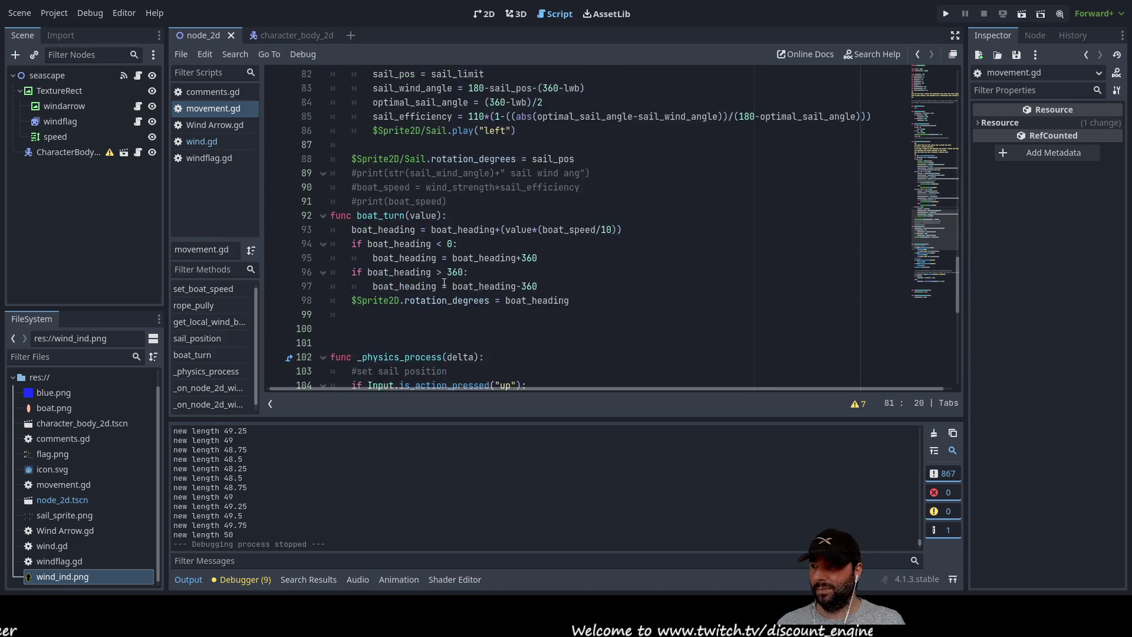
pyautogui.scroll(6, 444, 283)
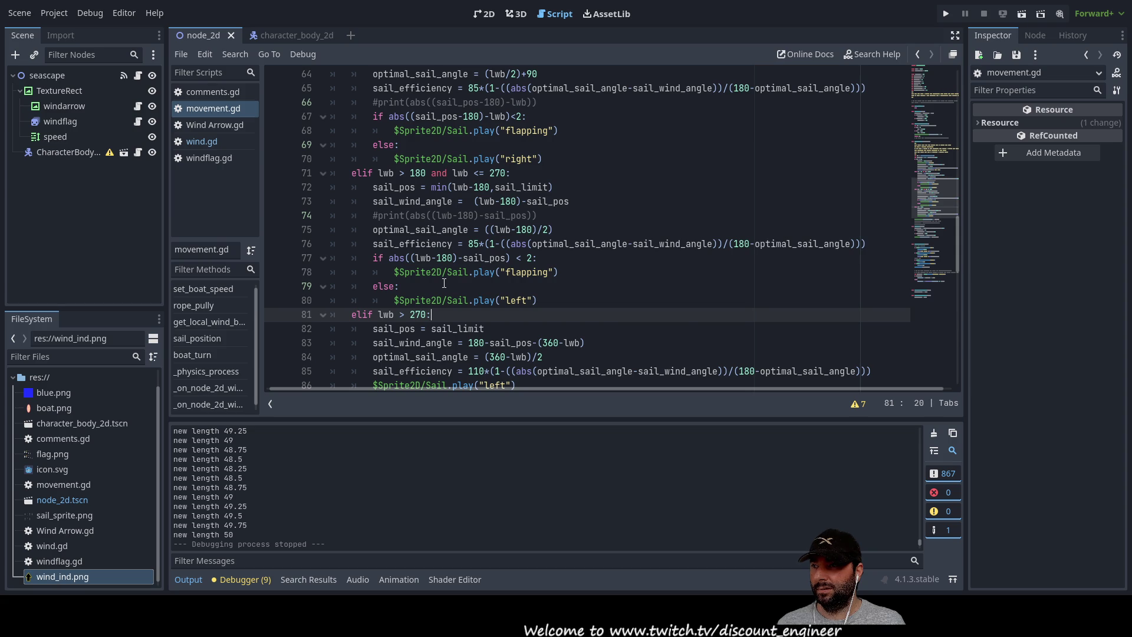
pyautogui.scroll(4, 444, 283)
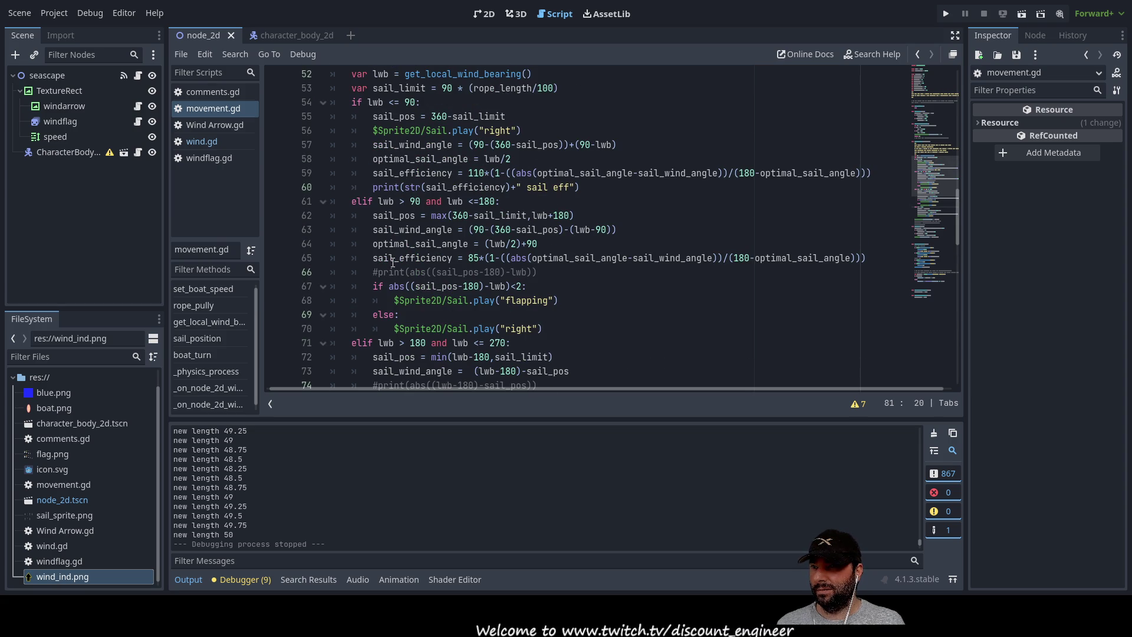
pyautogui.scroll(9, 400, 211)
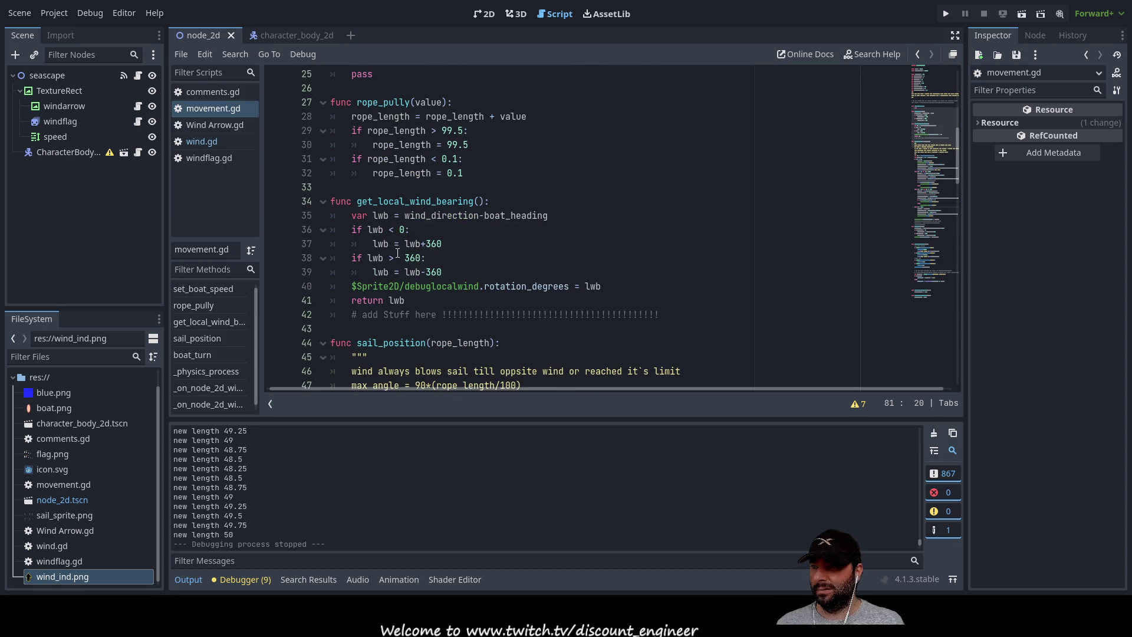
pyautogui.scroll(4, 397, 250)
pyautogui.scroll(4, 397, 273)
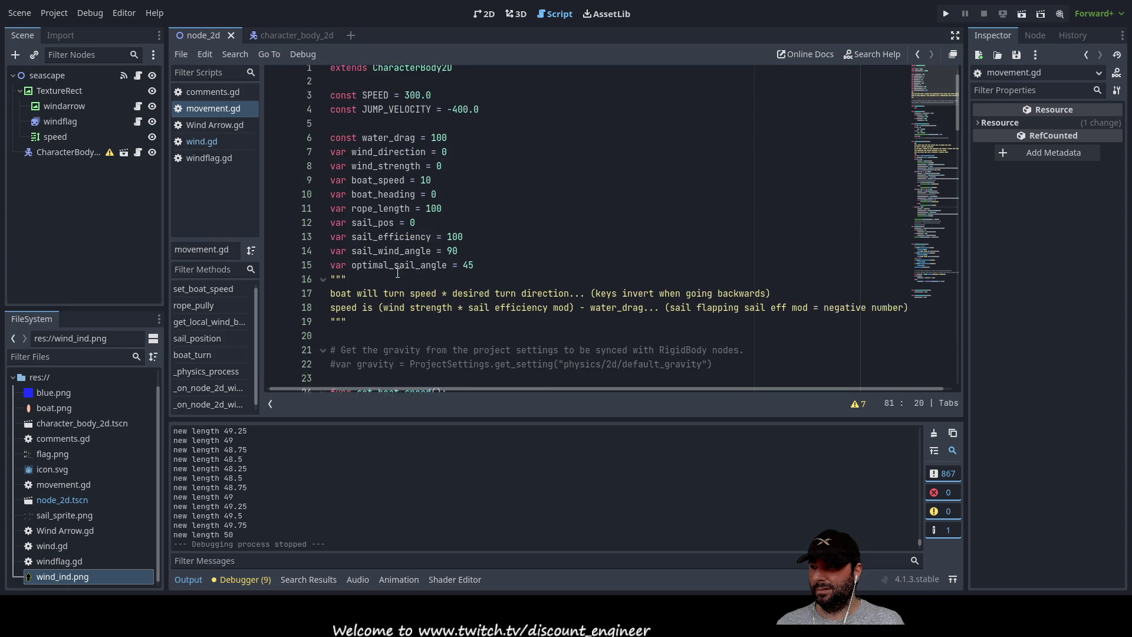
pyautogui.scroll(-10, 401, 272)
pyautogui.scroll(-4, 403, 272)
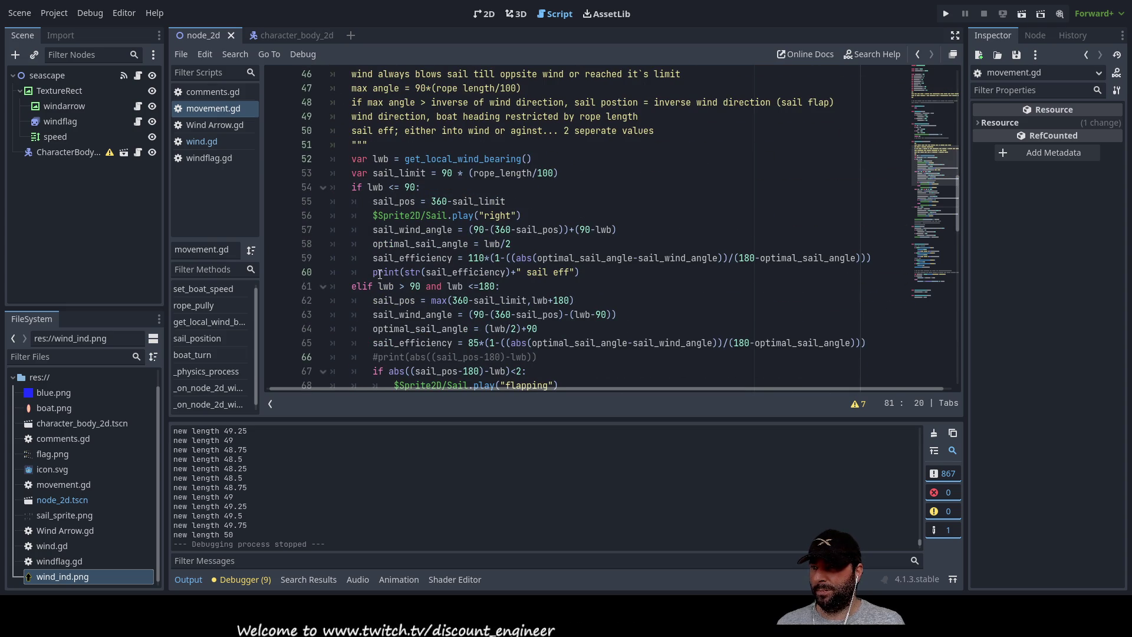
pyautogui.moveTo(372, 271); pyautogui.dragTo(579, 273)
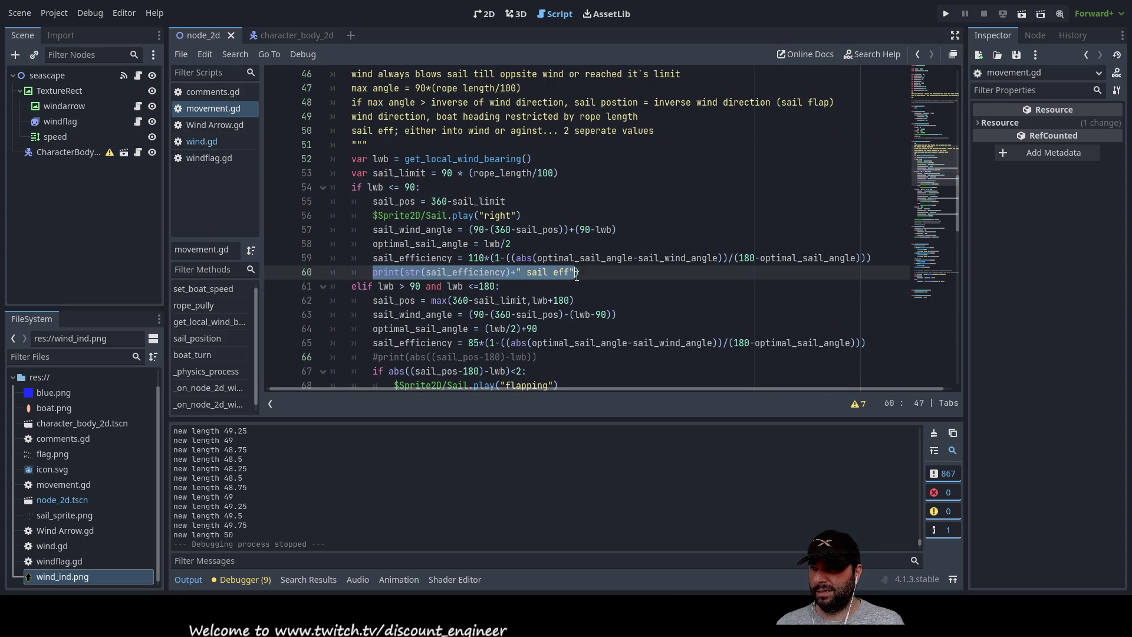
# Move the sail eff print from line 60 to a new line 88 above #print(sail_wind_angle), then run.
pyautogui.press('BackSpace')
pyautogui.press('BackSpace')
pyautogui.press('BackSpace')
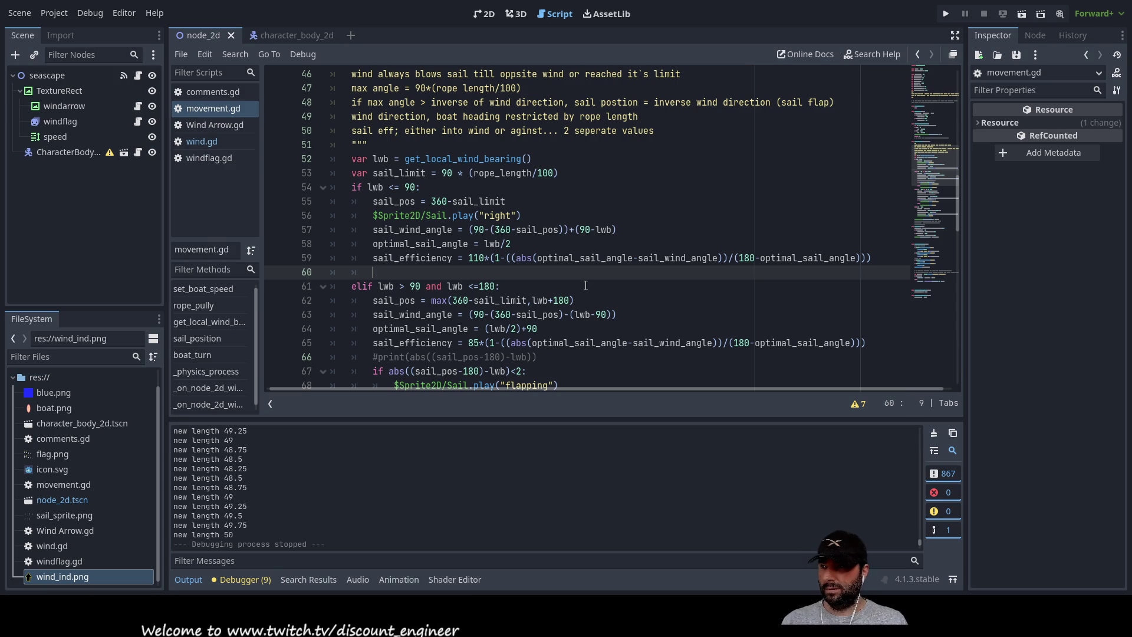
pyautogui.press('BackSpace')
pyautogui.scroll(-10, 584, 288)
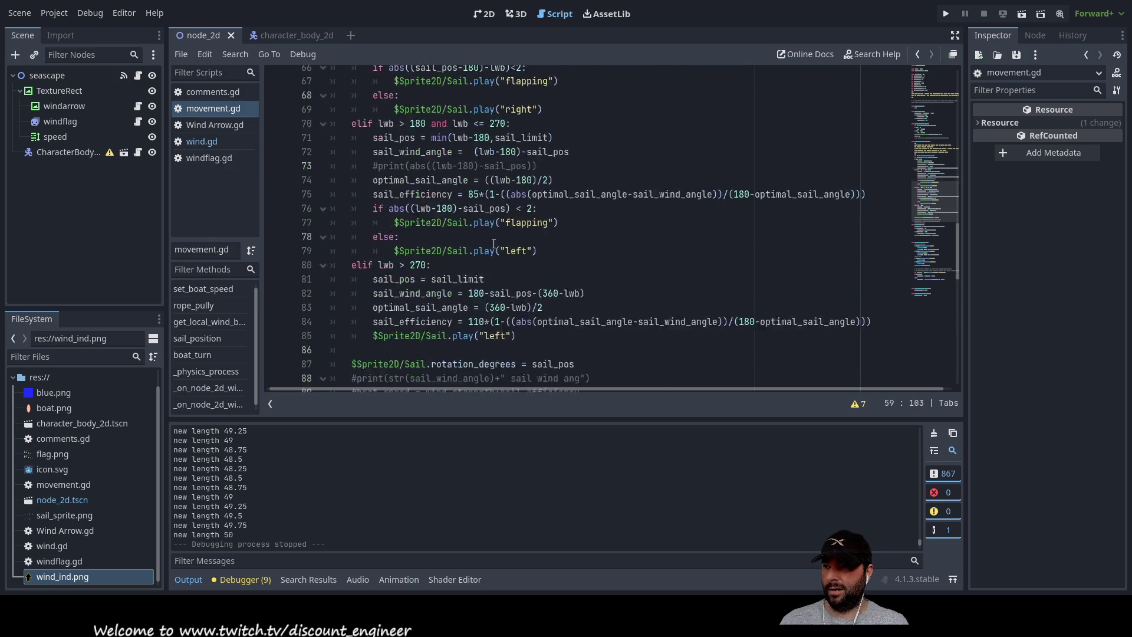
pyautogui.click(356, 244)
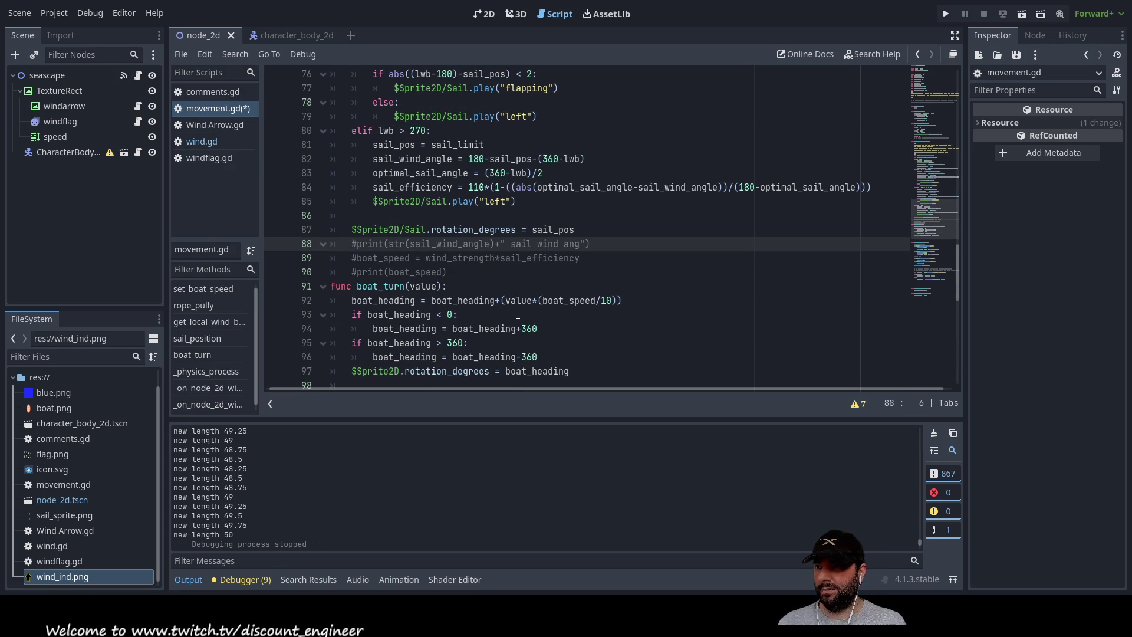
pyautogui.press('Up')
pyautogui.press('End')
pyautogui.press('Return')
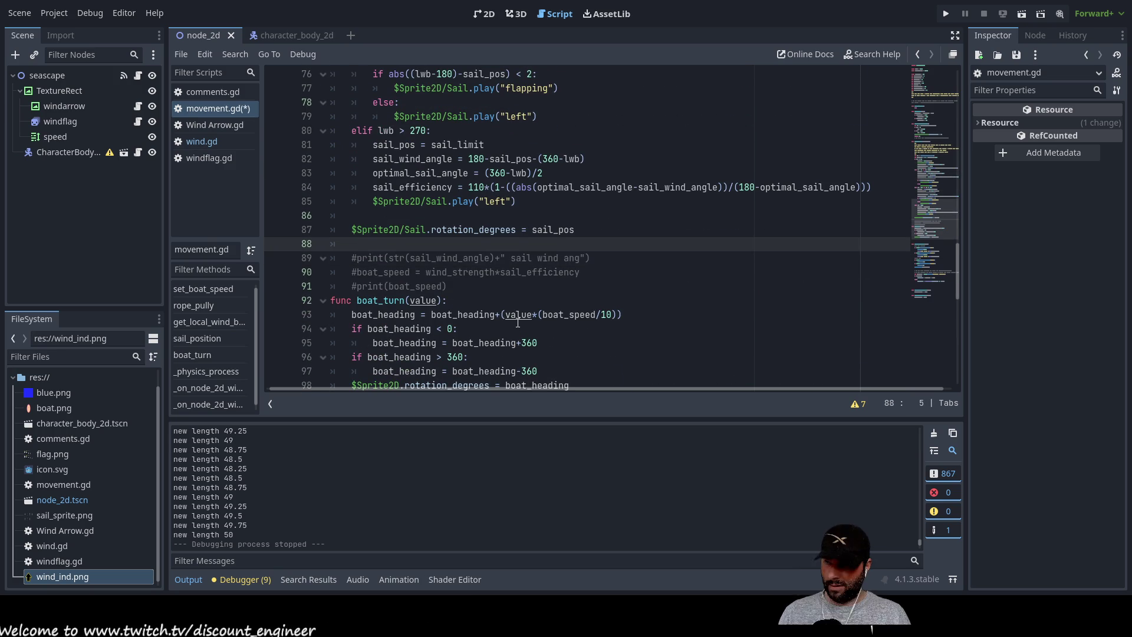
pyautogui.write('print(str(sail_efficiency)+" sail eff")')
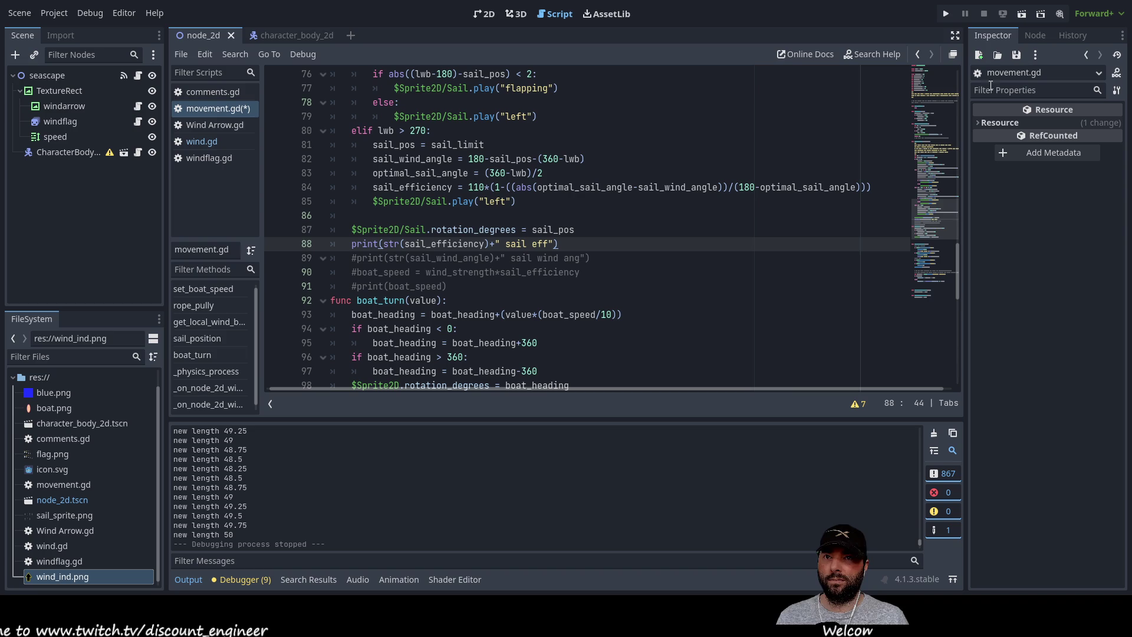
pyautogui.click(945, 14)
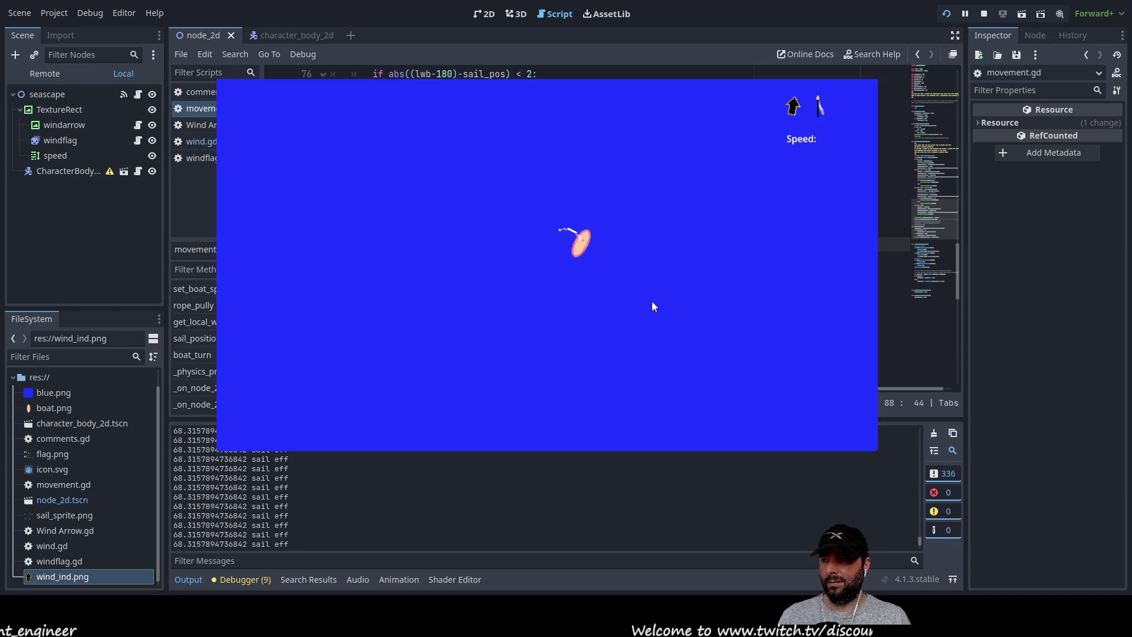
# Alternately shorten and lengthen the sail rope, reaching sail eff -70.52 at length 30.75.
pyautogui.press('Down')
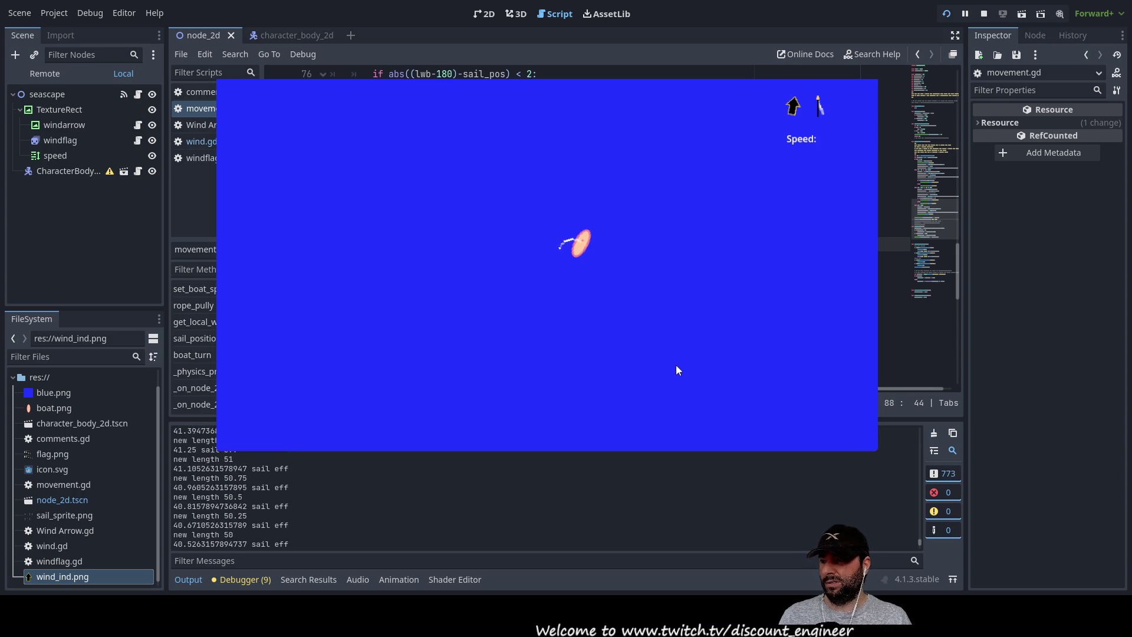
pyautogui.press('Up')
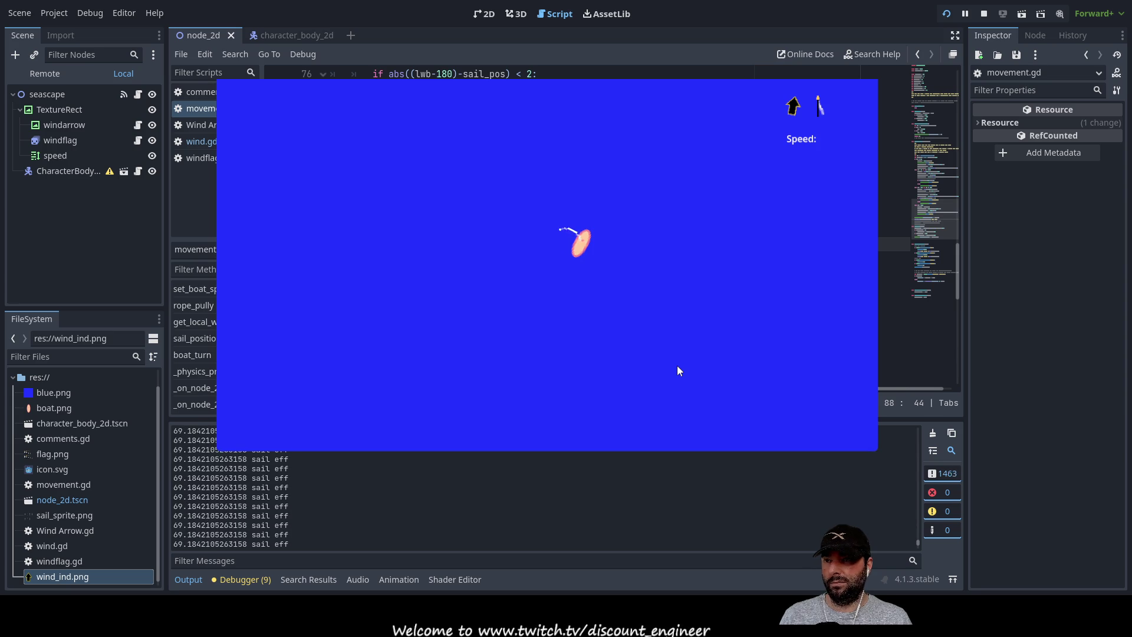
pyautogui.press('Down')
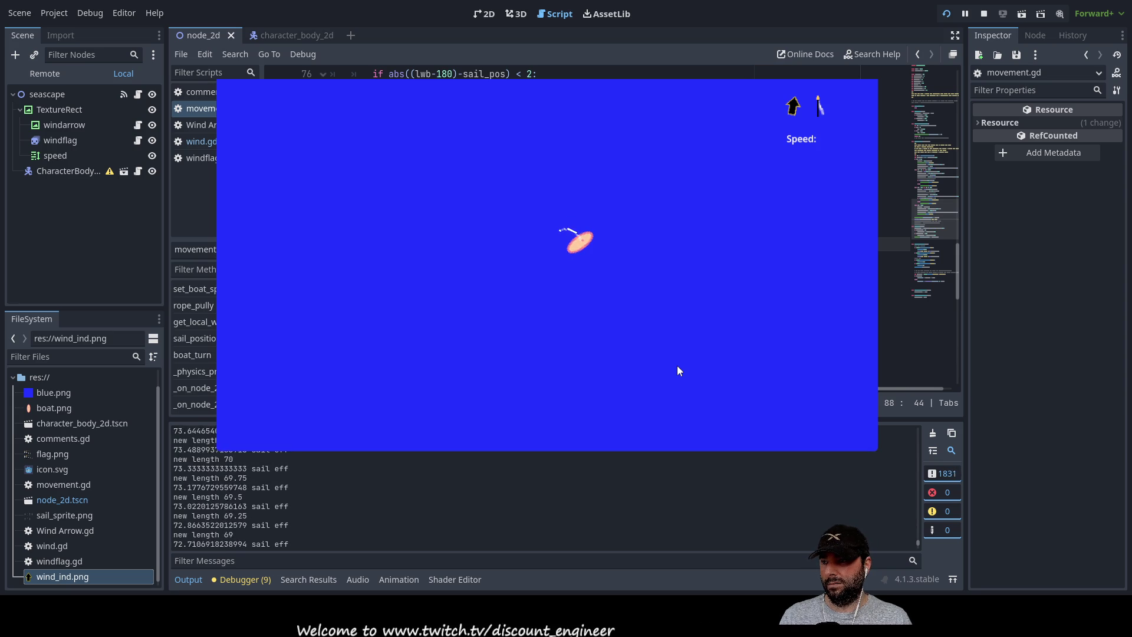
pyautogui.press('Up')
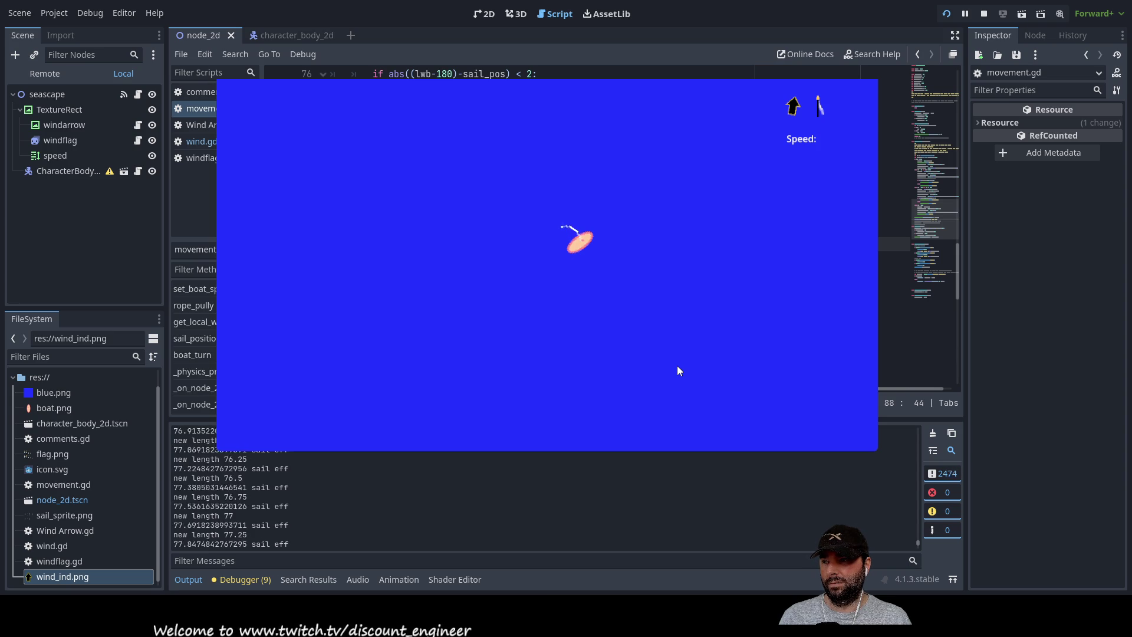
pyautogui.press('Up')
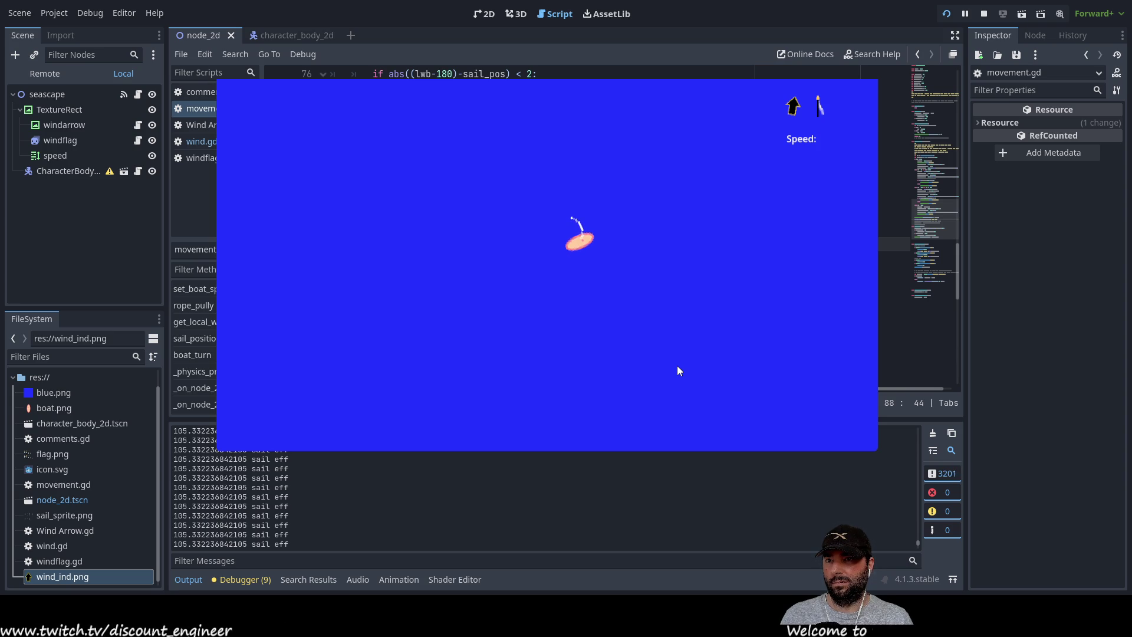
pyautogui.press('Down')
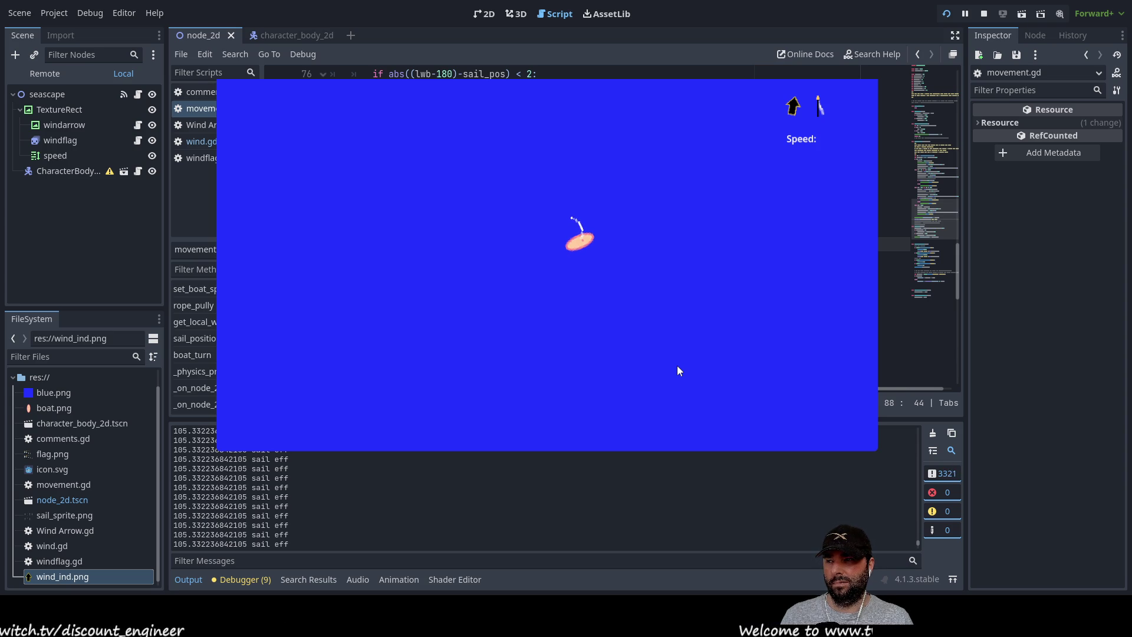
pyautogui.press('Down')
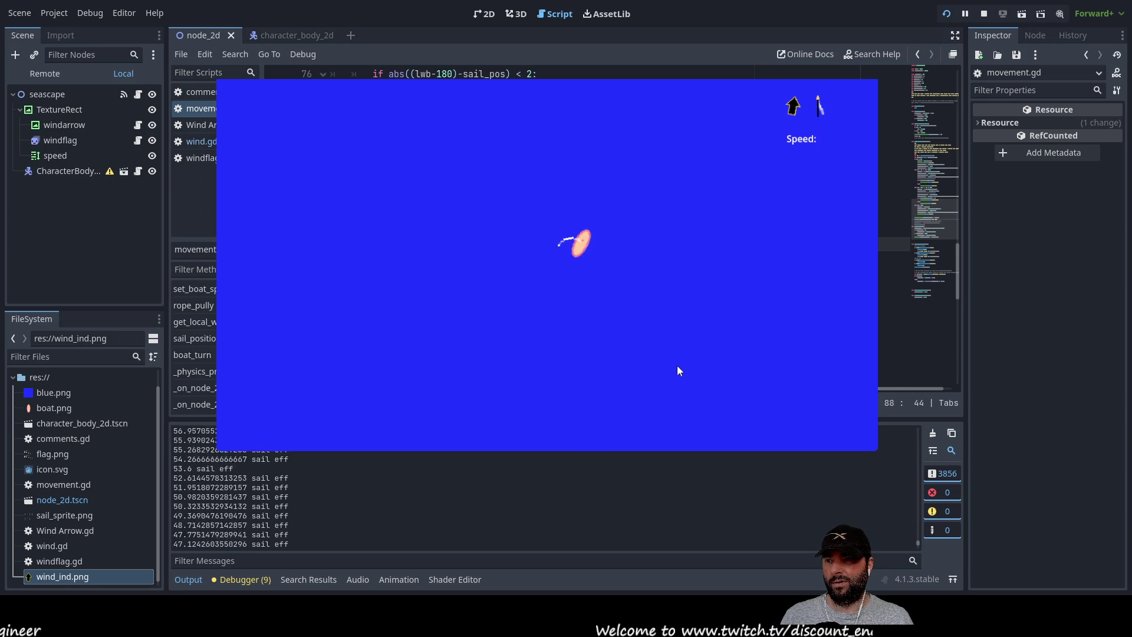
pyautogui.press('Up')
pyautogui.press('Up')
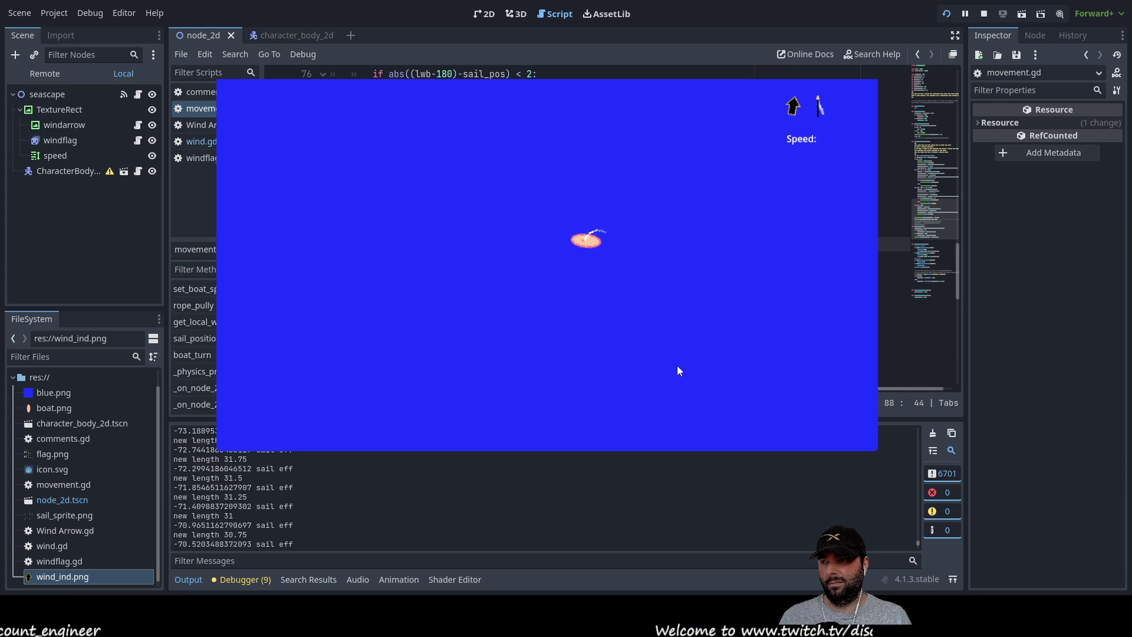
# Lengthen and shorten the sail rope, watching sail efficiency bottom out near -170 around rope length 98.5.
pyautogui.press('Up')
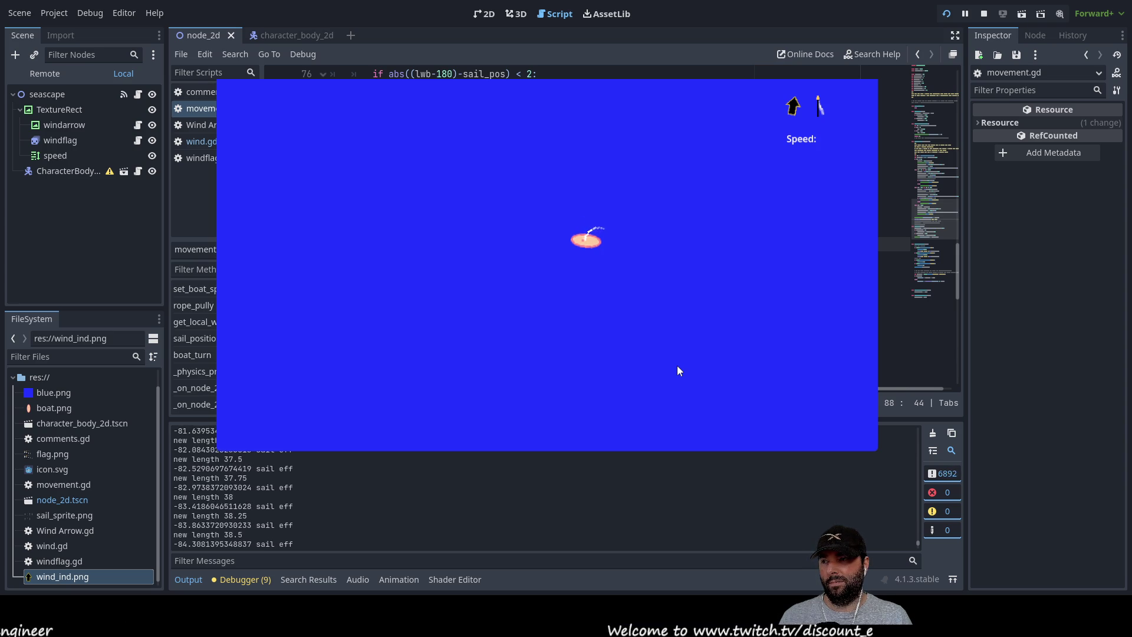
pyautogui.press('Up')
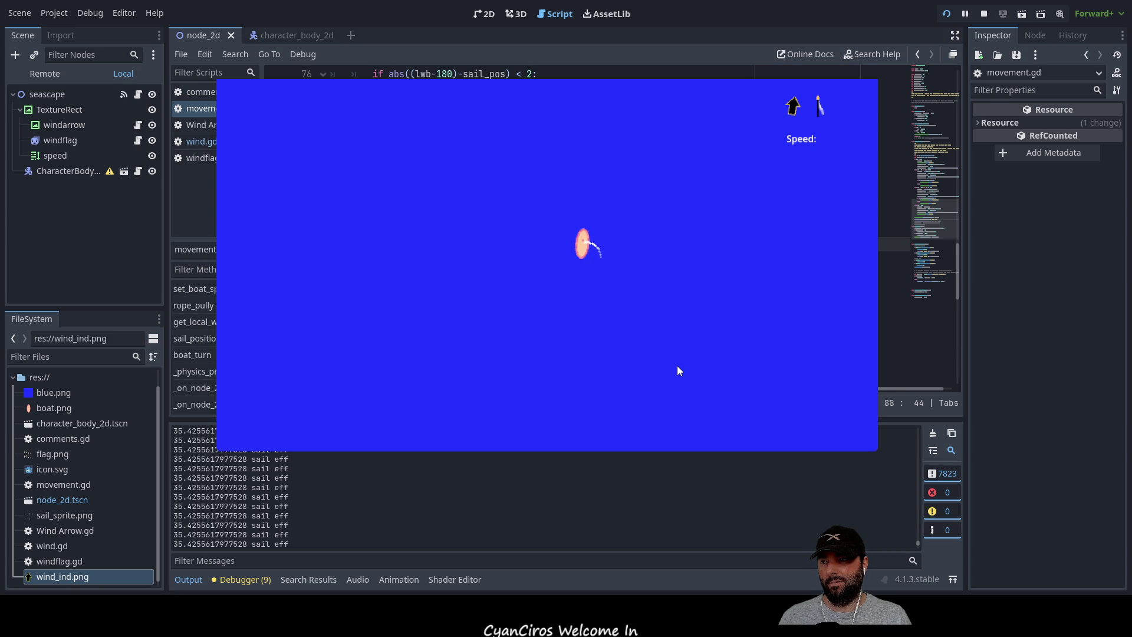
pyautogui.press('Down')
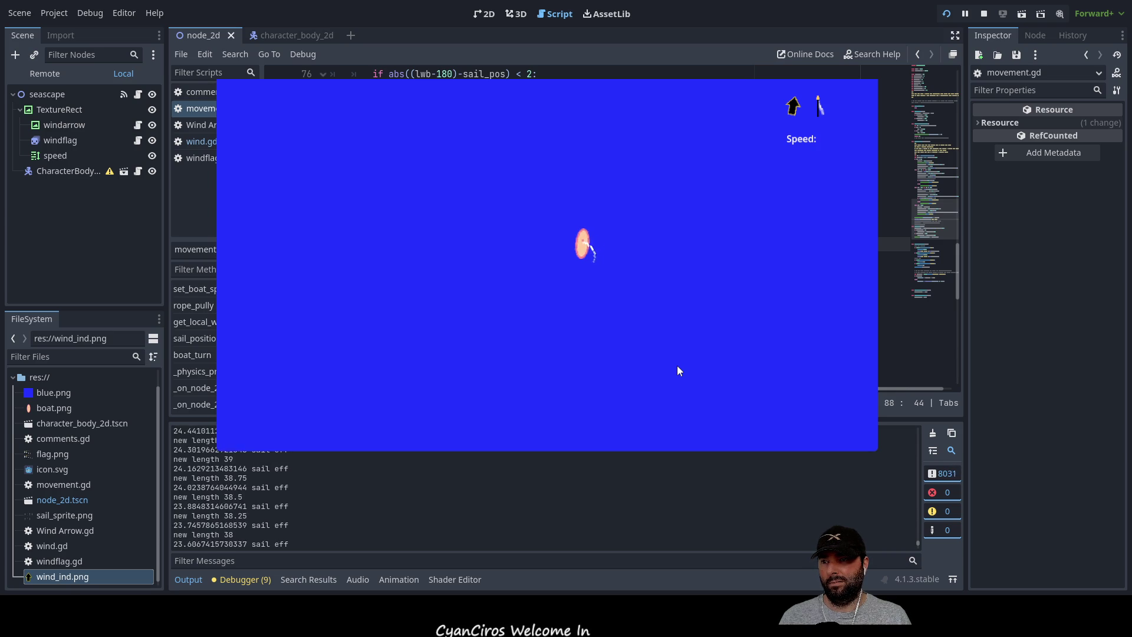
pyautogui.press('Up')
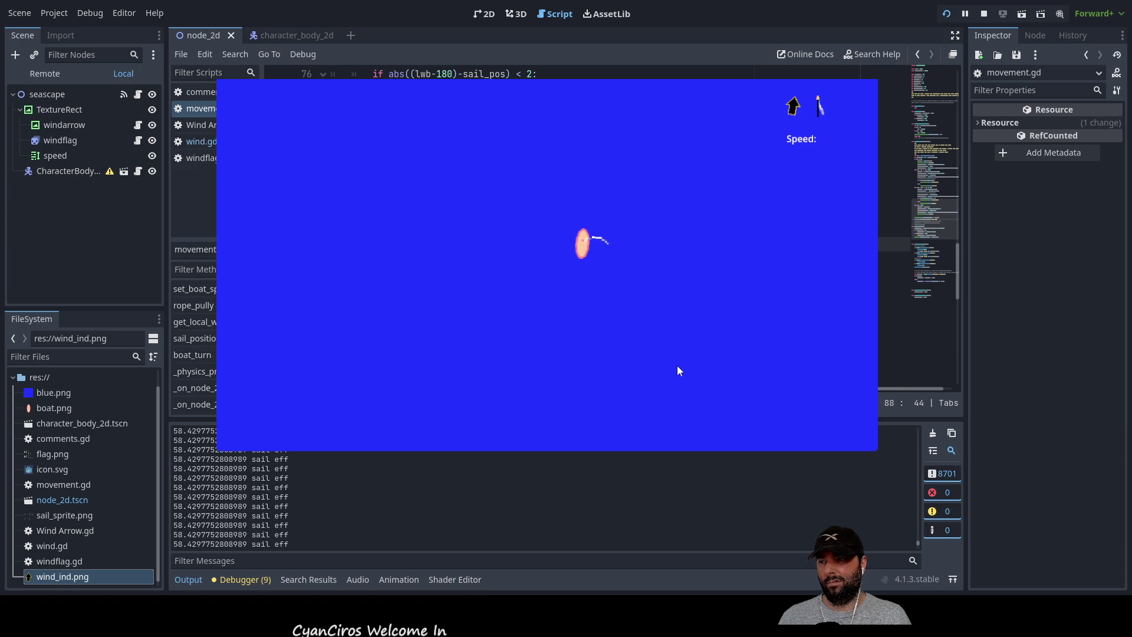
# Turn the boat counter-clockwise into the next wind quadrant and retune the rope, reaching -151.79 efficiency at length 70.
pyautogui.press('Left')
pyautogui.press('Down')
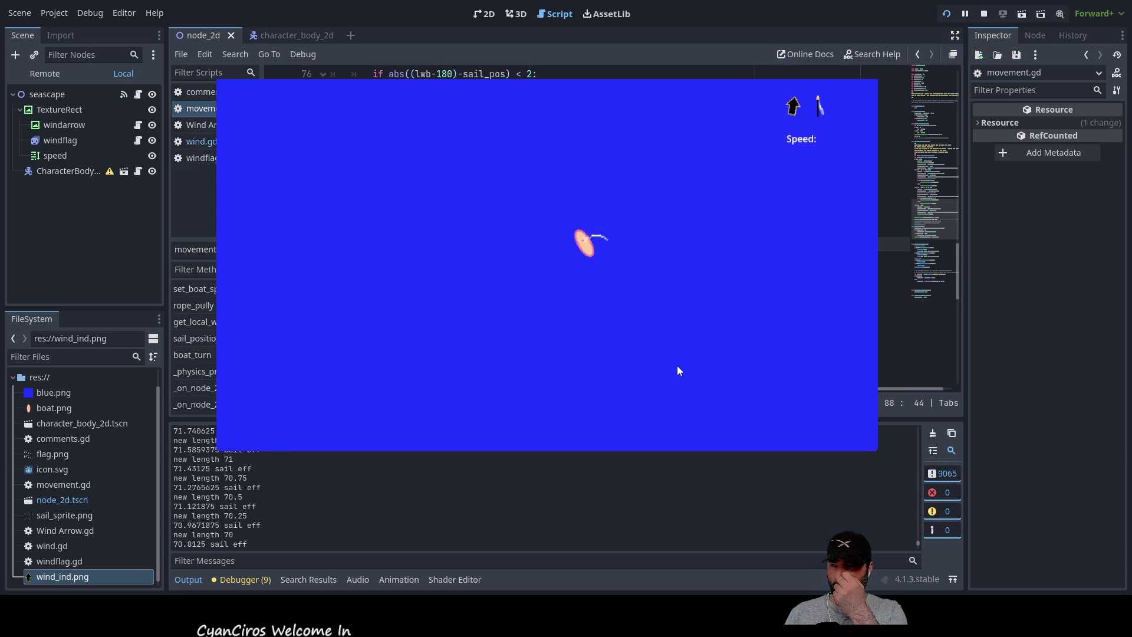
pyautogui.press('Left')
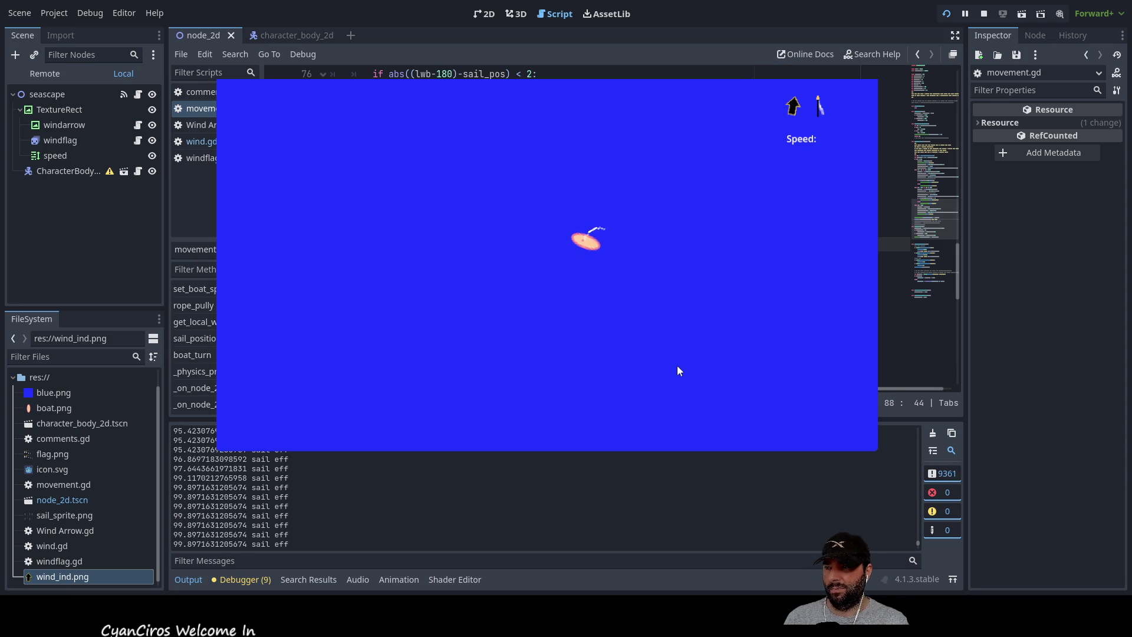
pyautogui.press('Left')
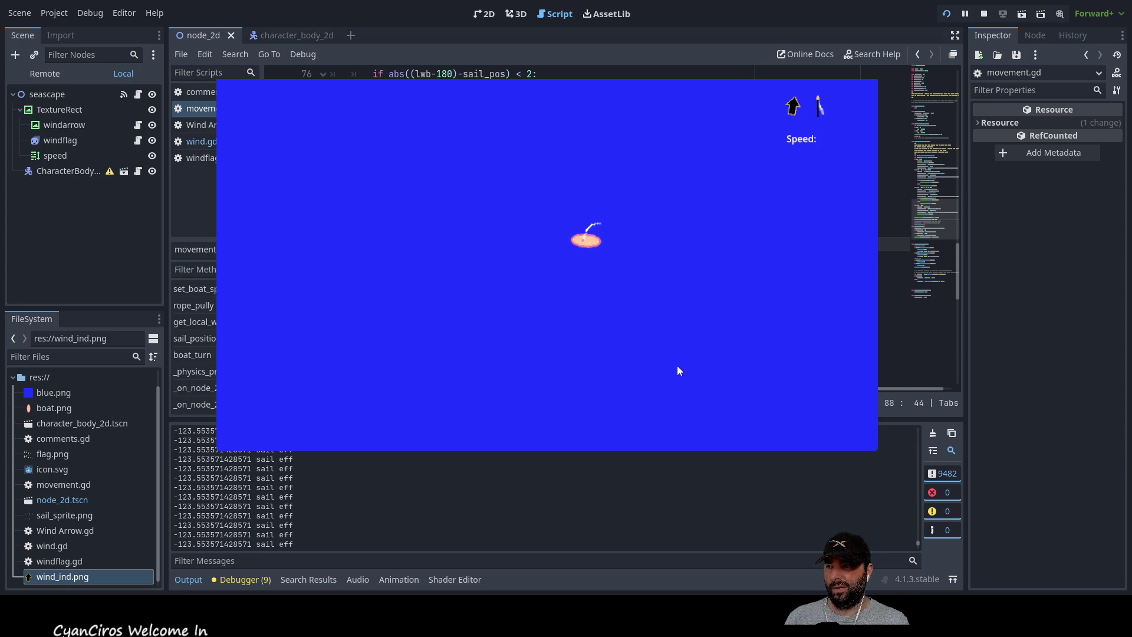
pyautogui.press('Up')
pyautogui.press('Up')
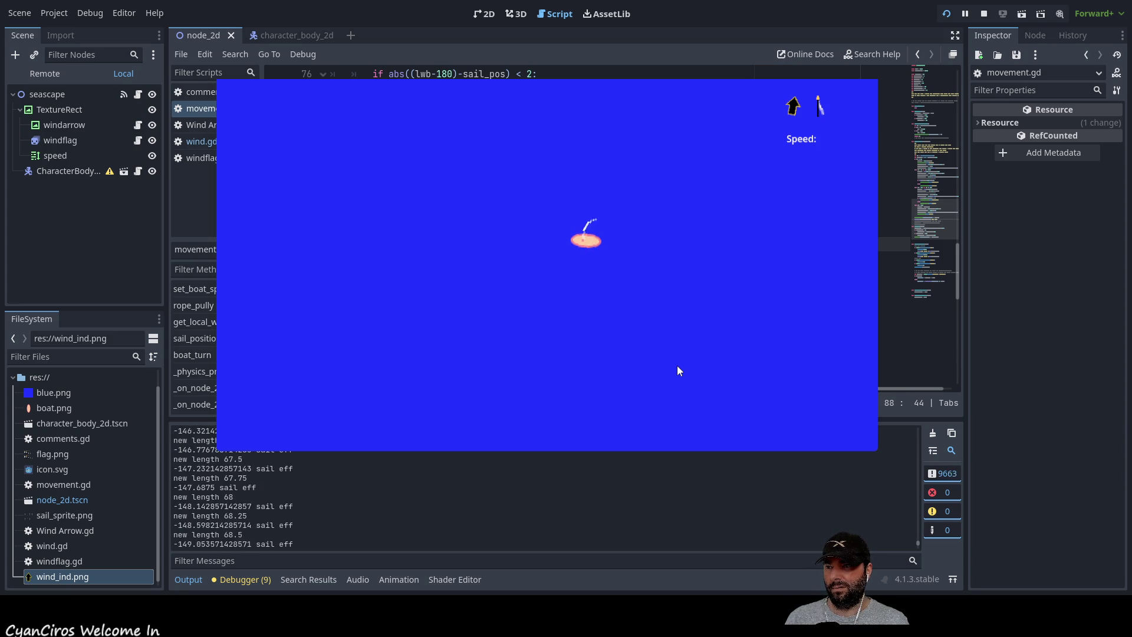
pyautogui.press('Up')
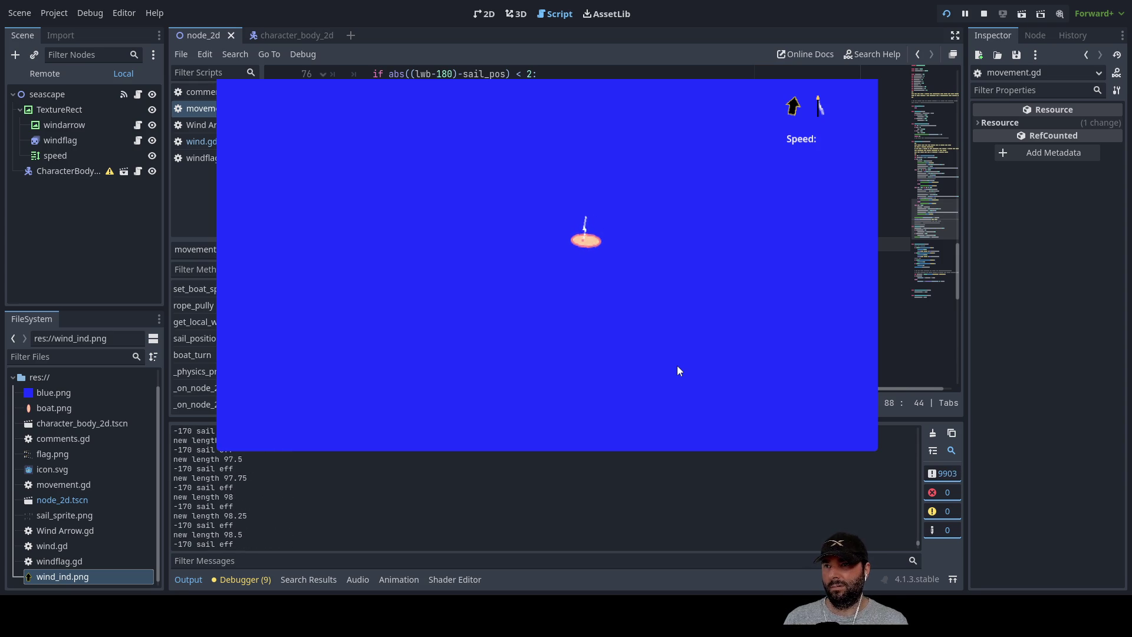
pyautogui.press('Down')
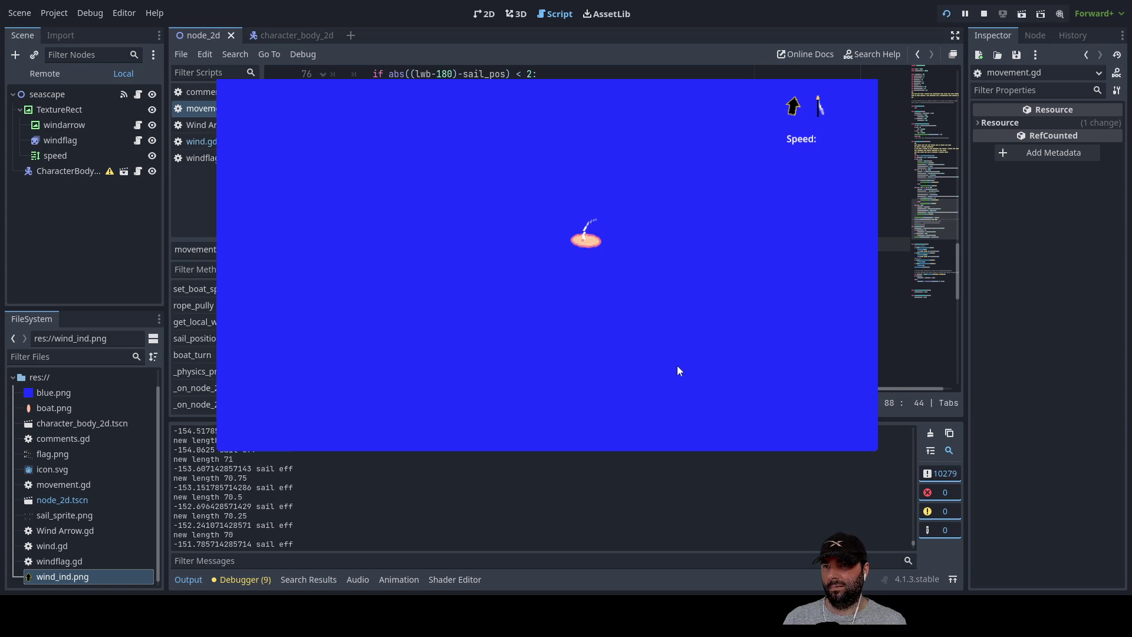
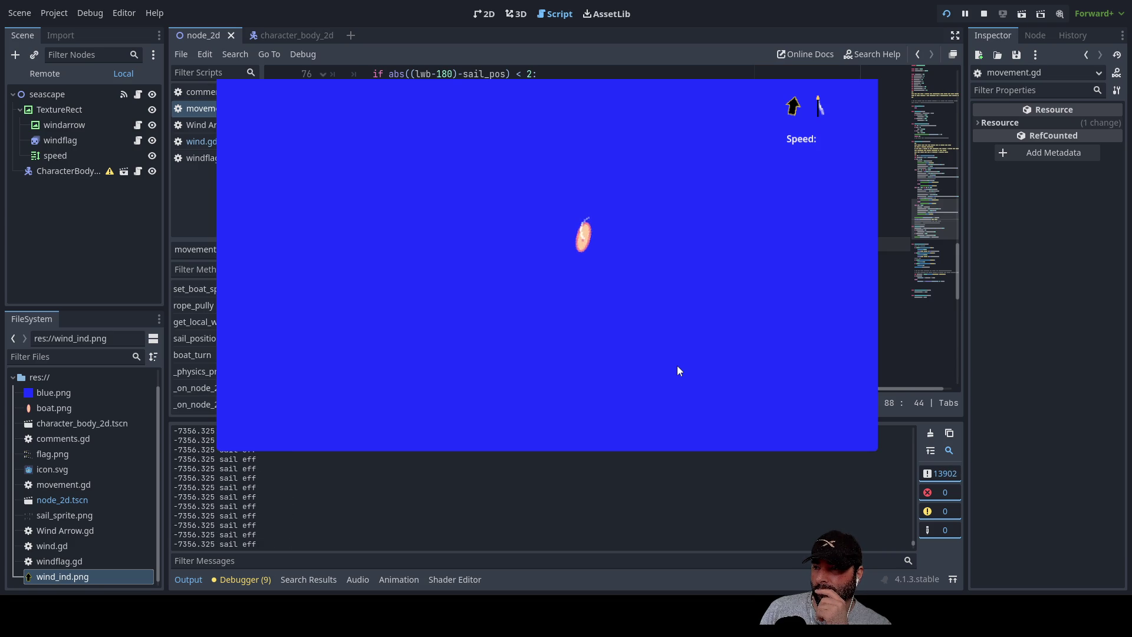
# Lengthen the sail rope in the running game, then stop the test run.
pyautogui.press('Up')
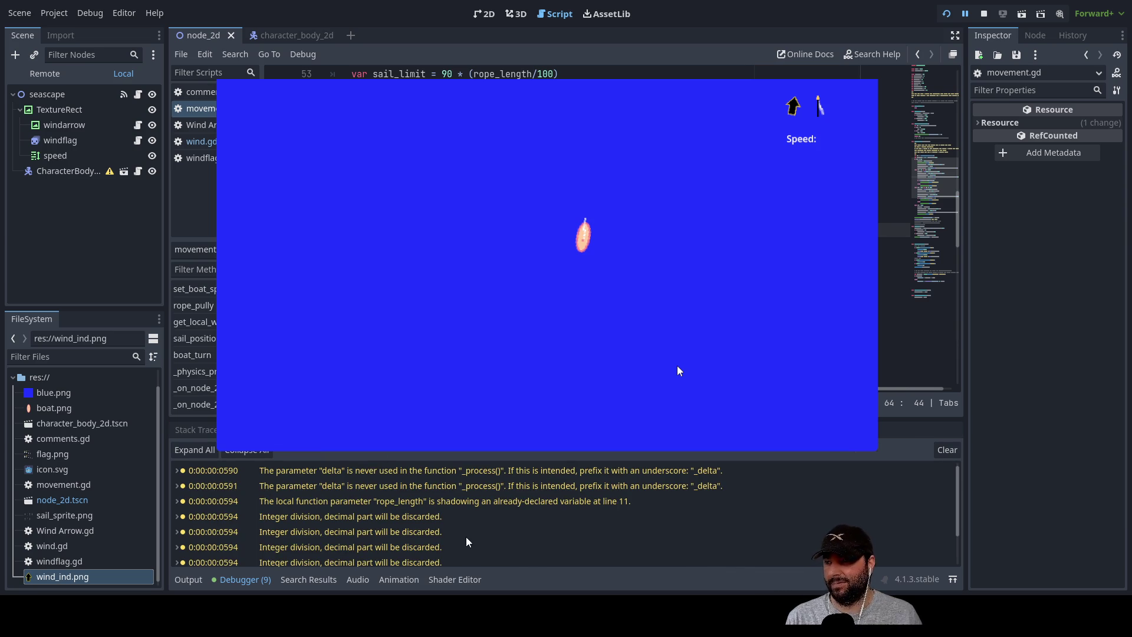
pyautogui.click(983, 15)
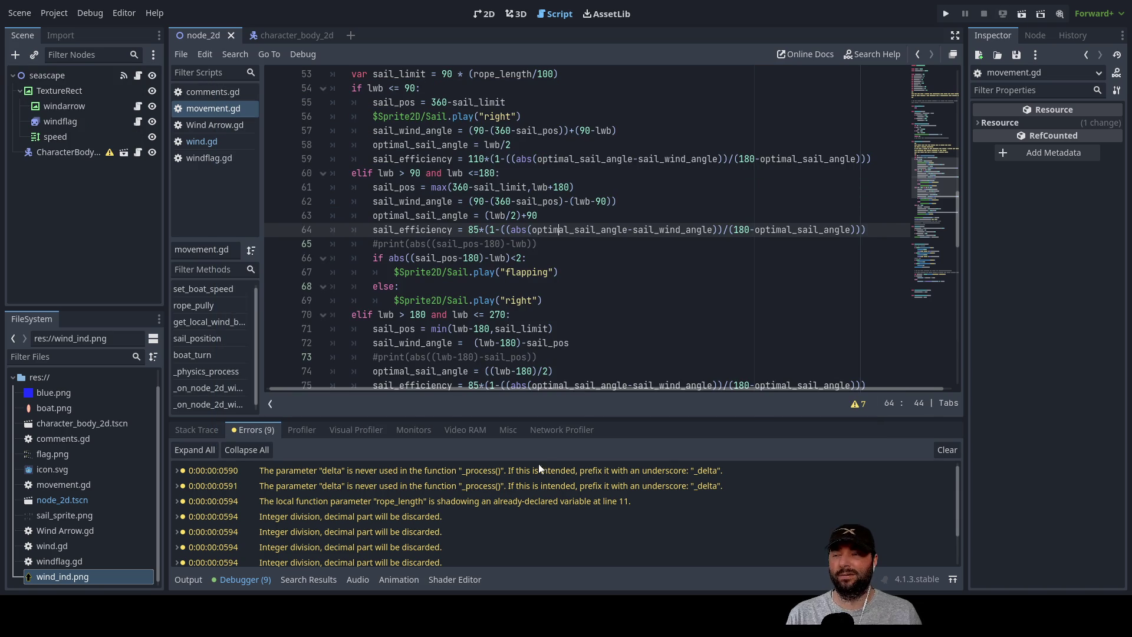
# Review the Errors list and stack trace, then show the Output log's sail eff readings.
pyautogui.scroll(-3, 412, 513)
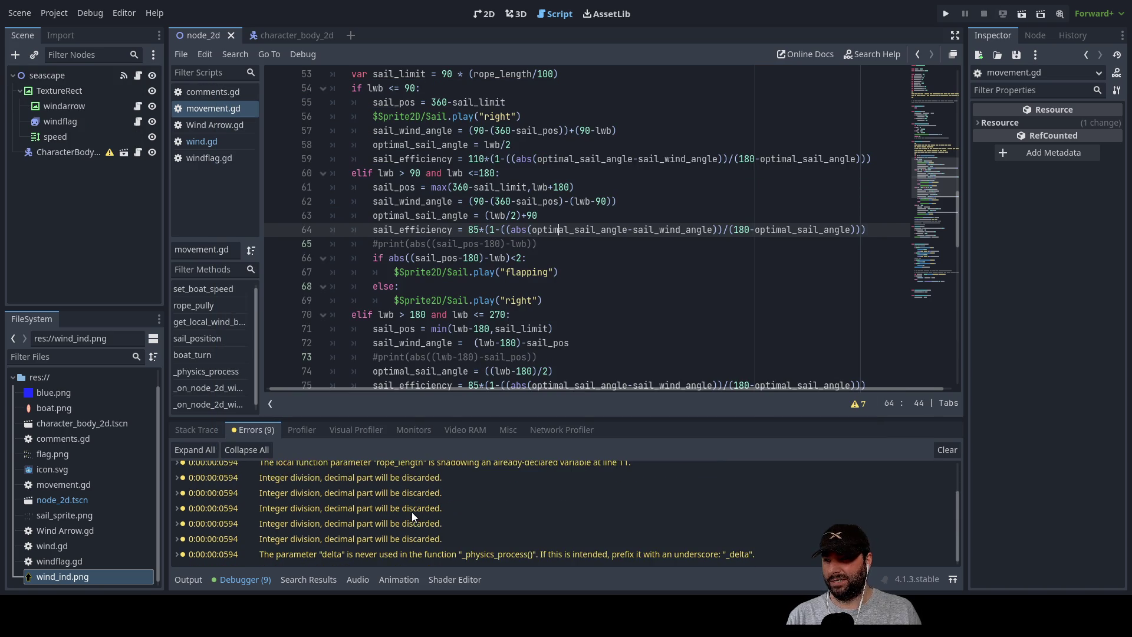
pyautogui.scroll(3, 416, 519)
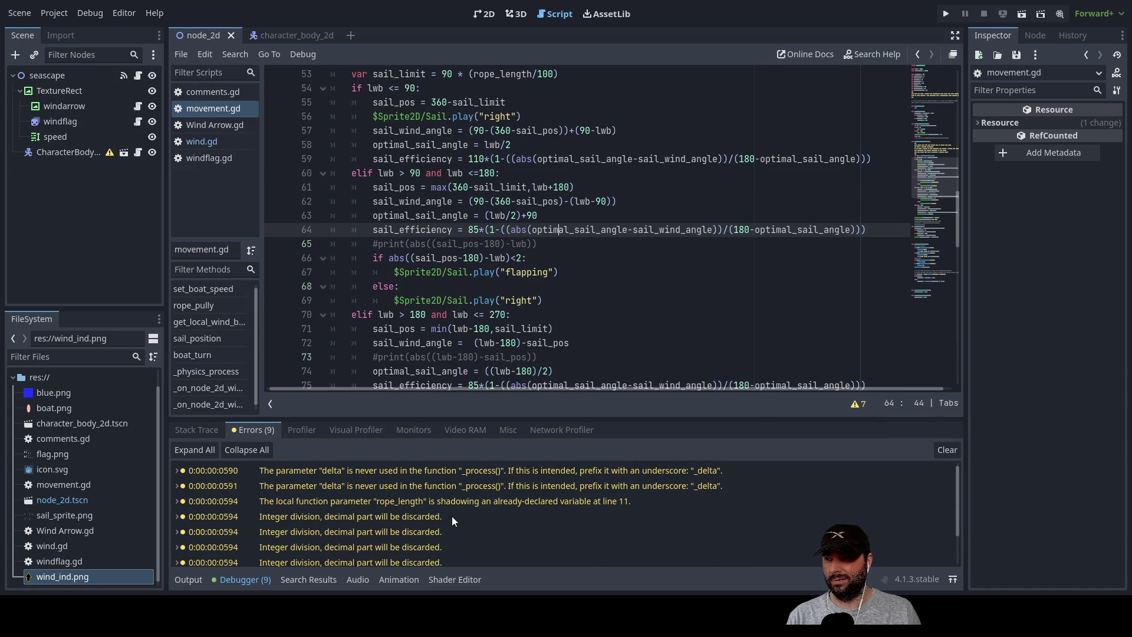
pyautogui.click(211, 428)
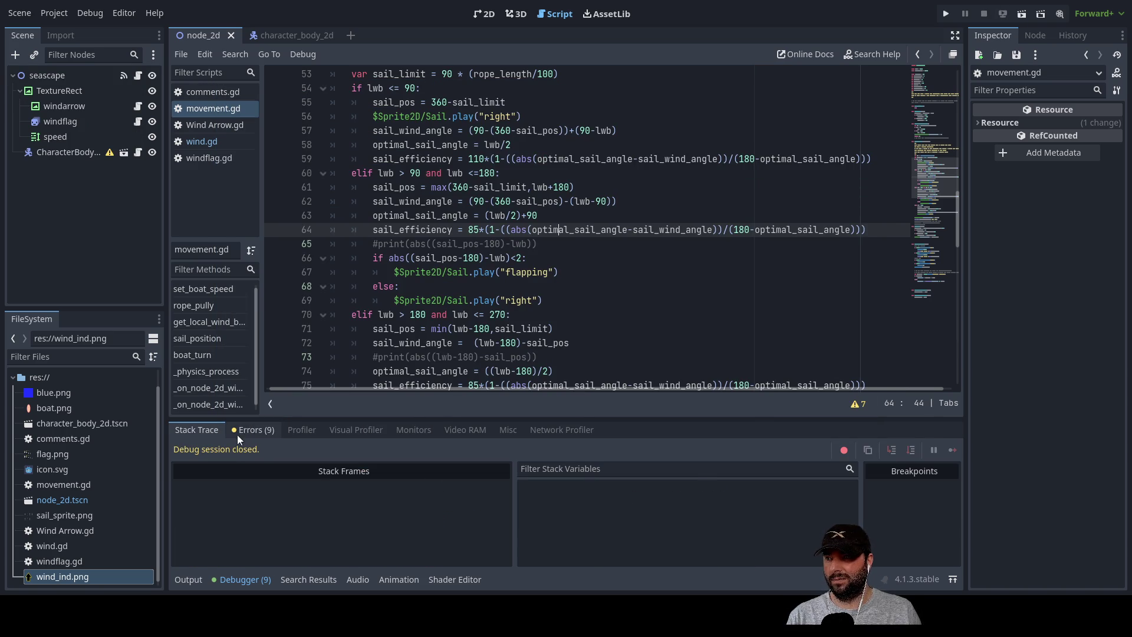
pyautogui.click(260, 434)
pyautogui.click(189, 579)
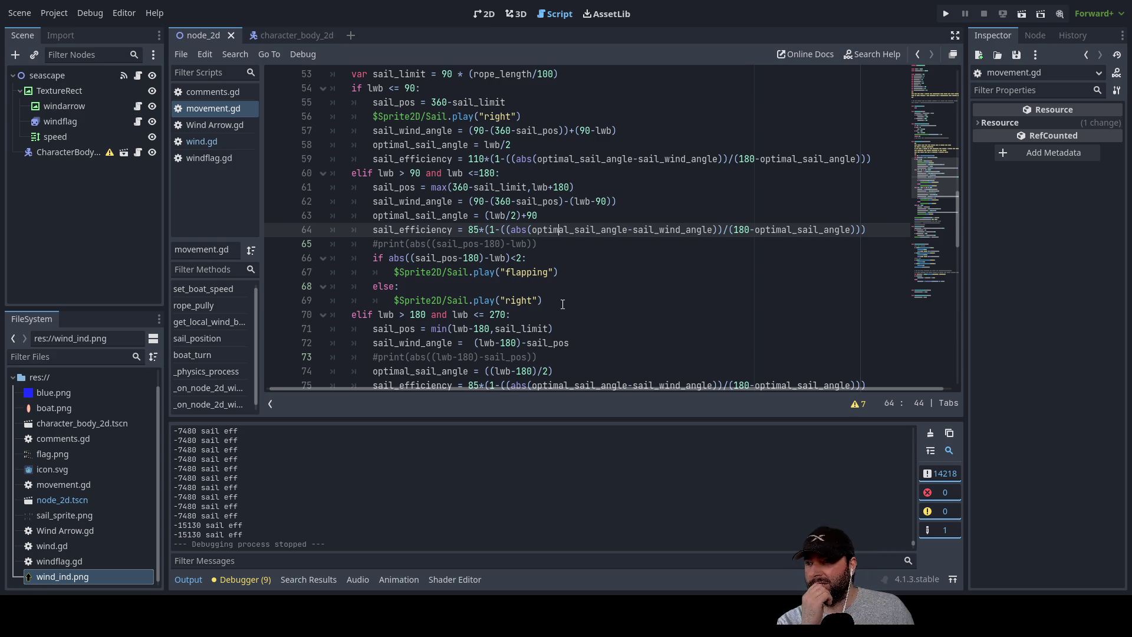
pyautogui.scroll(-9, 396, 320)
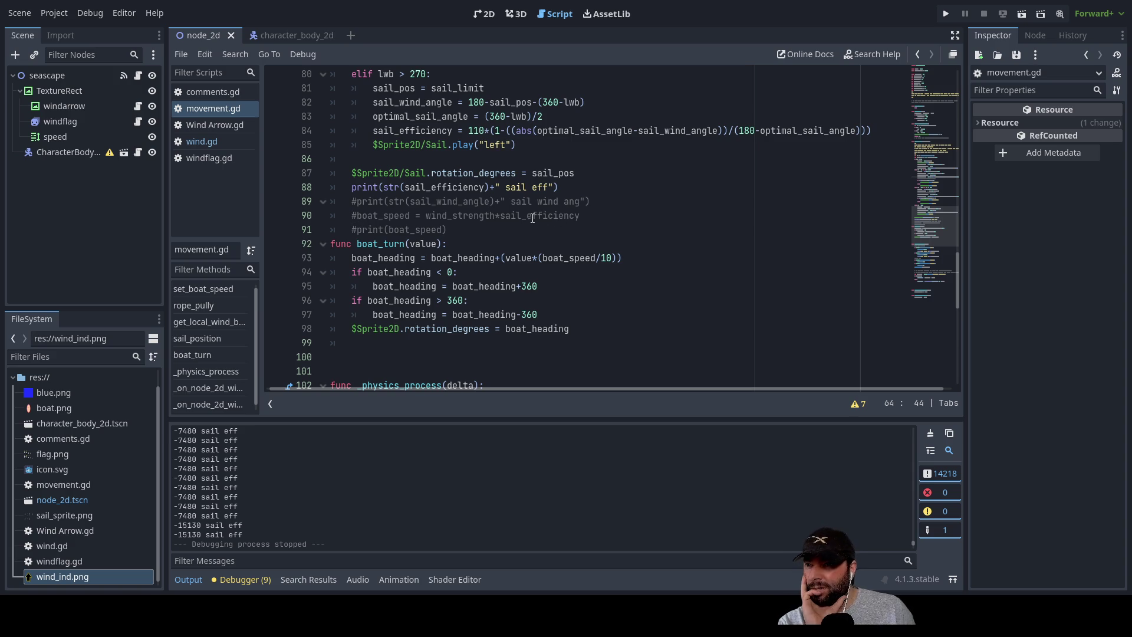
# Inspect the boat_speed and wind_strength variables on line 90 of movement.gd.
pyautogui.doubleClick(378, 215)
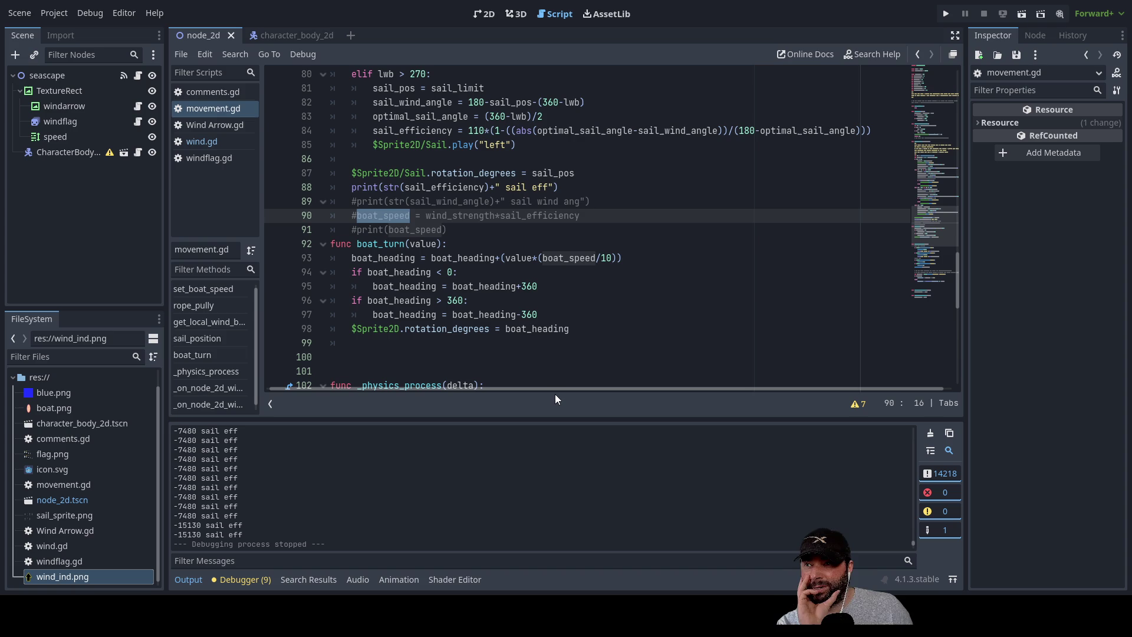
pyautogui.doubleClick(454, 216)
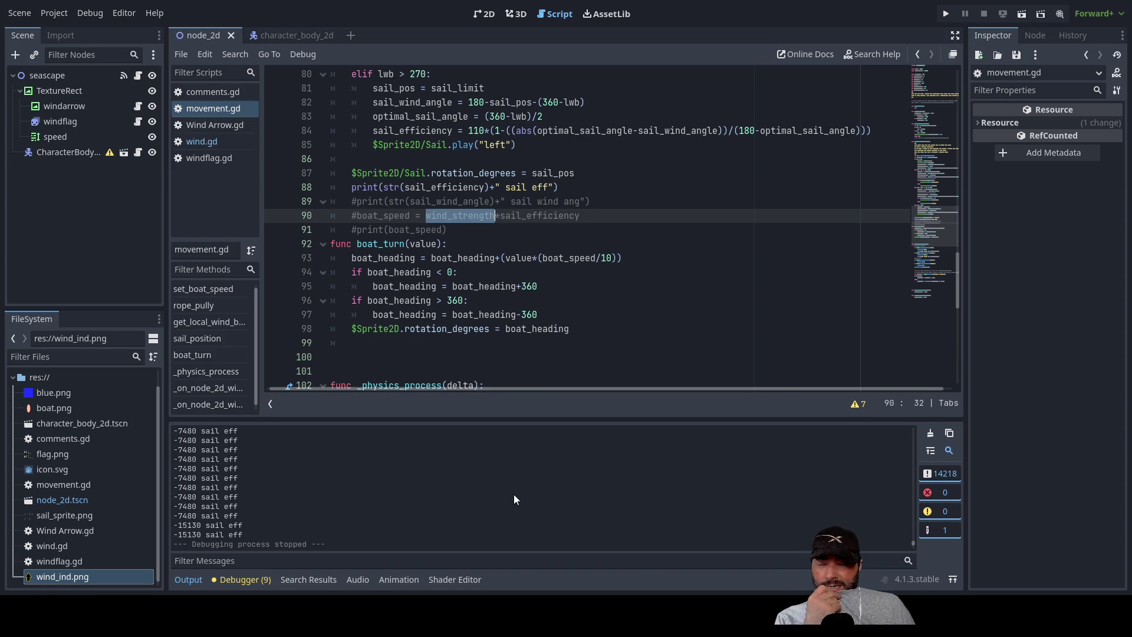
pyautogui.doubleClick(383, 216)
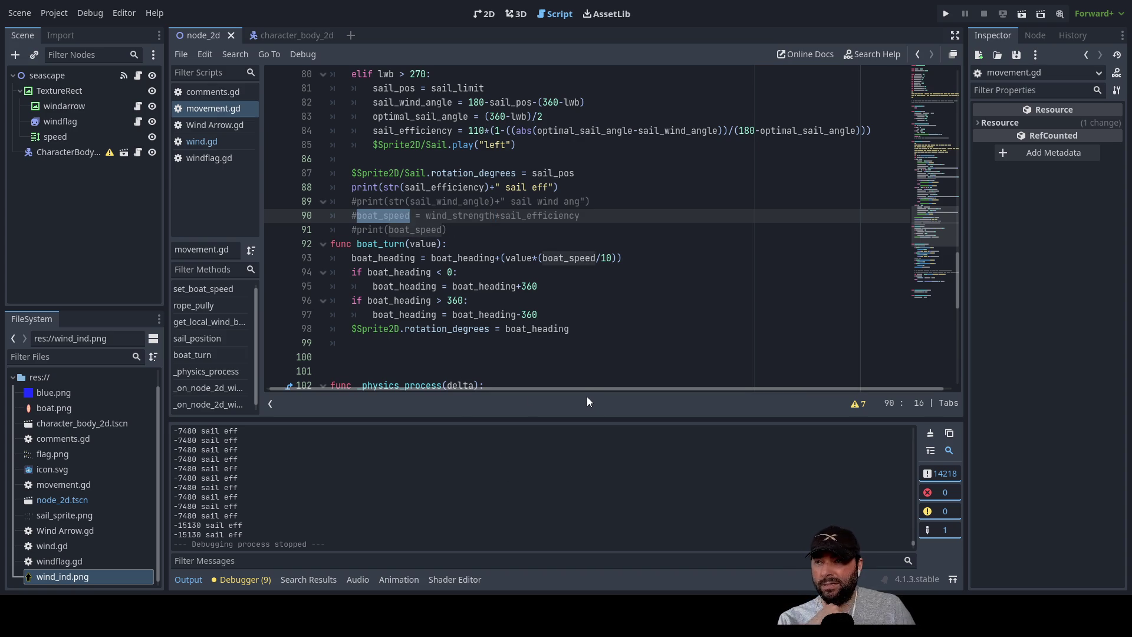
# Look through the surrounding movement.gd code, then switch to the character_body_2d boat scene.
pyautogui.scroll(12, 654, 328)
pyautogui.scroll(-15, 654, 328)
pyautogui.scroll(3, 588, 298)
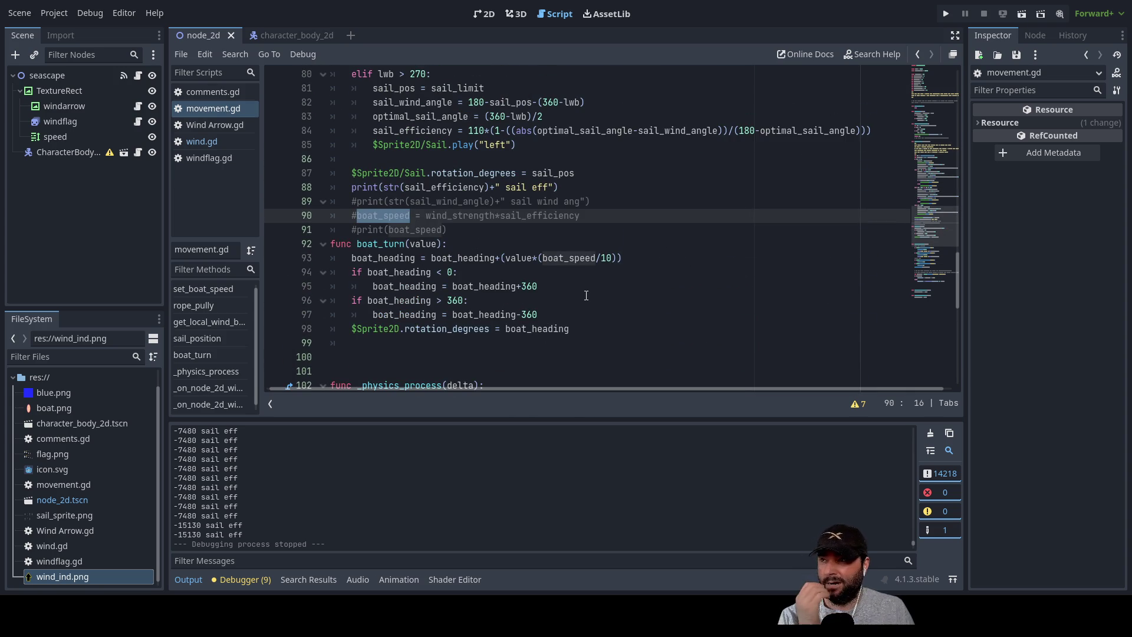
pyautogui.scroll(10, 498, 239)
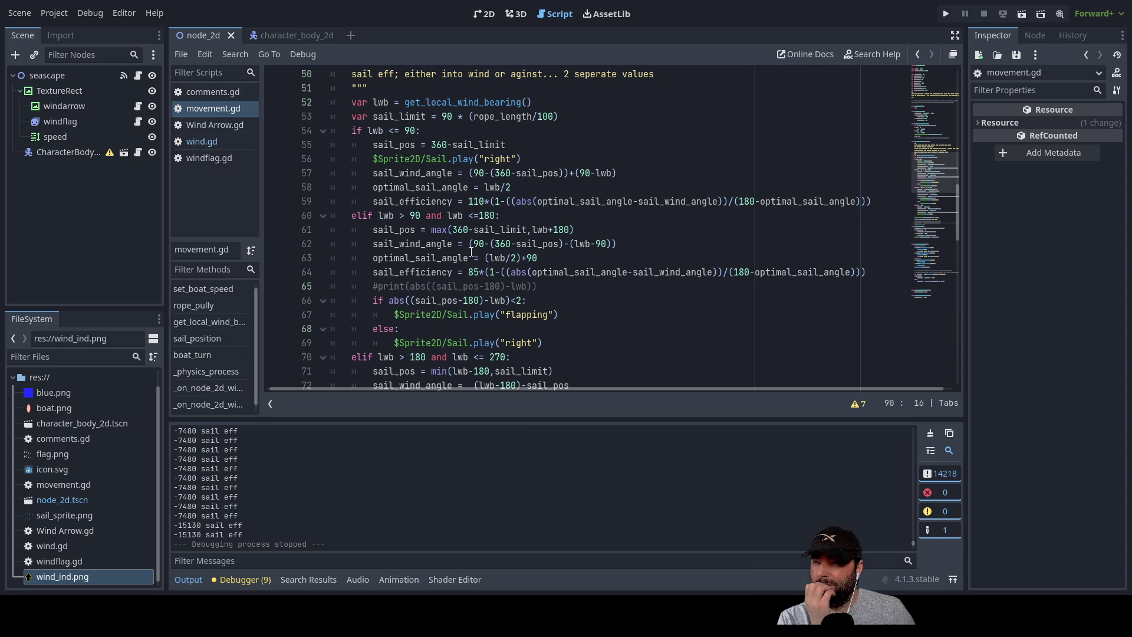
pyautogui.scroll(-10, 481, 233)
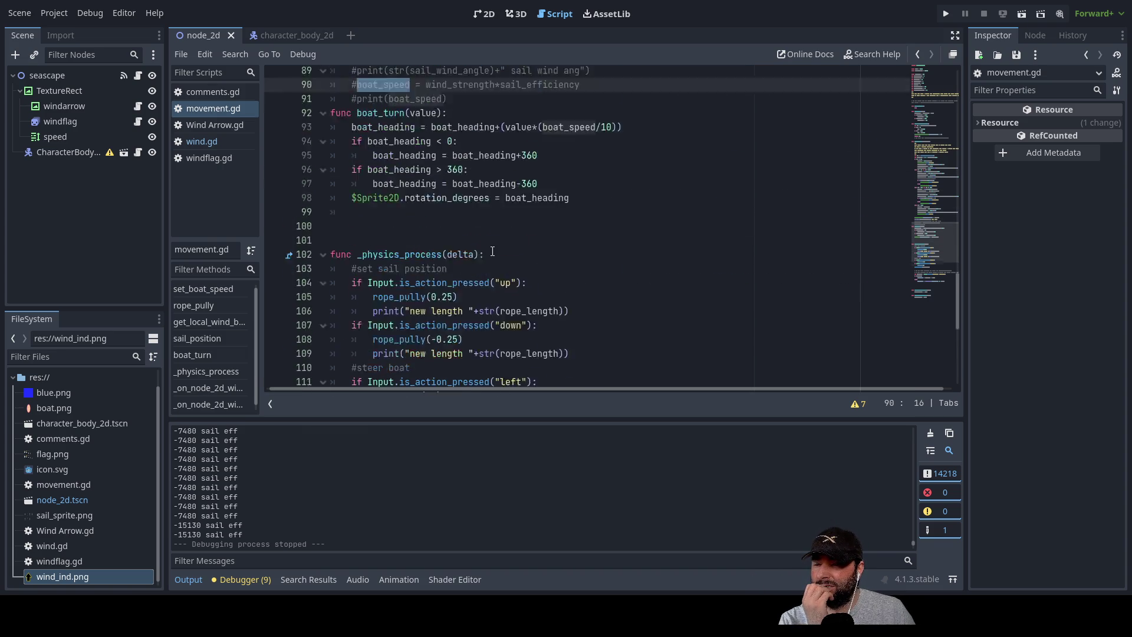
pyautogui.scroll(20, 508, 240)
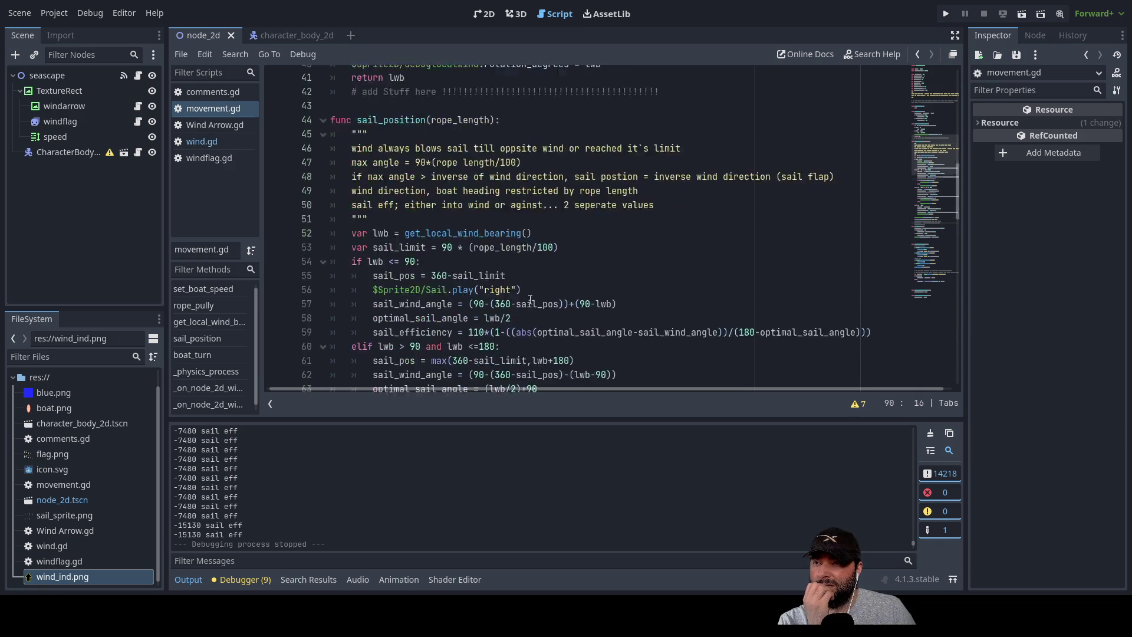
pyautogui.scroll(7, 530, 300)
pyautogui.scroll(-14, 531, 288)
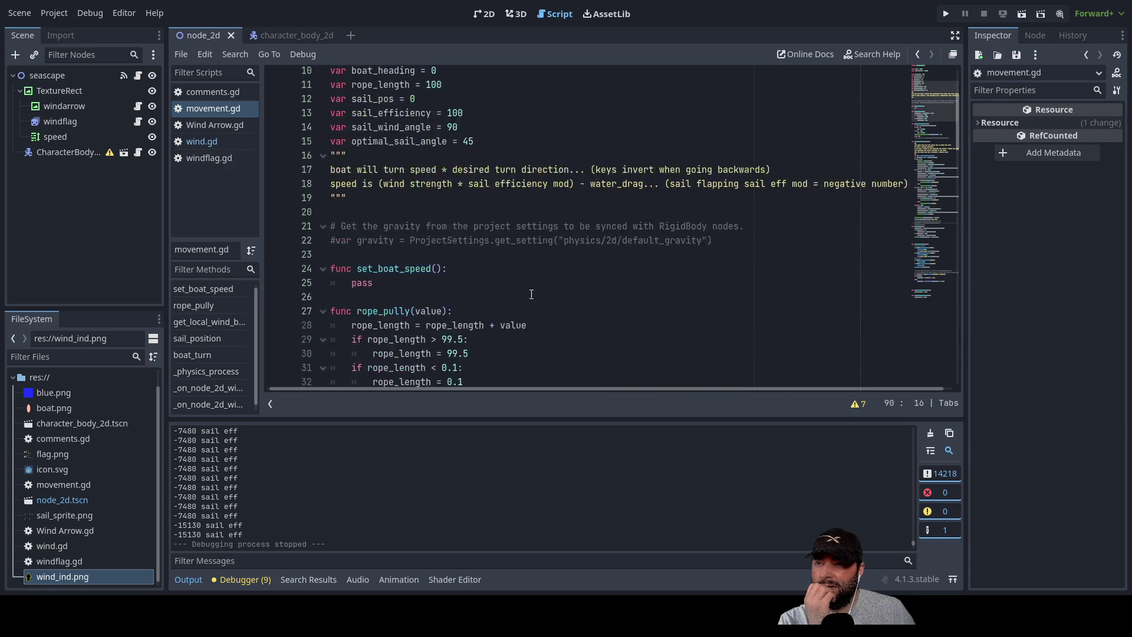
pyautogui.scroll(-17, 531, 289)
pyautogui.scroll(20, 530, 283)
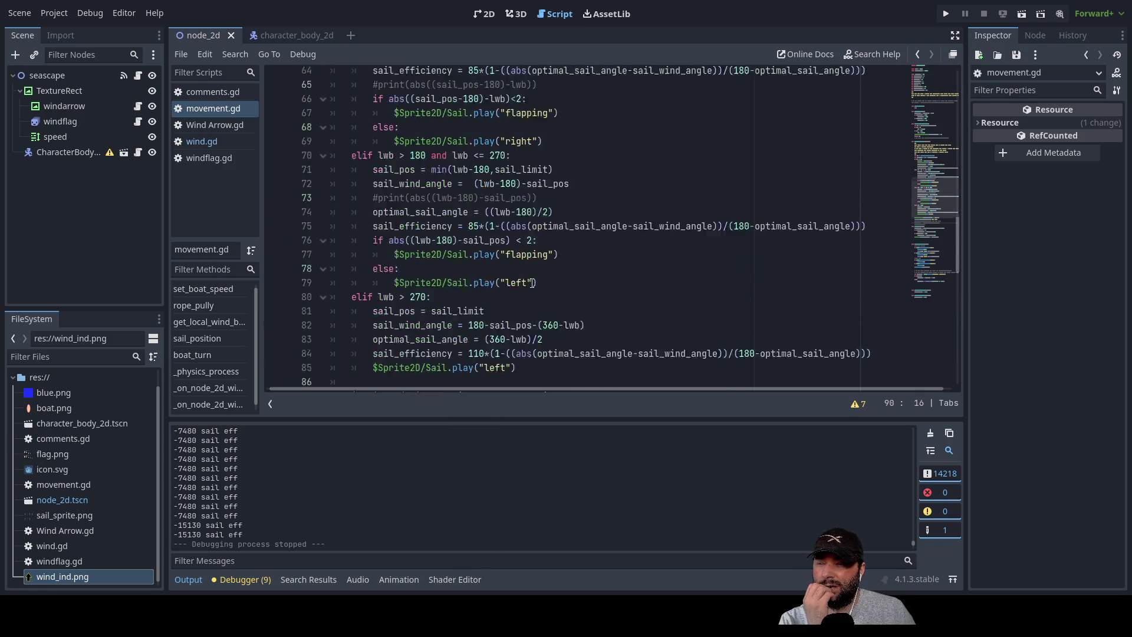
pyautogui.scroll(11, 531, 281)
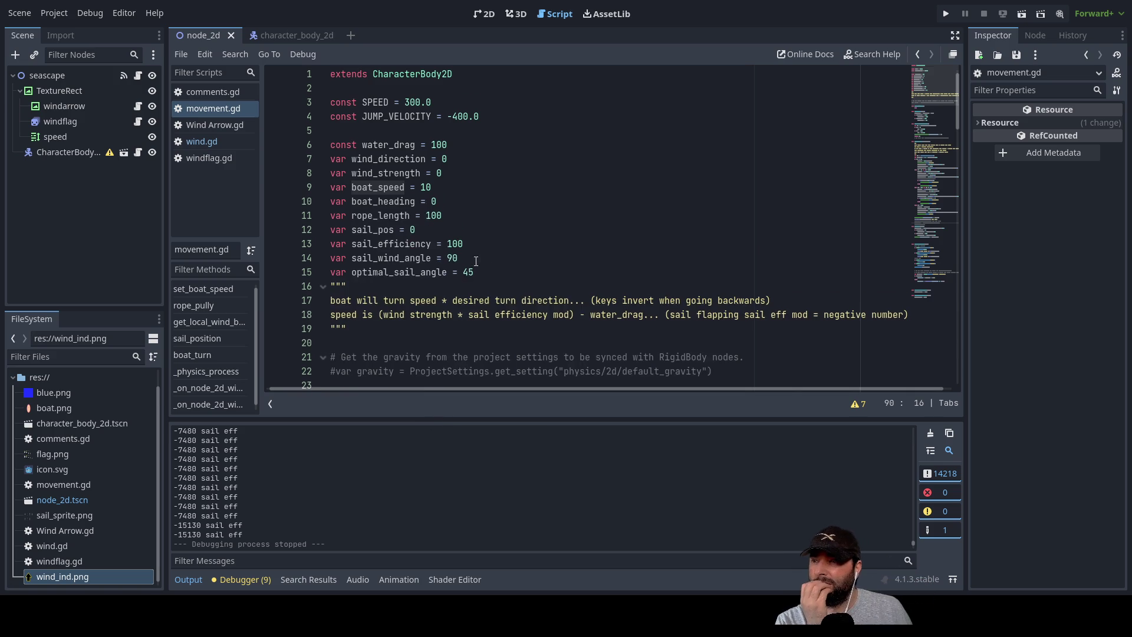
pyautogui.scroll(-15, 475, 261)
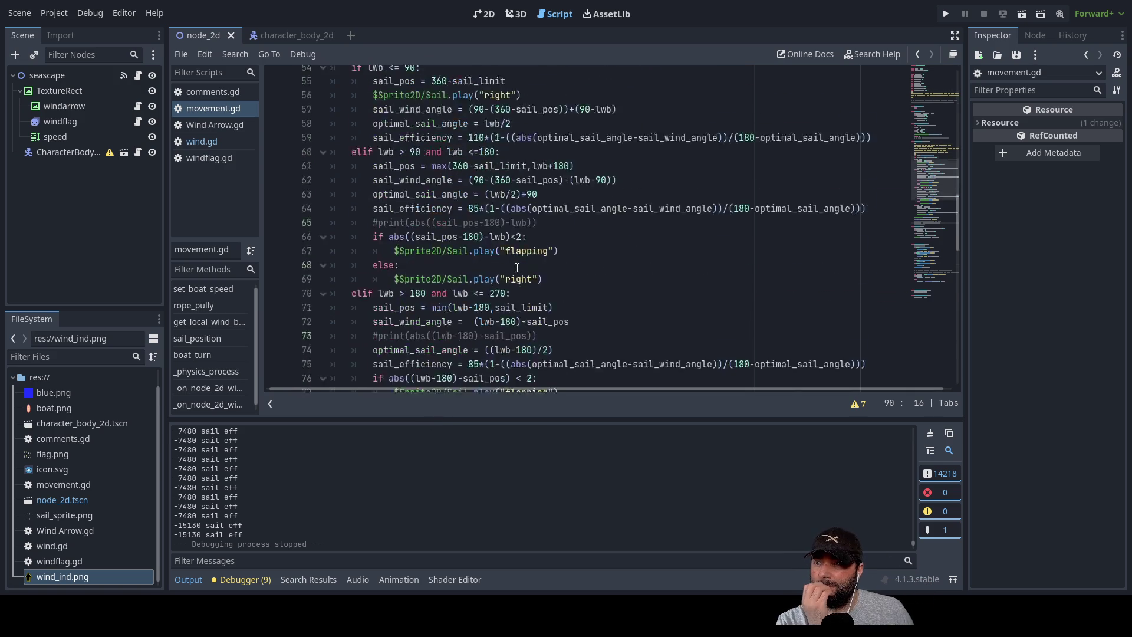
pyautogui.scroll(-7, 517, 268)
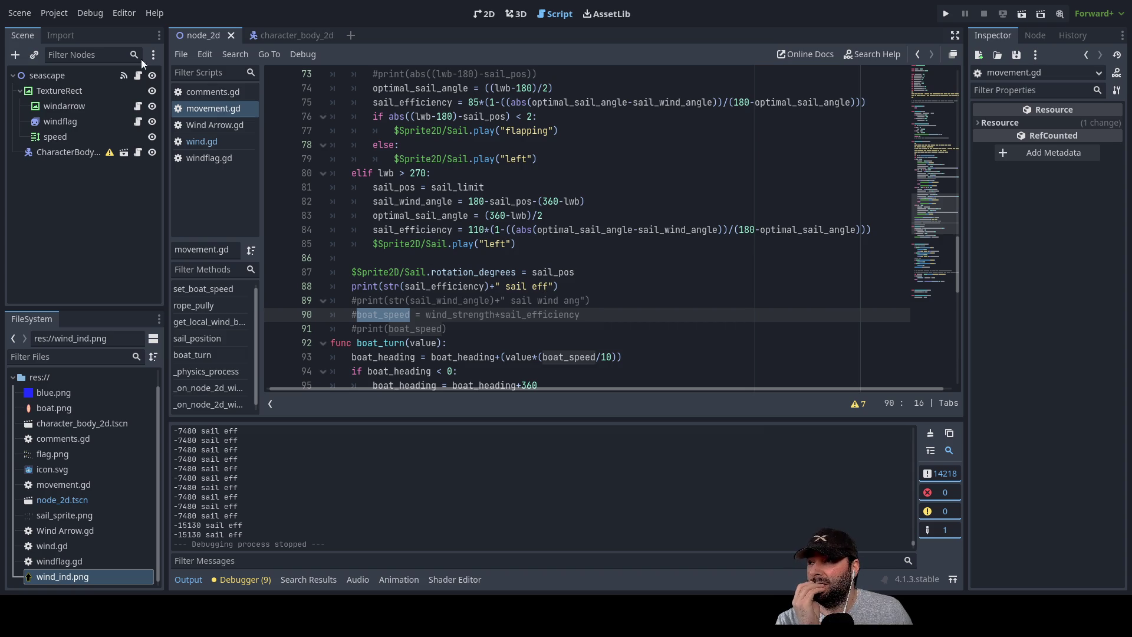
pyautogui.click(306, 40)
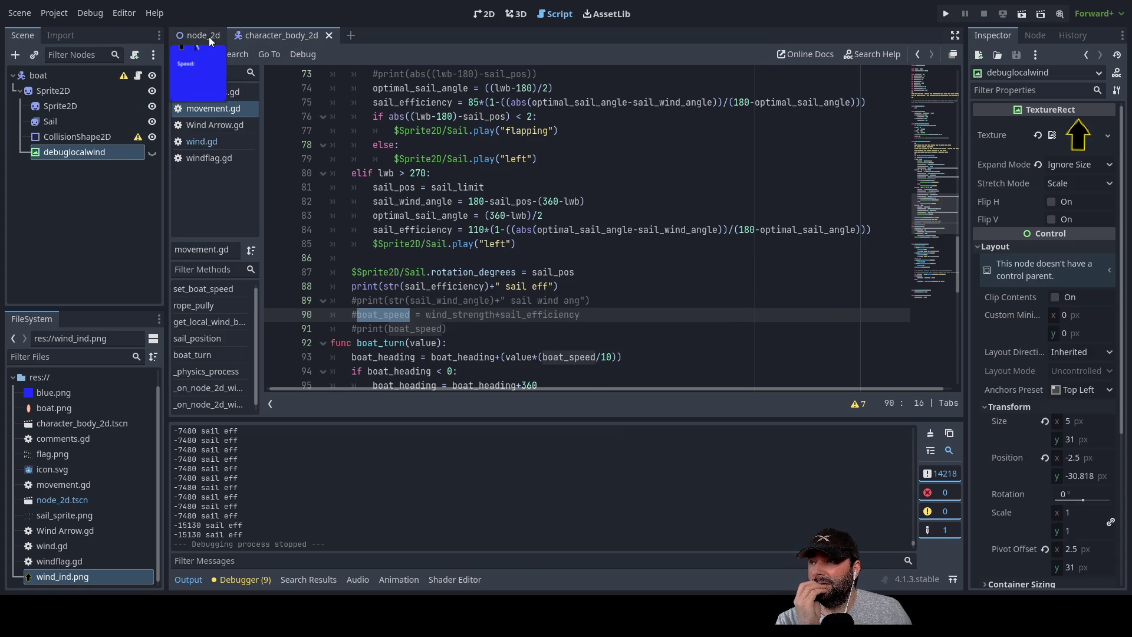
# Return to the seascape scene and playtest: turn the boat left and shorten the sail rope.
pyautogui.click(209, 36)
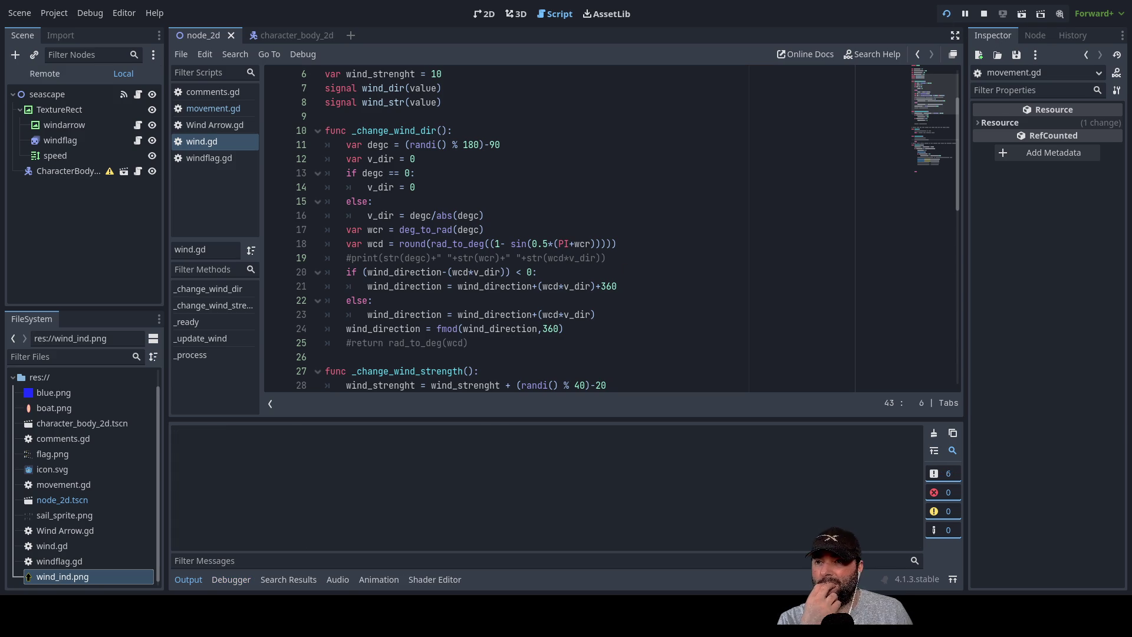
pyautogui.press('Left')
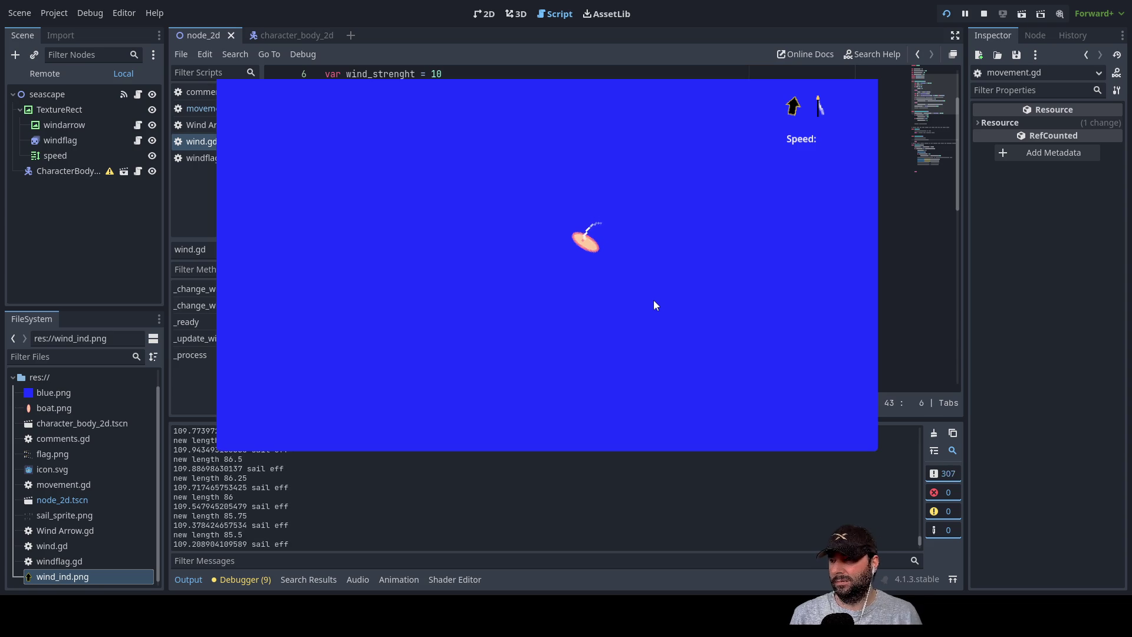
pyautogui.press('Down')
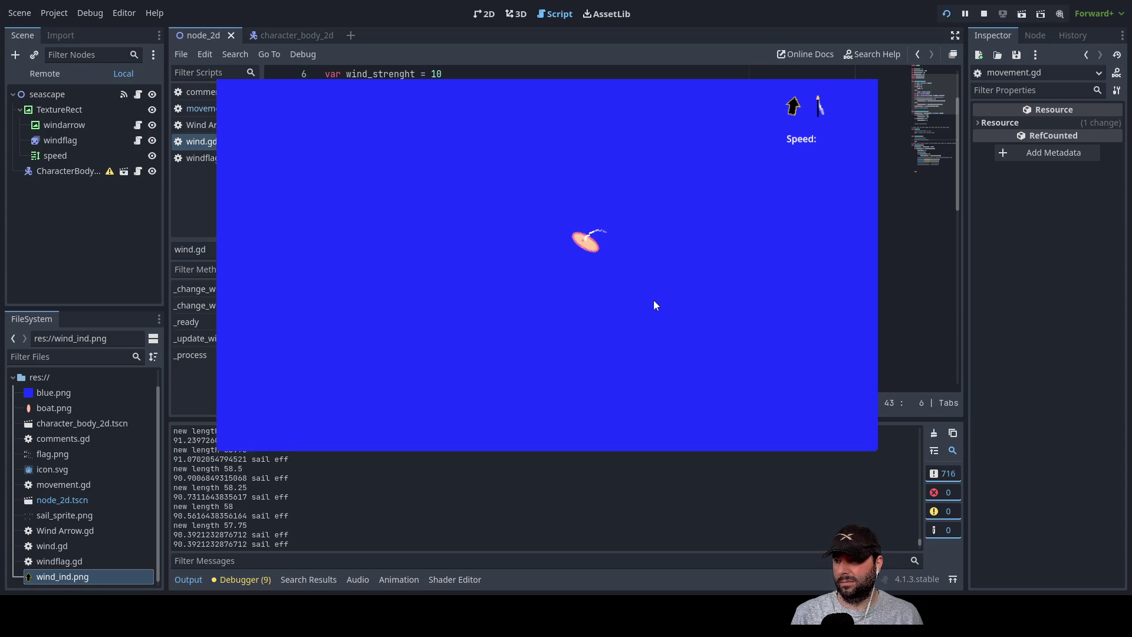
pyautogui.press('Left')
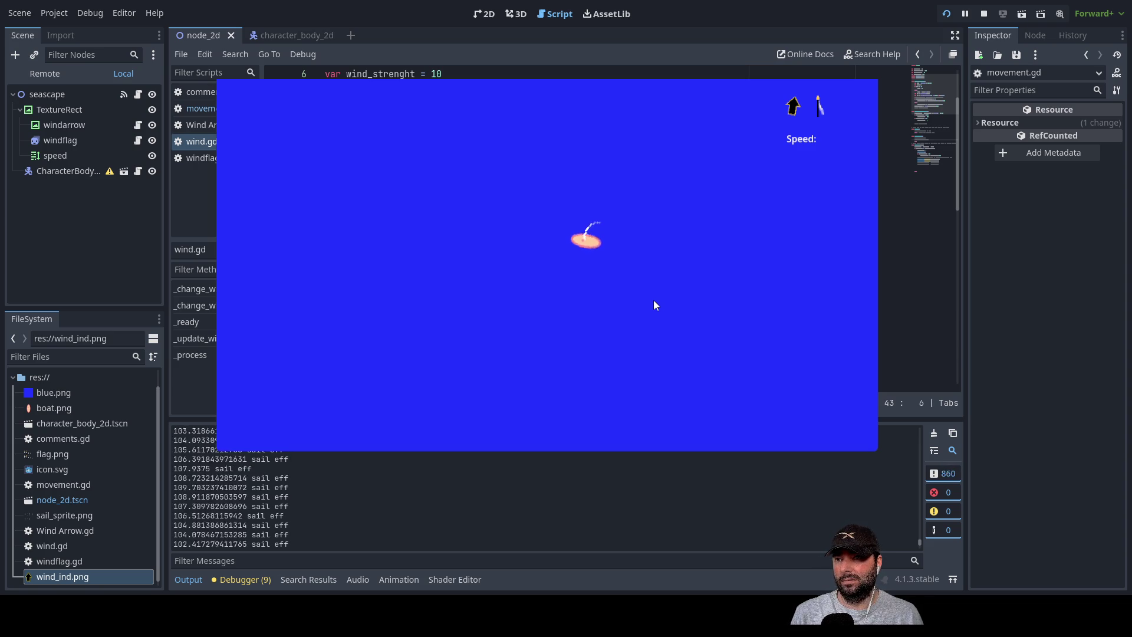
pyautogui.press('Left')
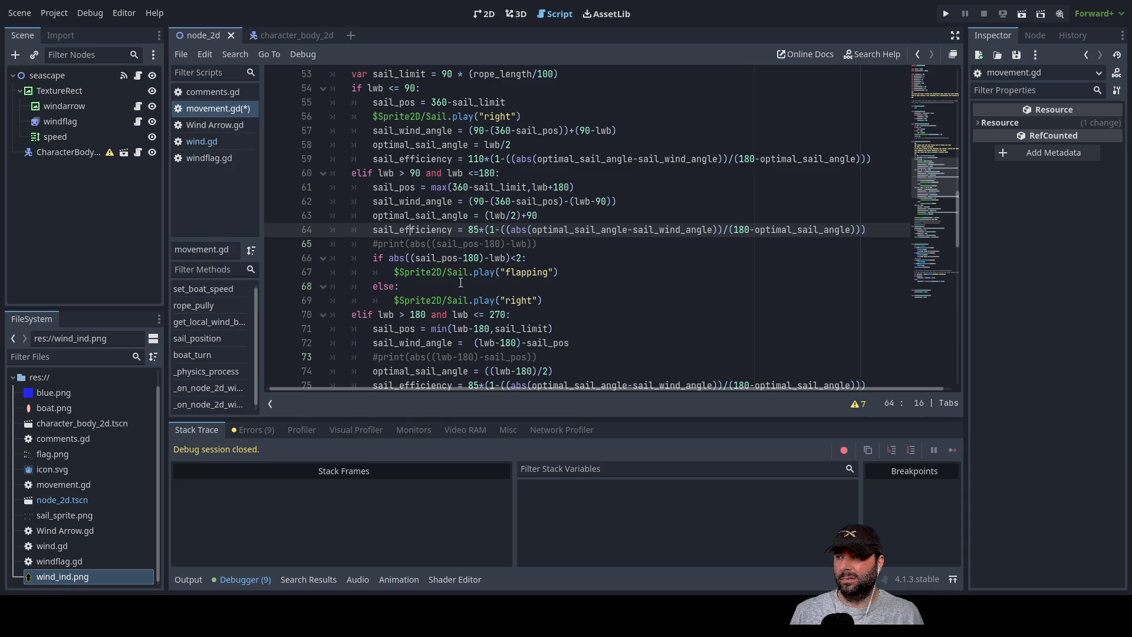
# Review the sail efficiency formulas in movement.gd, then select the seascape root node.
pyautogui.scroll(3, 447, 281)
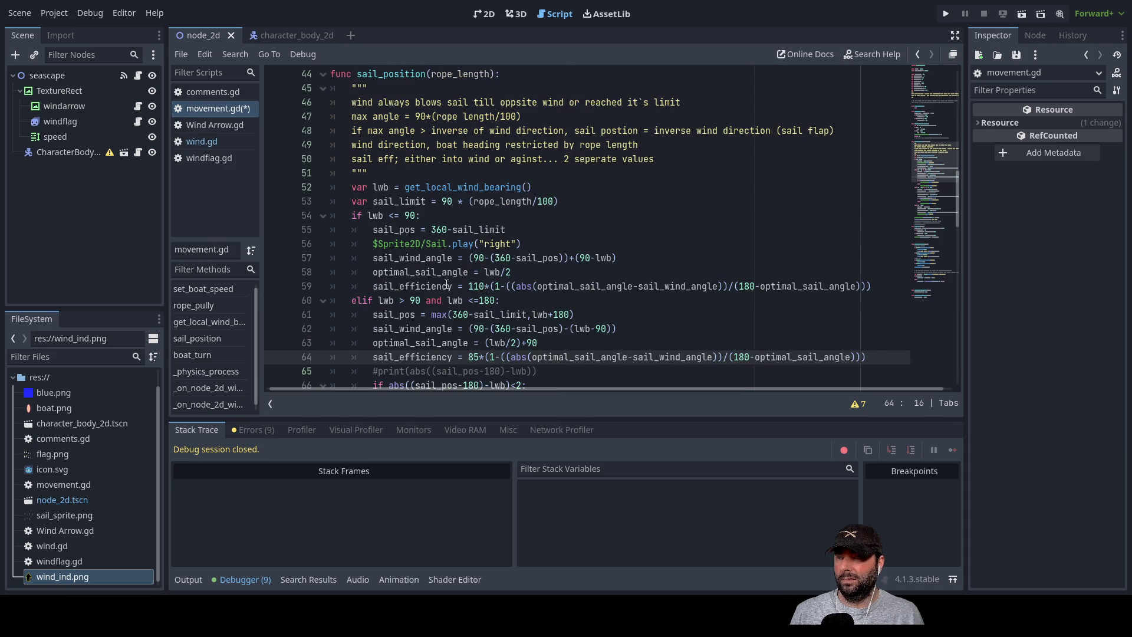
pyautogui.scroll(-2, 446, 284)
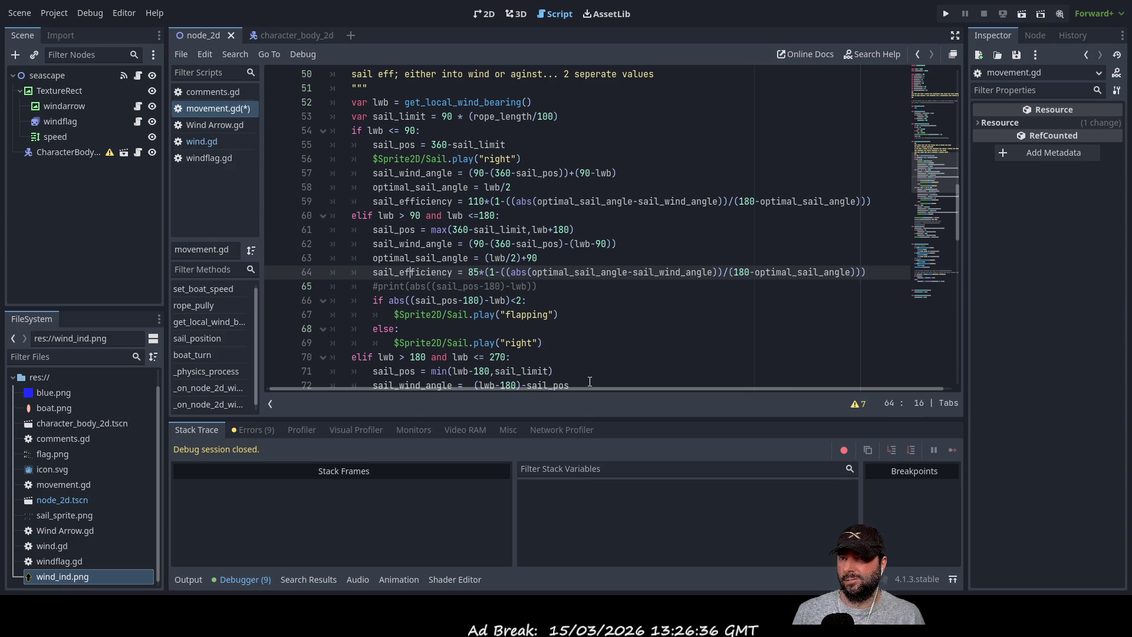
pyautogui.scroll(-3, 590, 288)
pyautogui.scroll(-18, 591, 287)
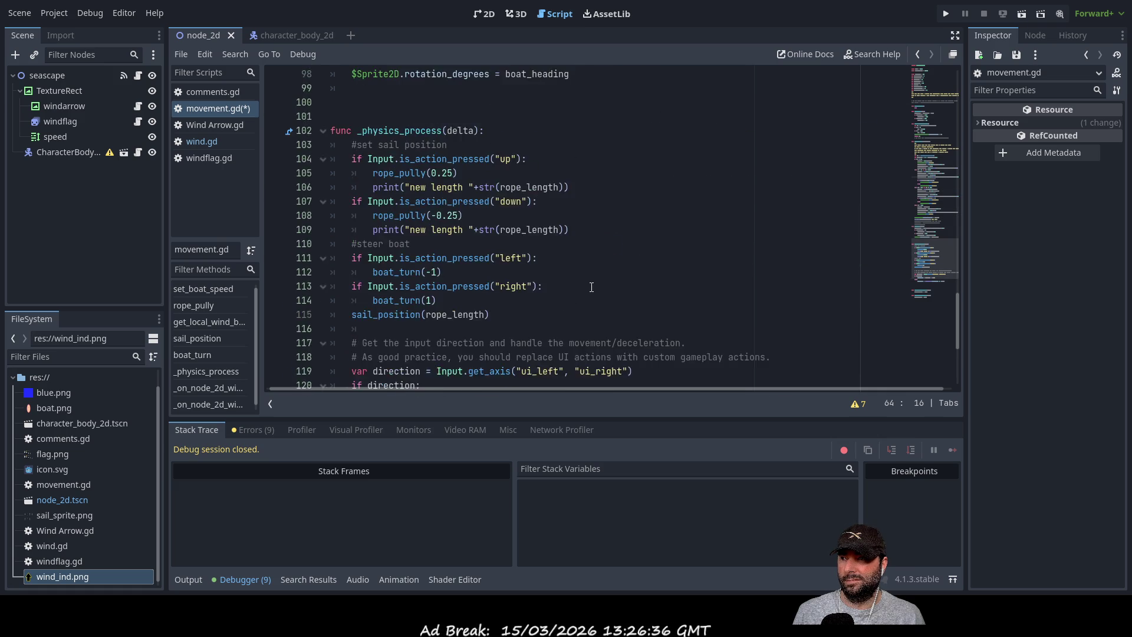
pyautogui.scroll(20, 589, 289)
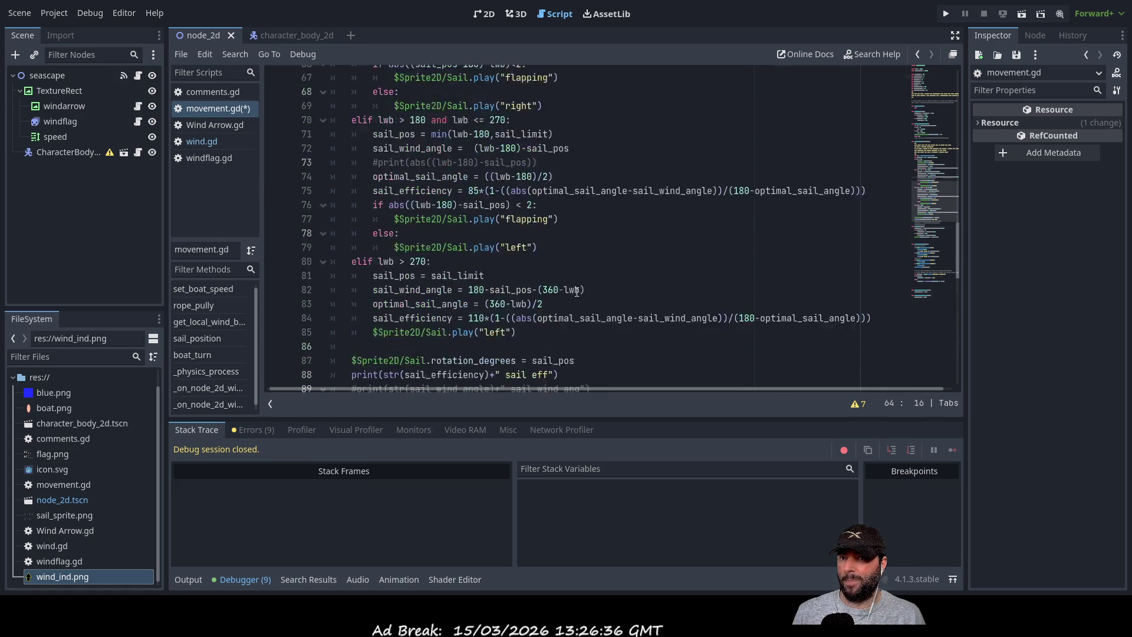
pyautogui.scroll(-13, 576, 294)
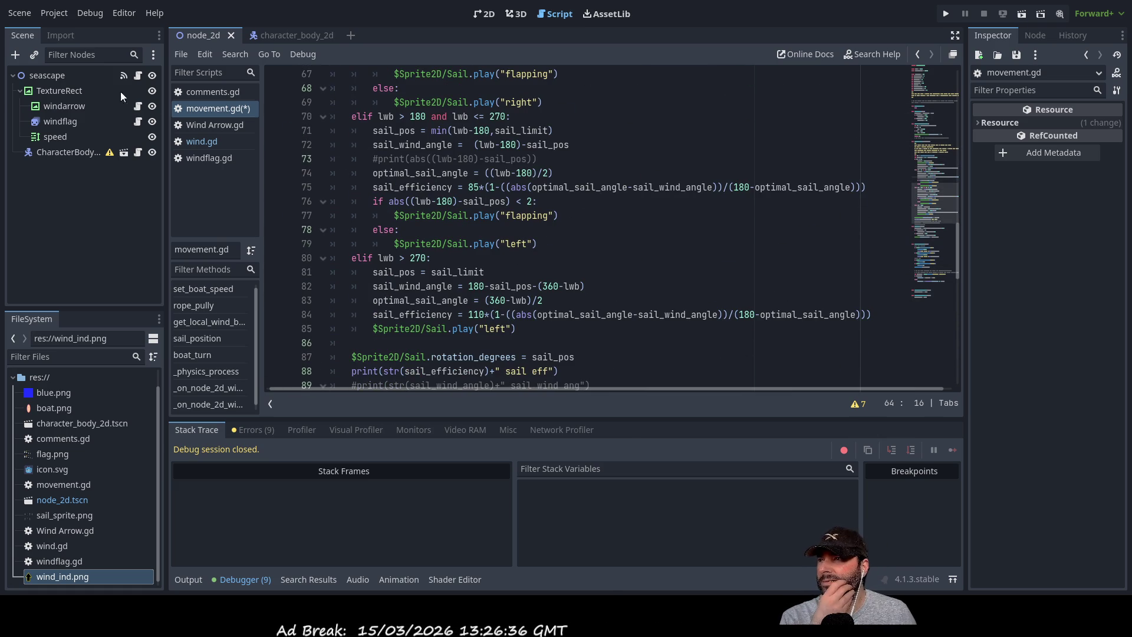
pyautogui.click(54, 76)
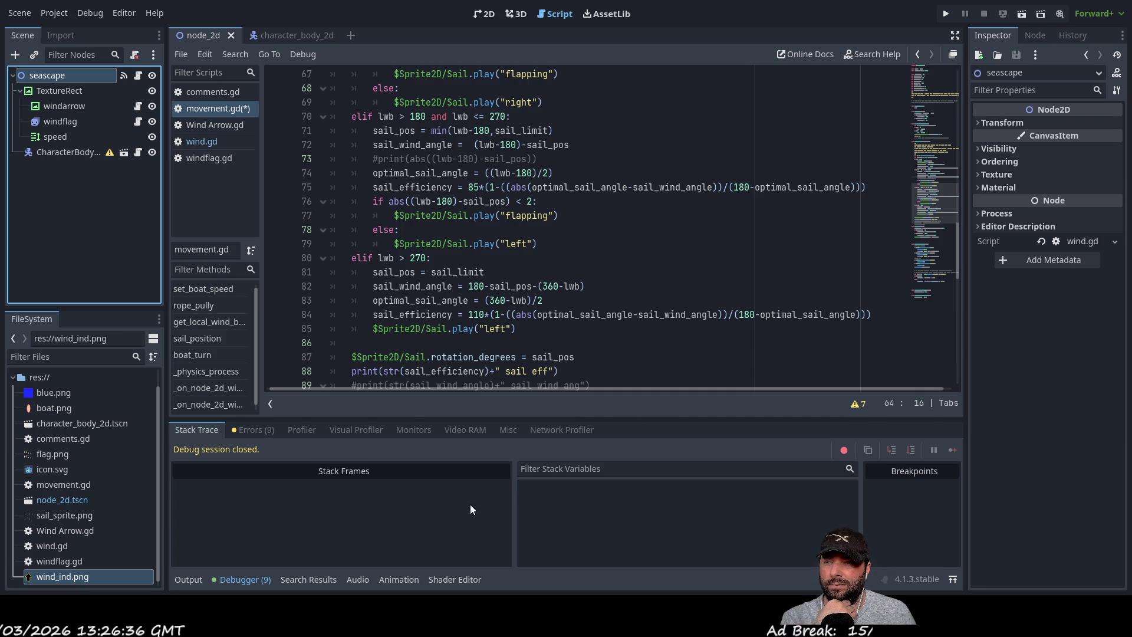
# Add and undo a TextureRect, commit the debuglocalwind rename in the boat scene, and return to seascape.
pyautogui.hotkey('ctrl', 'v')
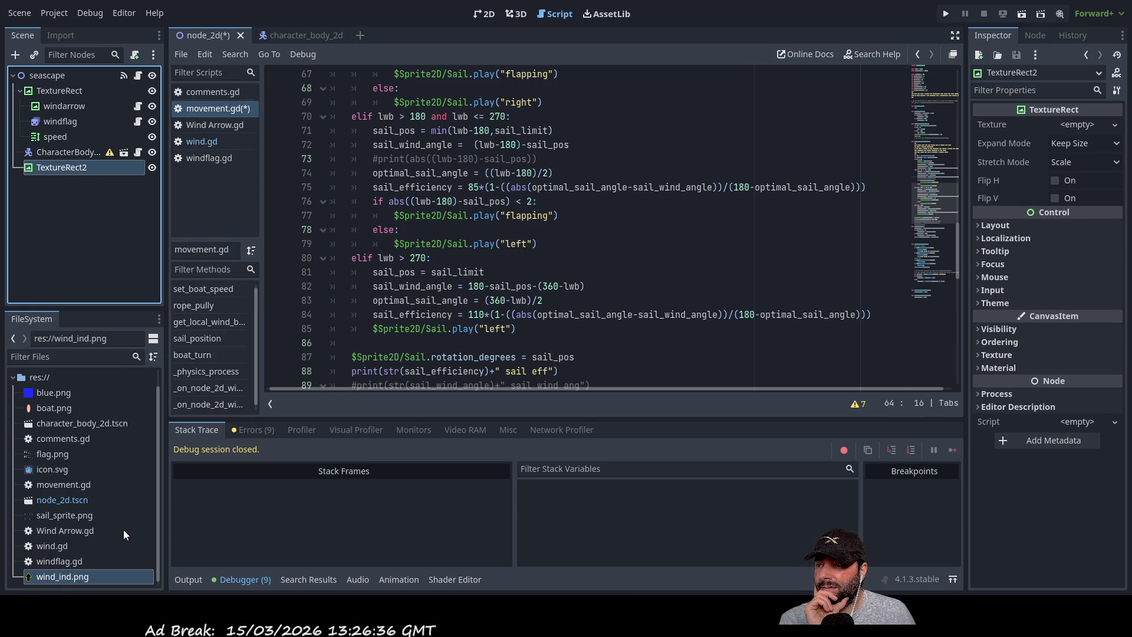
pyautogui.hotkey('ctrl', 'z')
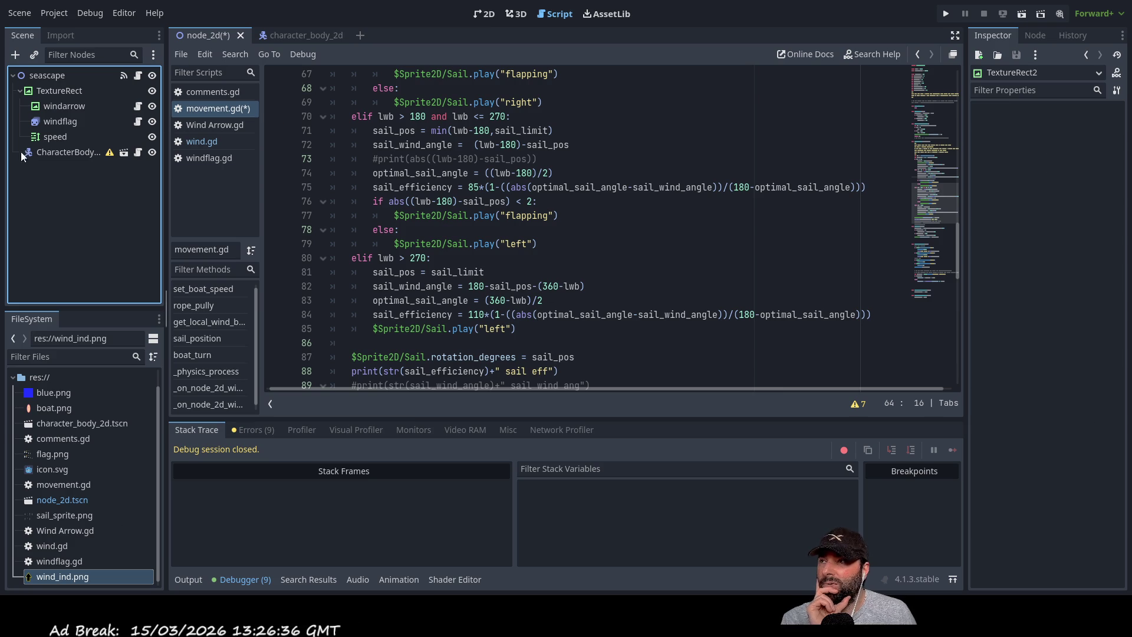
pyautogui.click(292, 38)
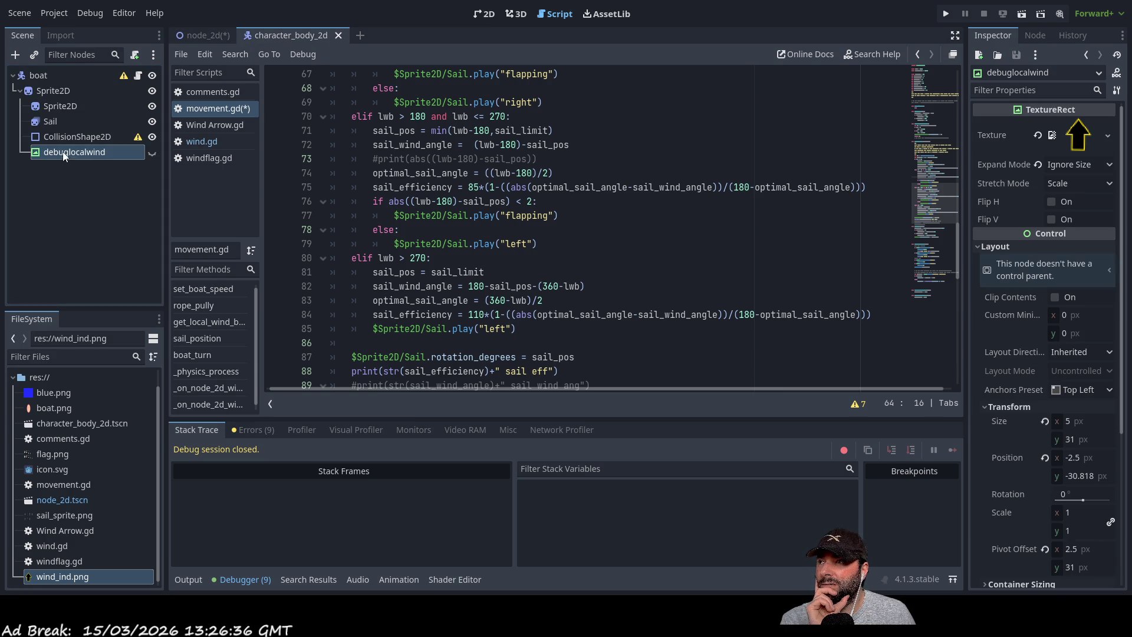
pyautogui.click(148, 168)
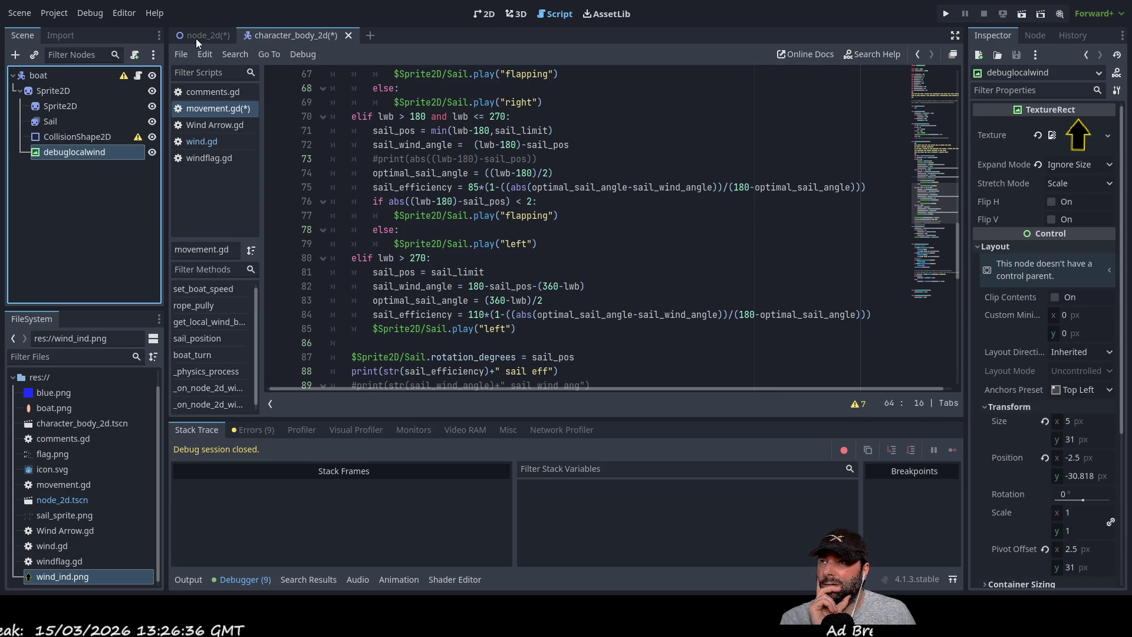
pyautogui.click(200, 36)
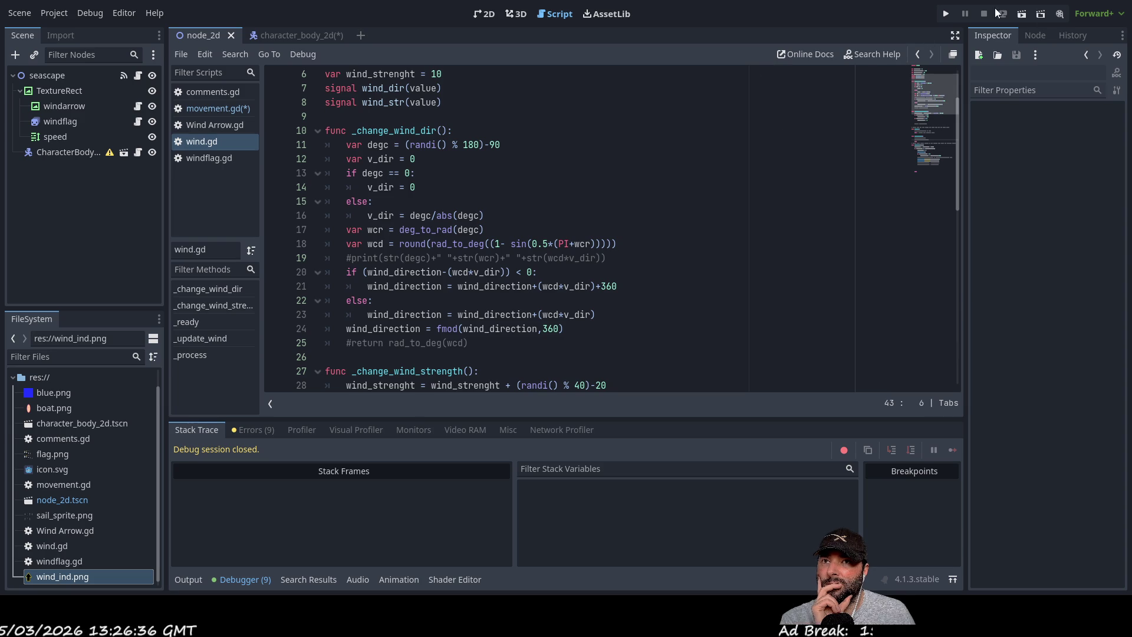
# Run the game with F5, steer the boat left and right, then stop it.
pyautogui.press('F5')
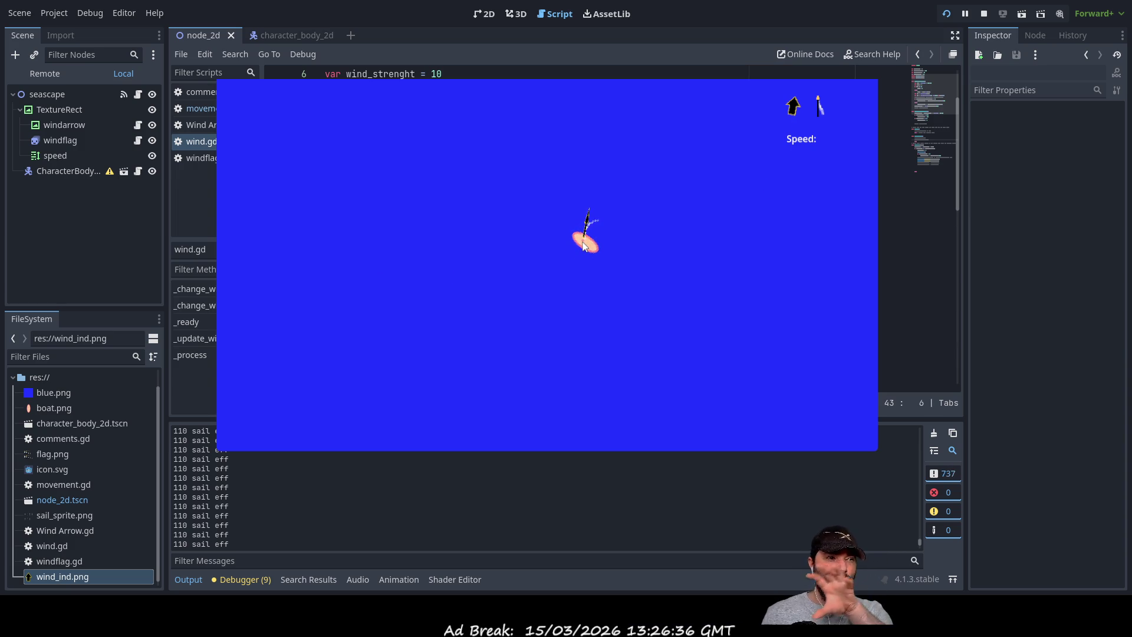
pyautogui.press('Left')
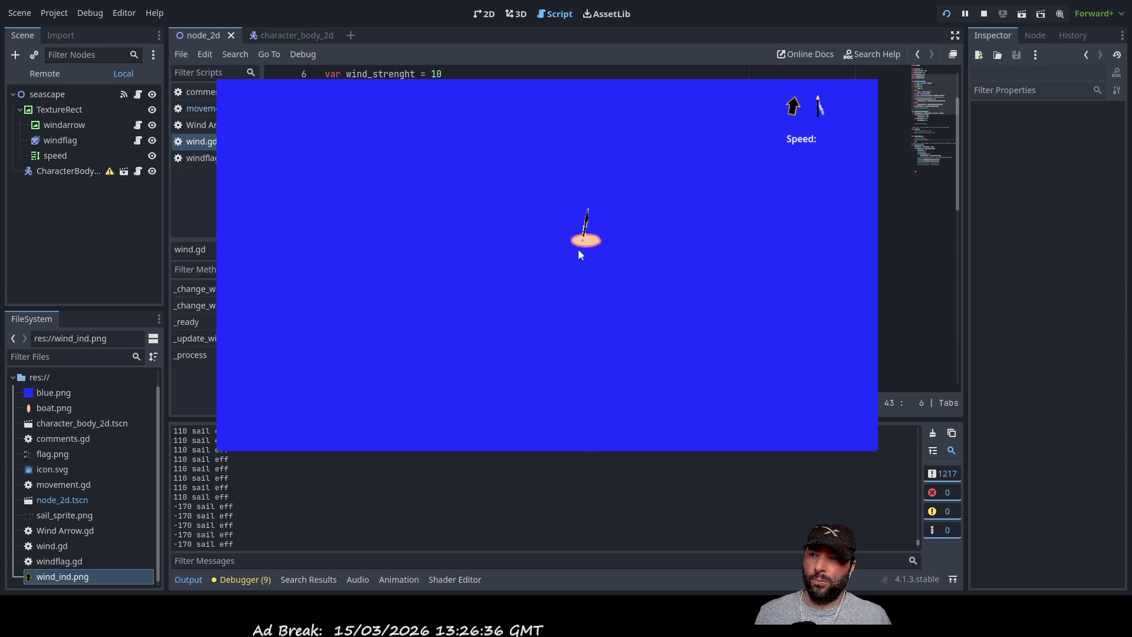
pyautogui.press('Right')
pyautogui.press('Right')
pyautogui.press('Right')
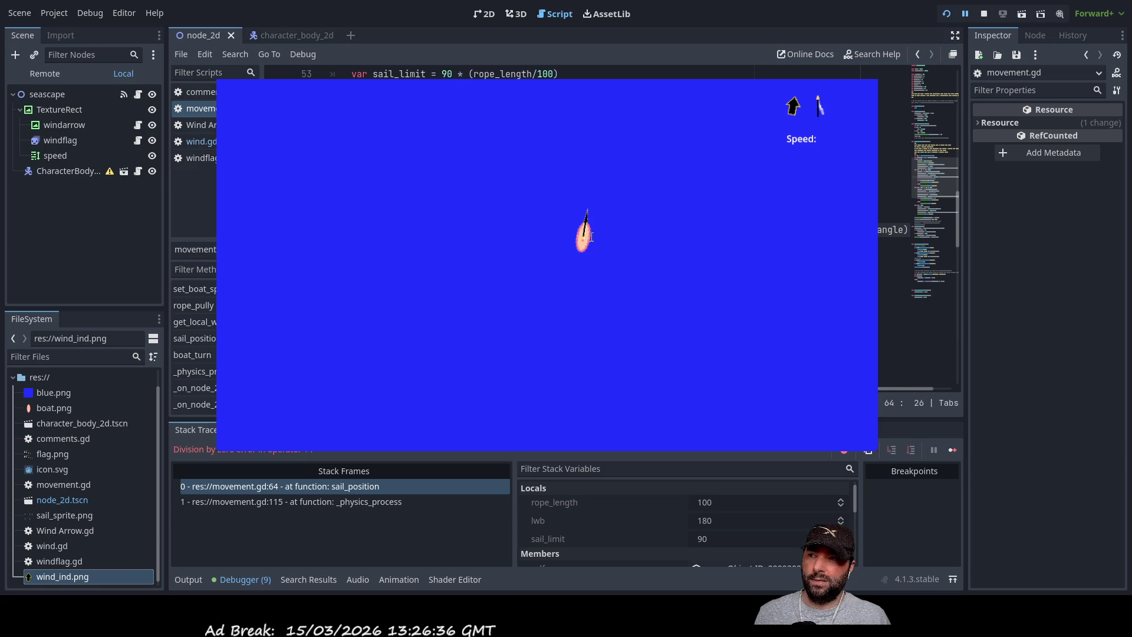
pyautogui.press('Left')
pyautogui.press('Left')
pyautogui.press('Left')
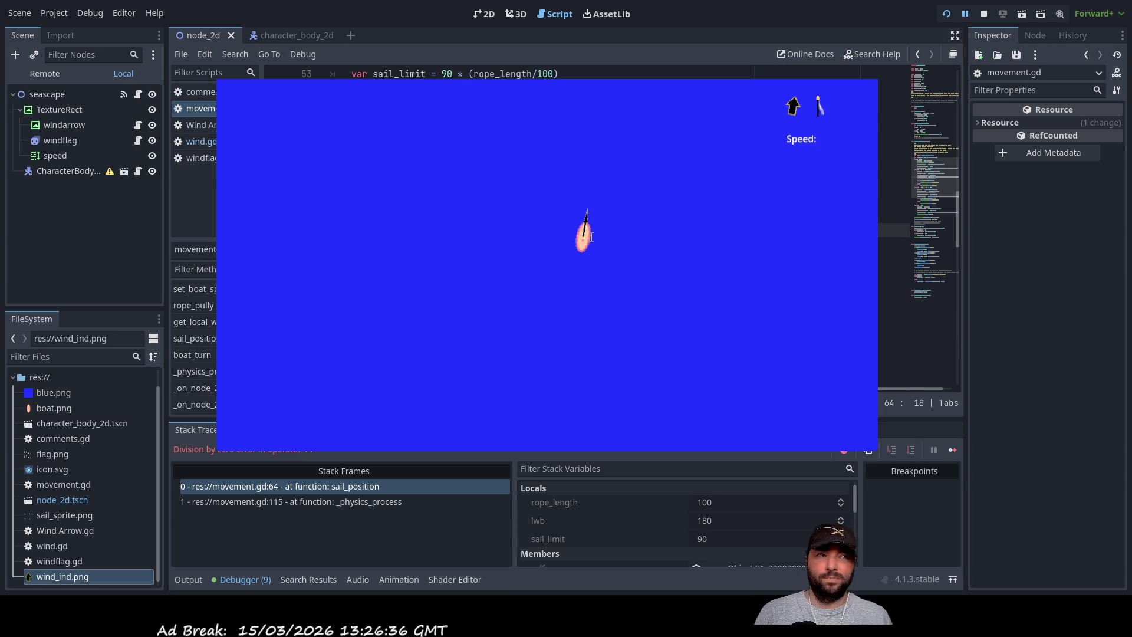
pyautogui.press('Left')
pyautogui.press('Left')
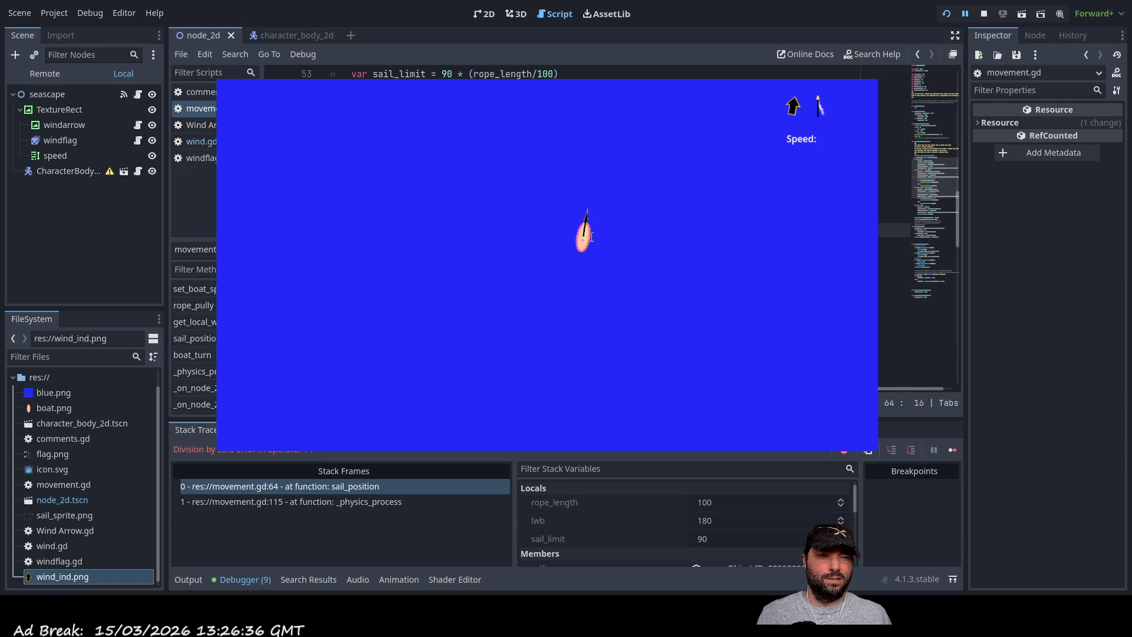
pyautogui.click(984, 15)
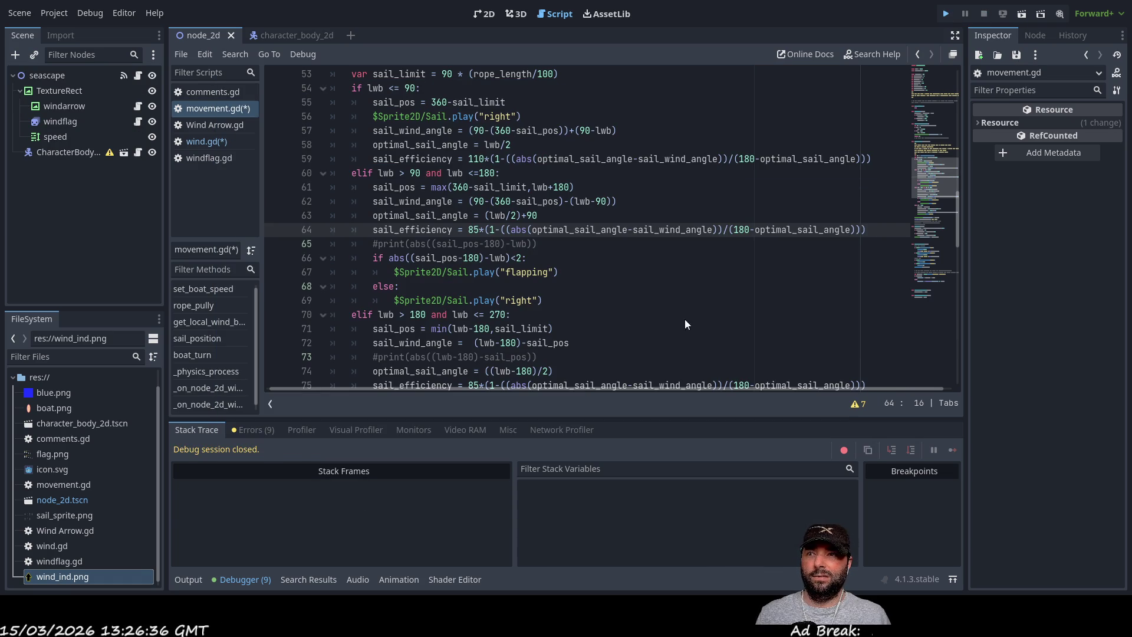
# Rerun the game, review sail_position lines 74 to 86 in movement.gd, then stop it.
pyautogui.press('F5')
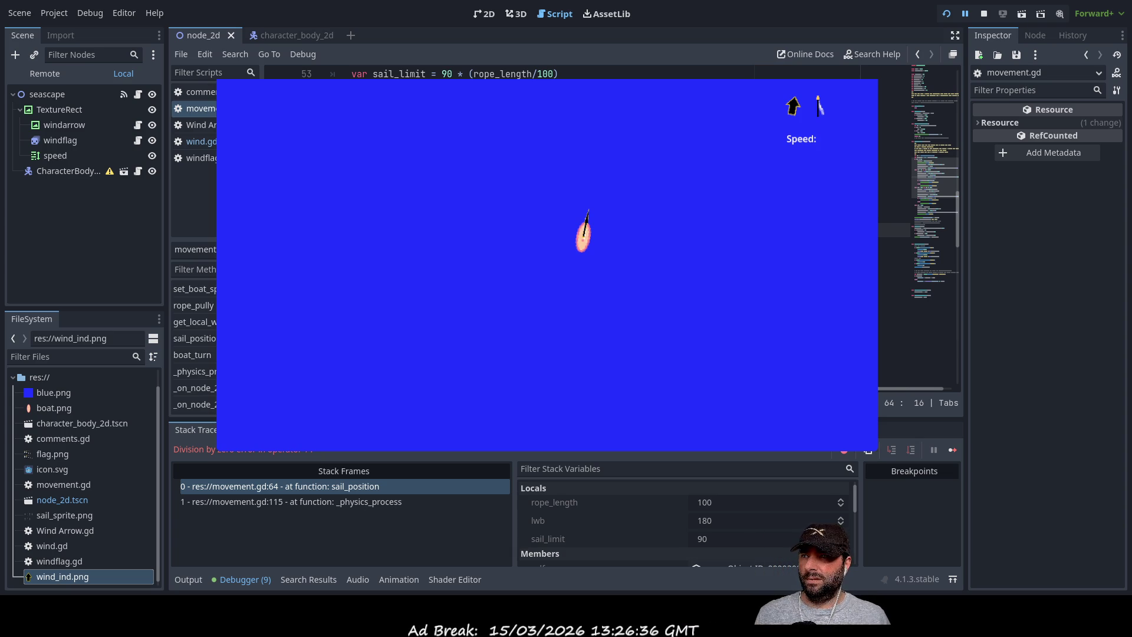
pyautogui.scroll(-2, 914, 235)
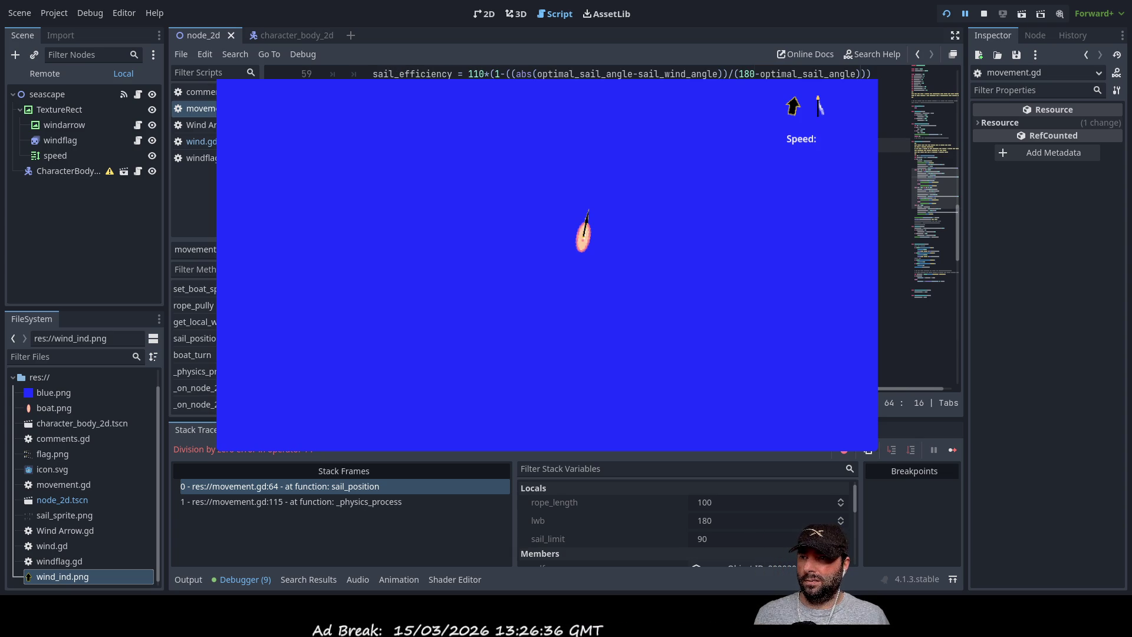
pyautogui.click(893, 286)
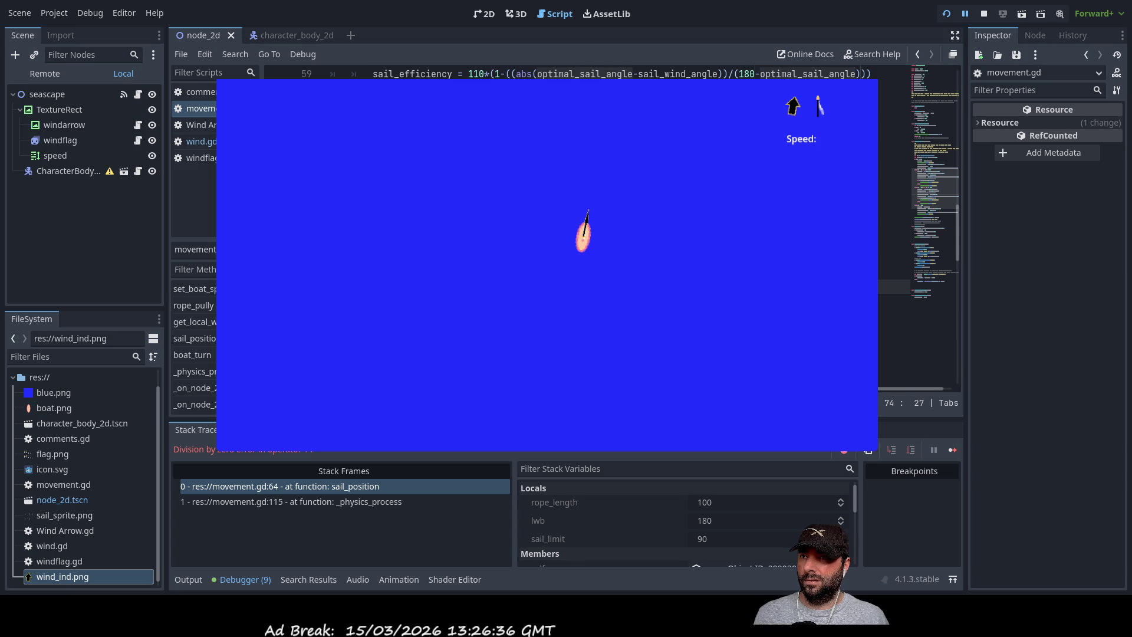
pyautogui.scroll(-4, 893, 236)
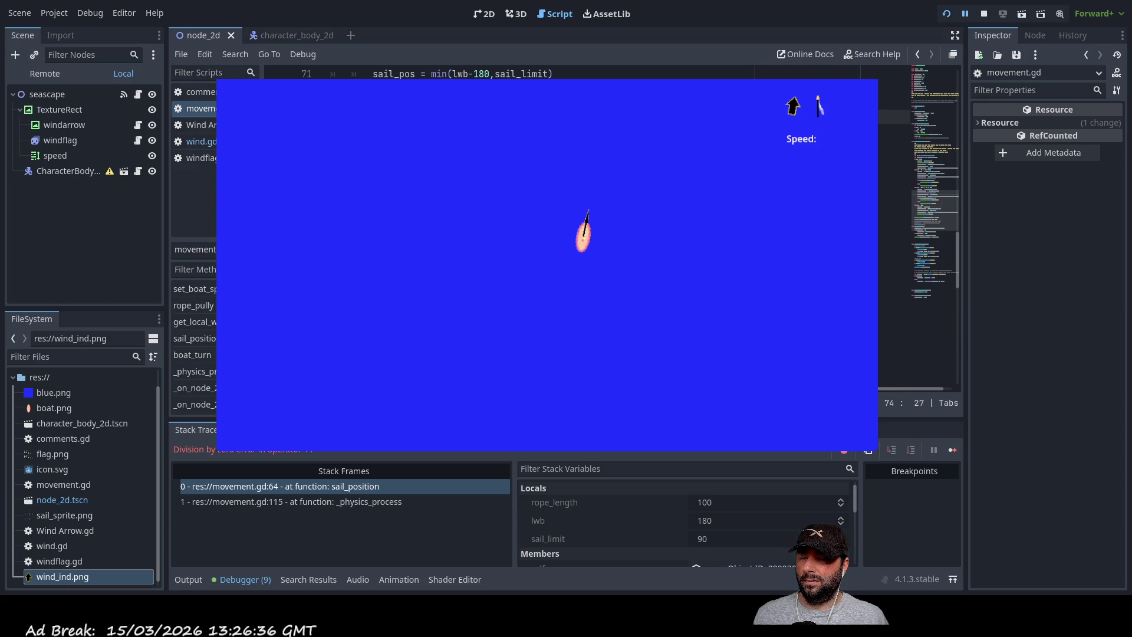
pyautogui.click(549, 243)
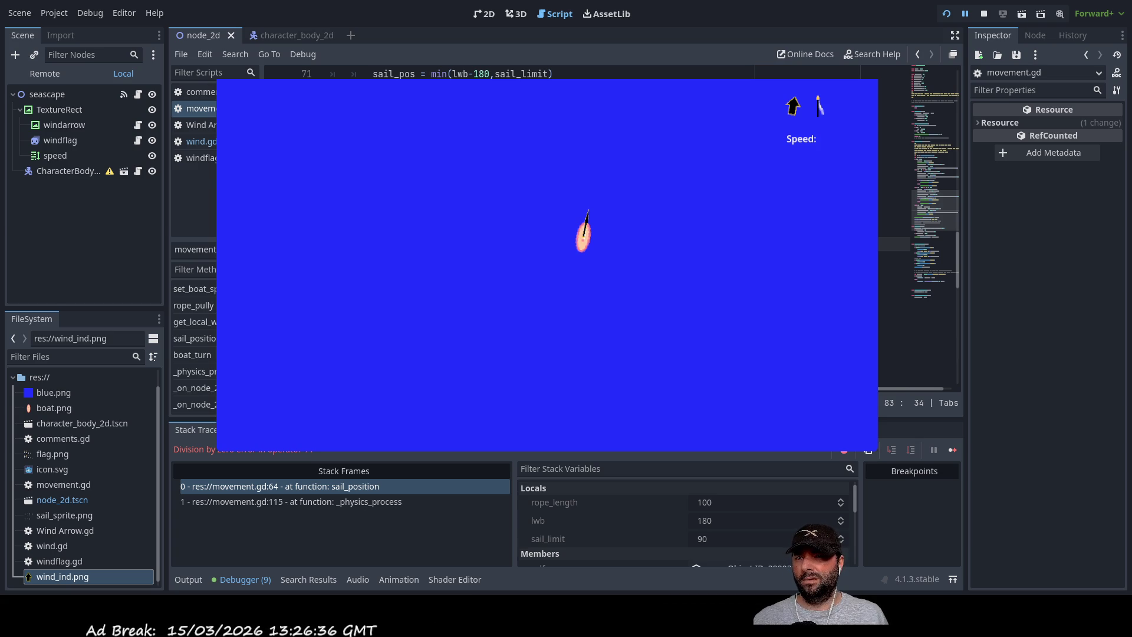
pyautogui.click(893, 257)
pyautogui.click(896, 258)
pyautogui.click(893, 286)
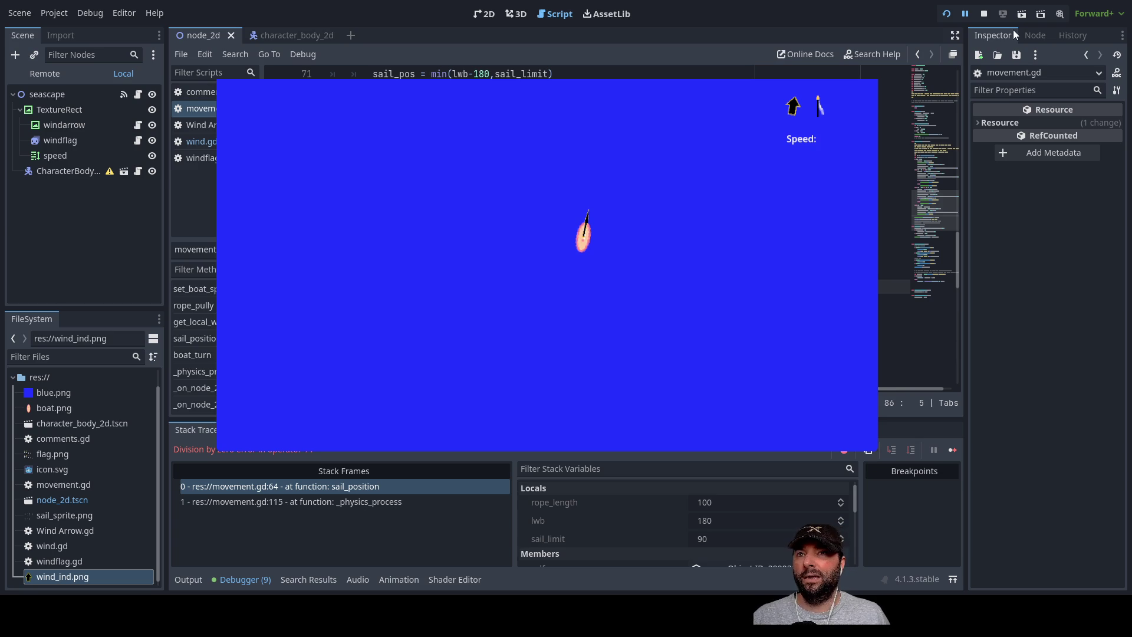
pyautogui.click(983, 13)
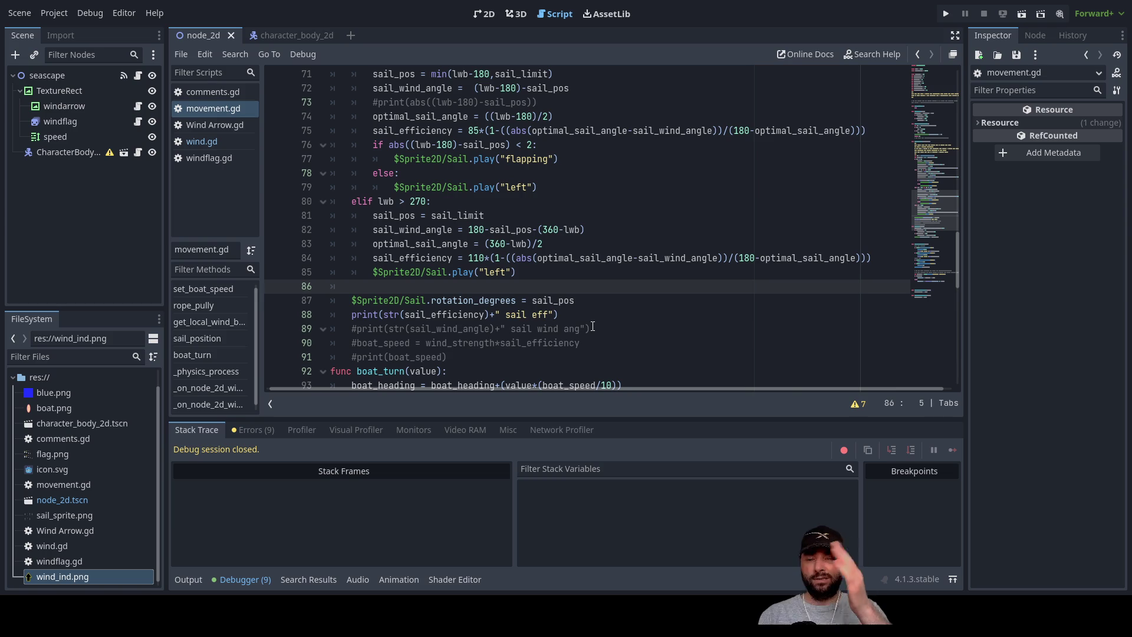
pyautogui.click(281, 34)
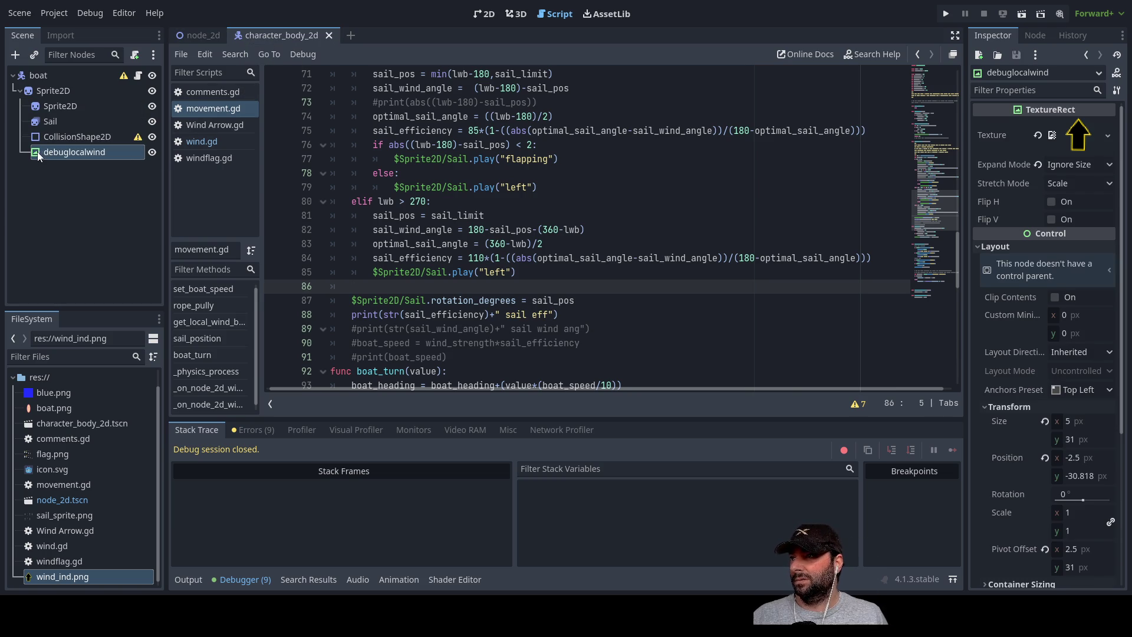
pyautogui.hotkey('ctrl', 'Tab')
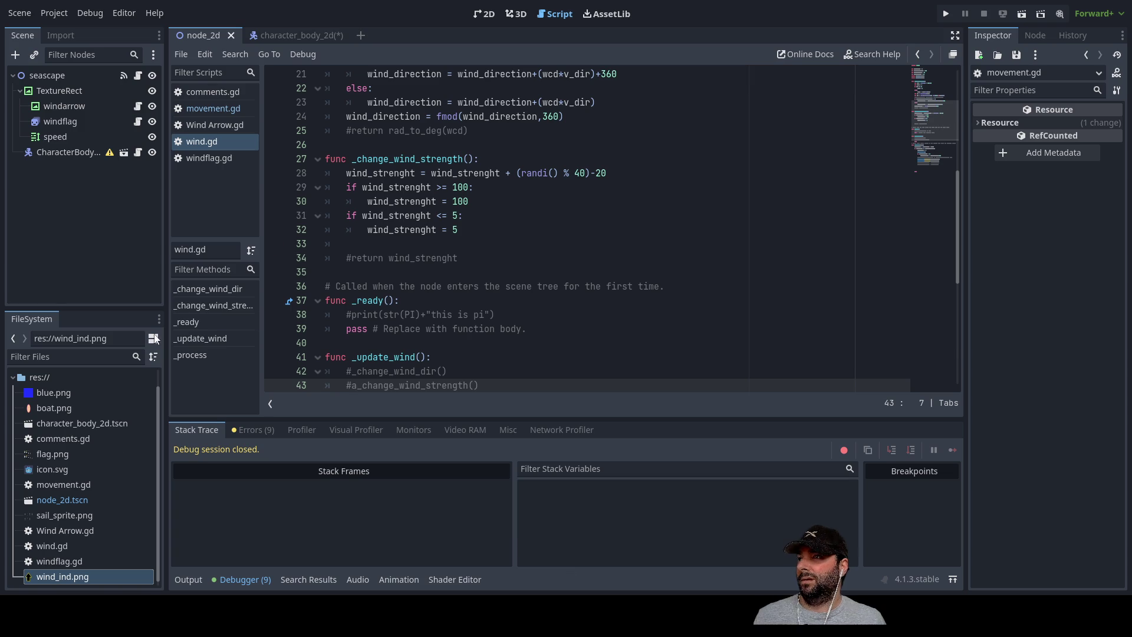
pyautogui.click(286, 37)
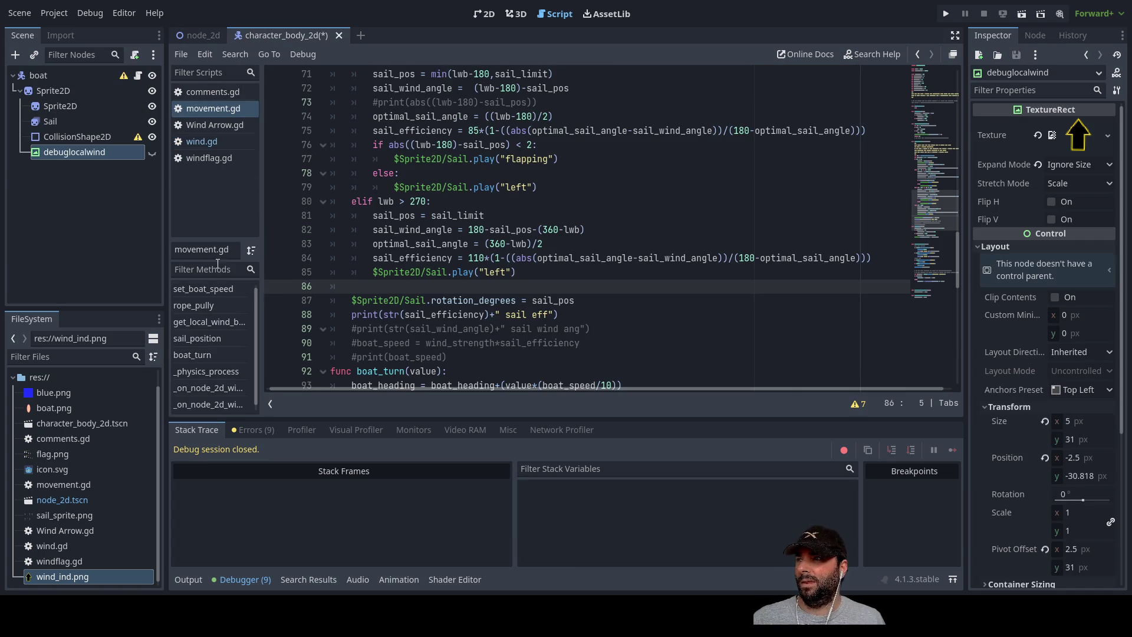
pyautogui.click(187, 36)
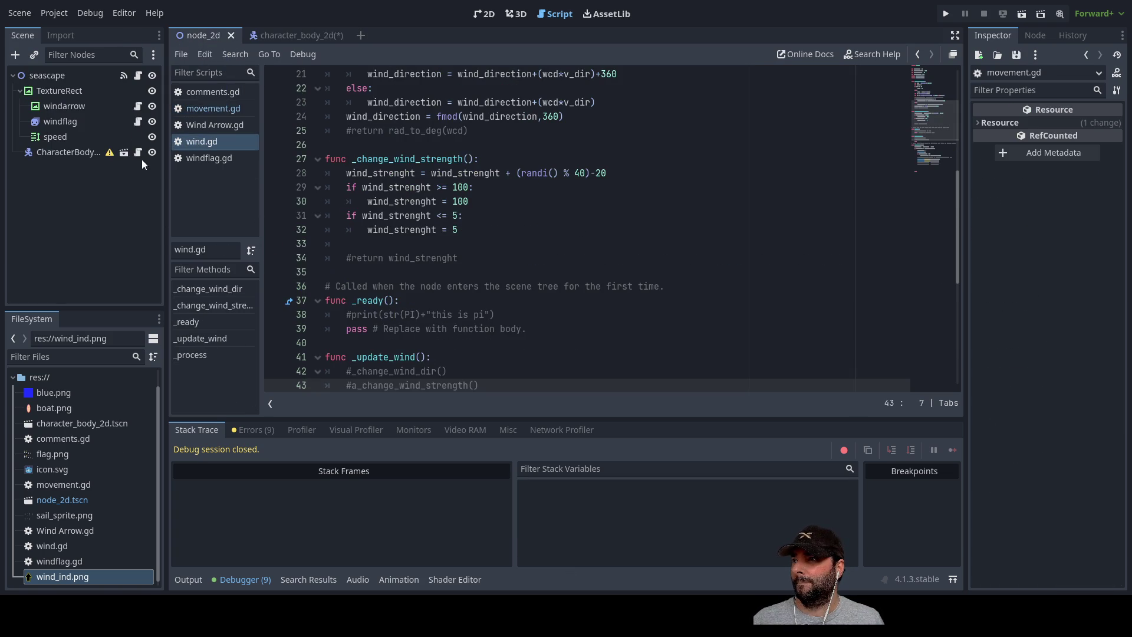
pyautogui.click(48, 75)
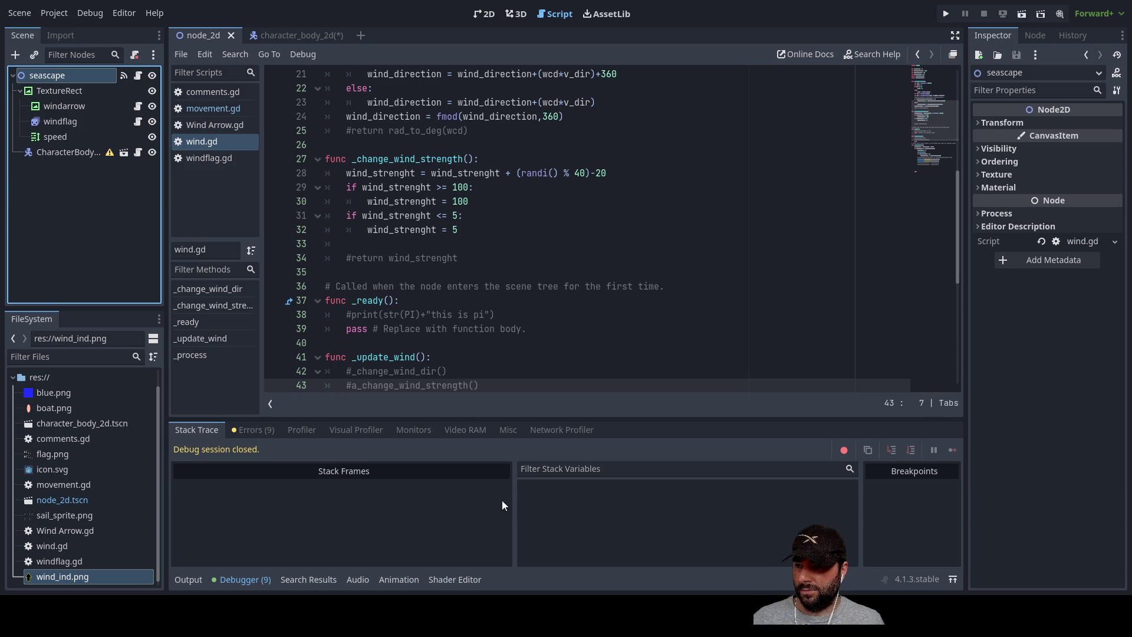
# Add a TextureRect under seascape, rename it from cloudlayer1 to cloud_layer_1, and launch a blank canvas.
pyautogui.hotkey('ctrl', 'v')
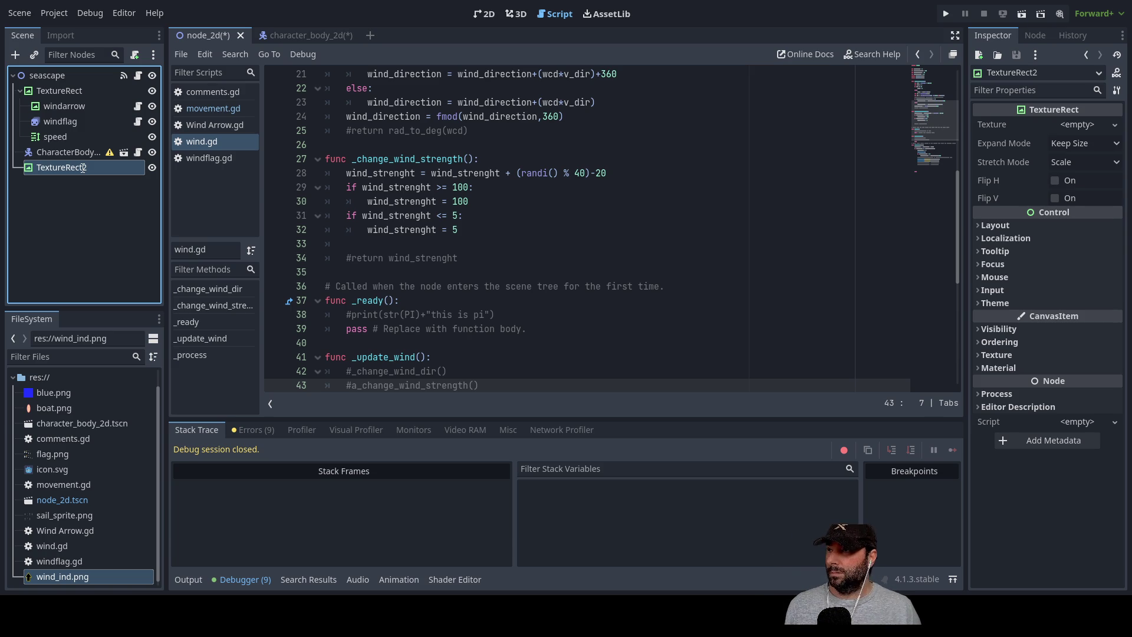
pyautogui.write('cloudlayer1')
pyautogui.press('Return')
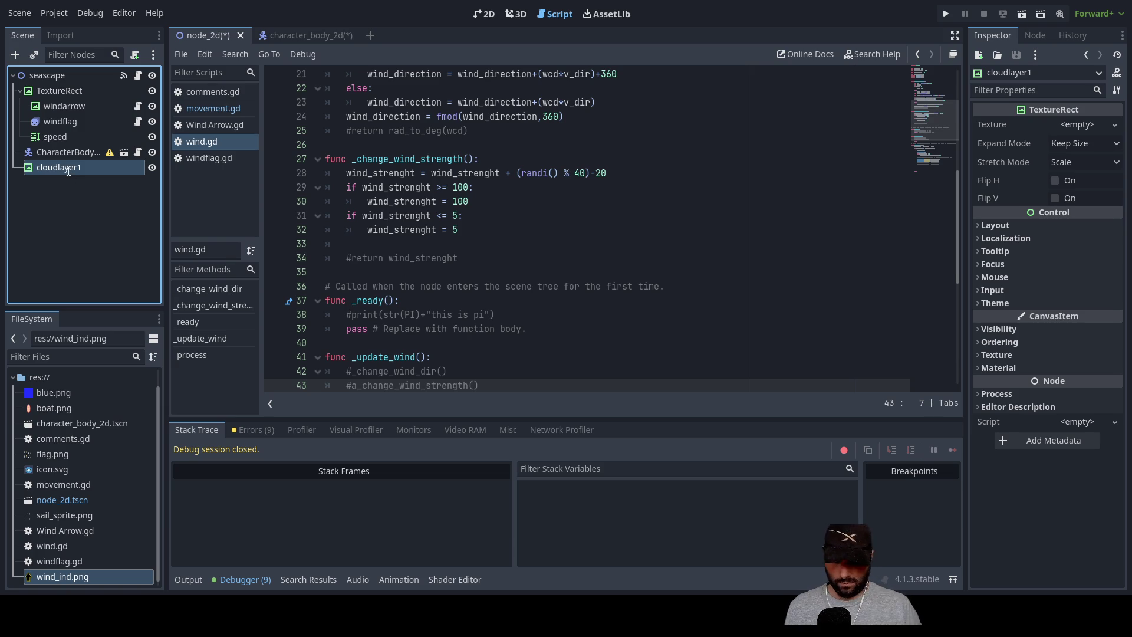
pyautogui.write('cloud_layer_1')
pyautogui.press('Return')
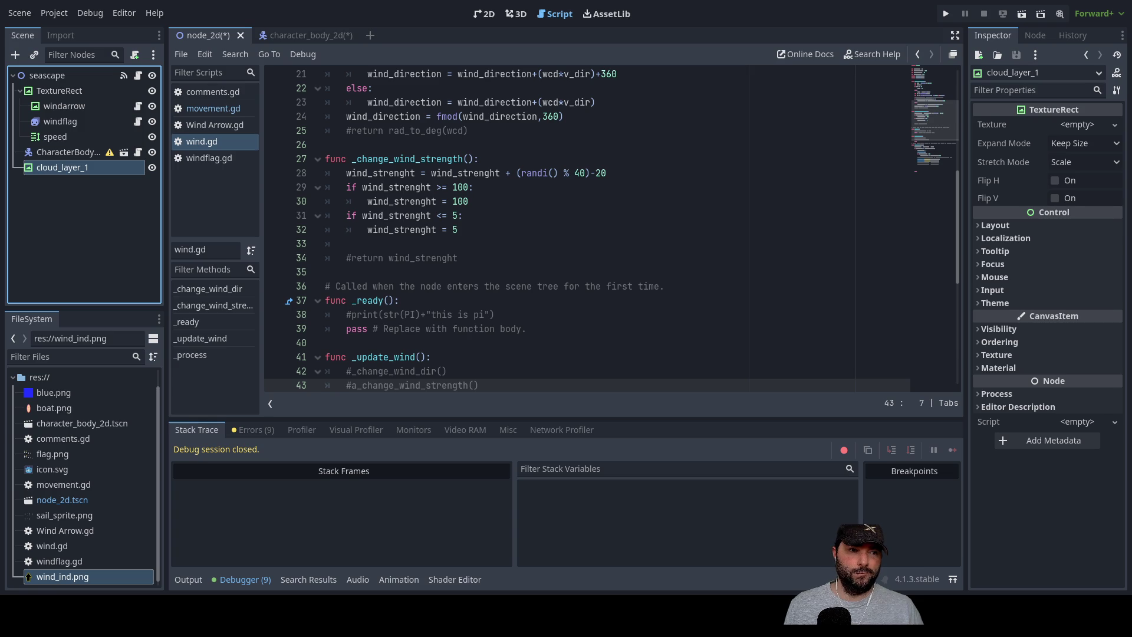
pyautogui.press('F5')
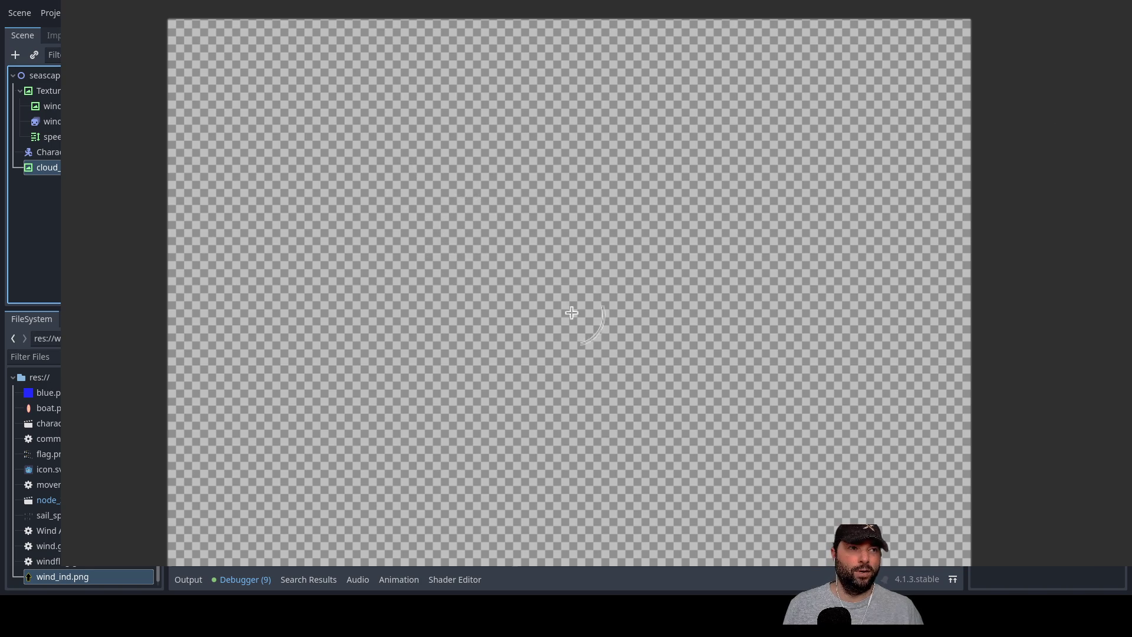
# Paint four soft white clouds near the canvas corners, then fade them with a large eraser.
pyautogui.moveTo(277, 141)
pyautogui.mouseDown()
pyautogui.moveTo(346, 126)
pyautogui.moveTo(320, 198)
pyautogui.moveTo(374, 152)
pyautogui.moveTo(392, 189)
pyautogui.moveTo(420, 204)
pyautogui.mouseUp()
pyautogui.moveTo(645, 473)
pyautogui.mouseDown()
pyautogui.moveTo(753, 437)
pyautogui.moveTo(753, 449)
pyautogui.moveTo(752, 437)
pyautogui.moveTo(808, 451)
pyautogui.mouseUp()
pyautogui.moveTo(763, 115)
pyautogui.mouseDown()
pyautogui.moveTo(696, 166)
pyautogui.moveTo(722, 156)
pyautogui.moveTo(637, 136)
pyautogui.moveTo(750, 162)
pyautogui.mouseUp()
pyautogui.moveTo(240, 523)
pyautogui.mouseDown()
pyautogui.moveTo(285, 529)
pyautogui.moveTo(246, 497)
pyautogui.moveTo(311, 488)
pyautogui.moveTo(328, 521)
pyautogui.moveTo(451, 534)
pyautogui.moveTo(337, 480)
pyautogui.moveTo(481, 519)
pyautogui.mouseUp()
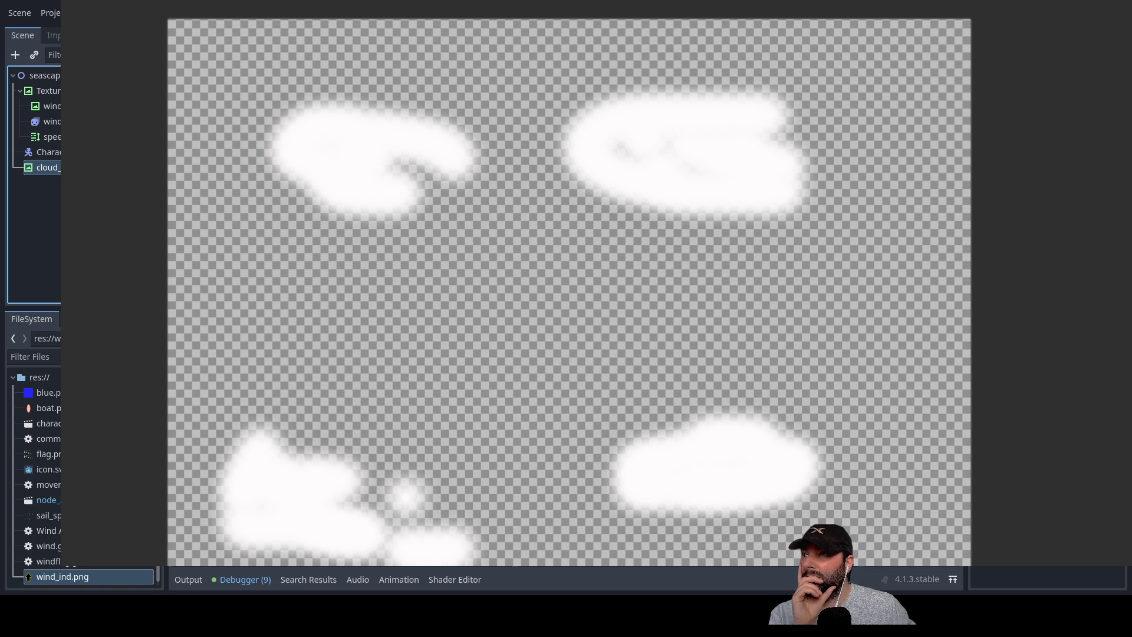
pyautogui.moveTo(356, 142)
pyautogui.mouseDown()
pyautogui.moveTo(328, 157)
pyautogui.moveTo(372, 127)
pyautogui.moveTo(288, 154)
pyautogui.moveTo(384, 131)
pyautogui.moveTo(448, 150)
pyautogui.moveTo(392, 139)
pyautogui.moveTo(733, 144)
pyautogui.moveTo(665, 182)
pyautogui.moveTo(766, 177)
pyautogui.moveTo(593, 135)
pyautogui.moveTo(748, 114)
pyautogui.mouseUp()
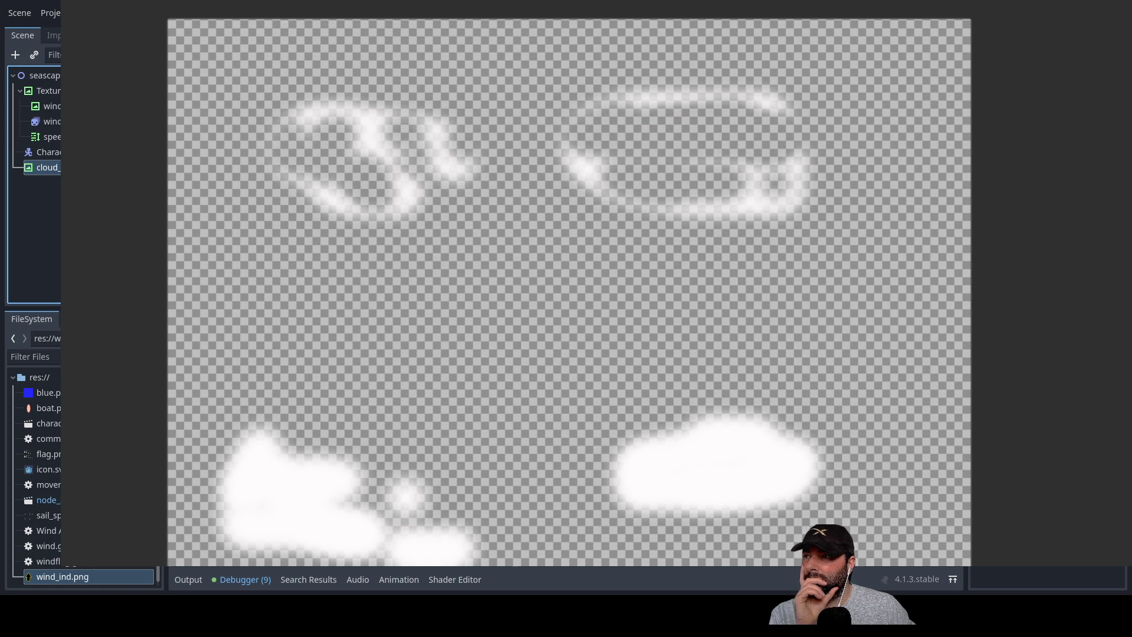
pyautogui.click(513, 316)
pyautogui.click(513, 317)
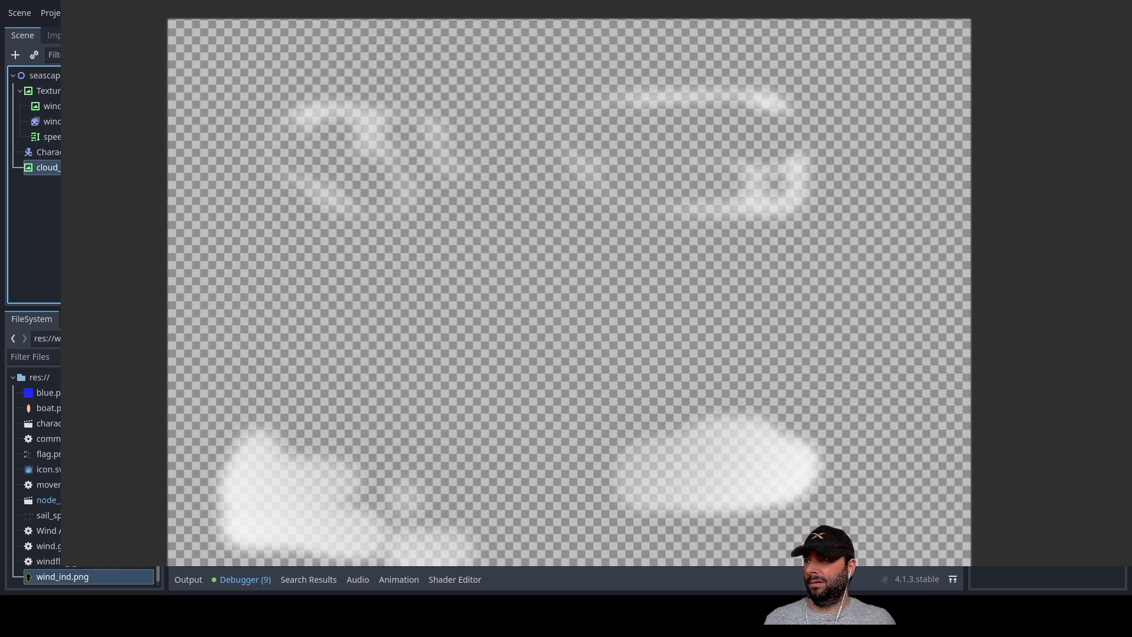
# Add soft white dabs, paint white over most of the canvas, then erase it.
pyautogui.click(328, 154)
pyautogui.click(760, 448)
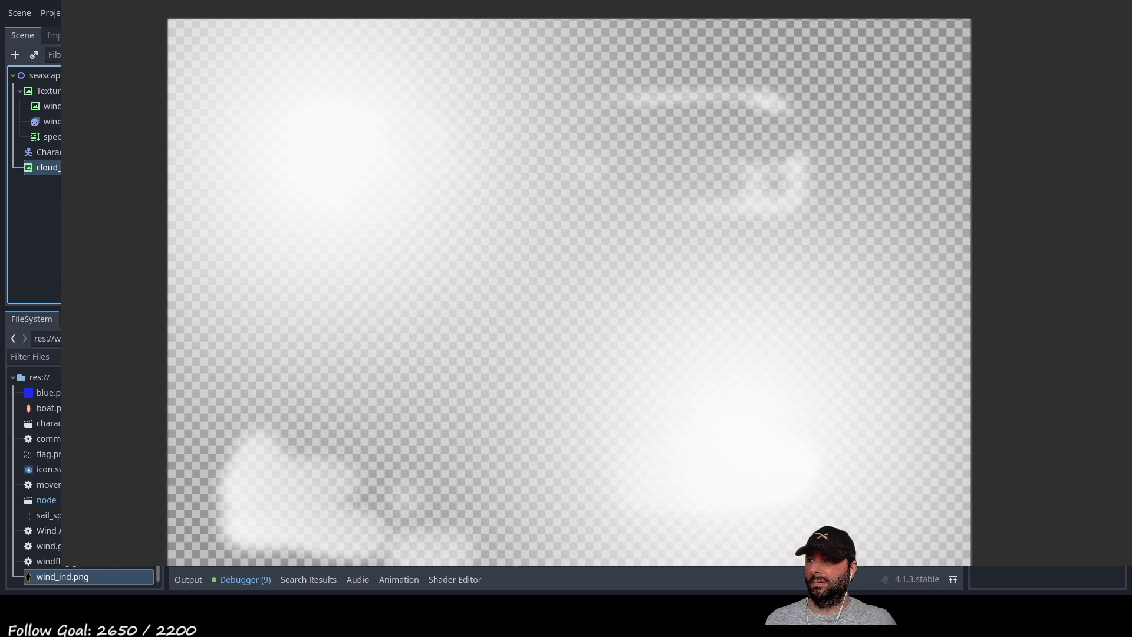
pyautogui.click(378, 385)
pyautogui.moveTo(378, 386)
pyautogui.mouseDown()
pyautogui.moveTo(762, 132)
pyautogui.moveTo(472, 119)
pyautogui.moveTo(560, 512)
pyautogui.moveTo(854, 253)
pyautogui.moveTo(884, 581)
pyautogui.moveTo(480, 505)
pyautogui.moveTo(65, 177)
pyautogui.mouseUp()
pyautogui.moveTo(247, 169)
pyautogui.mouseDown()
pyautogui.moveTo(309, 324)
pyautogui.moveTo(505, 523)
pyautogui.moveTo(774, 303)
pyautogui.moveTo(659, 290)
pyautogui.moveTo(518, 76)
pyautogui.moveTo(440, 253)
pyautogui.moveTo(528, 209)
pyautogui.moveTo(1121, 248)
pyautogui.moveTo(1120, 589)
pyautogui.moveTo(366, 93)
pyautogui.moveTo(283, 109)
pyautogui.moveTo(1121, 53)
pyautogui.moveTo(354, 556)
pyautogui.moveTo(548, 437)
pyautogui.moveTo(852, 105)
pyautogui.moveTo(455, 240)
pyautogui.moveTo(6, 448)
pyautogui.moveTo(230, 502)
pyautogui.mouseUp()
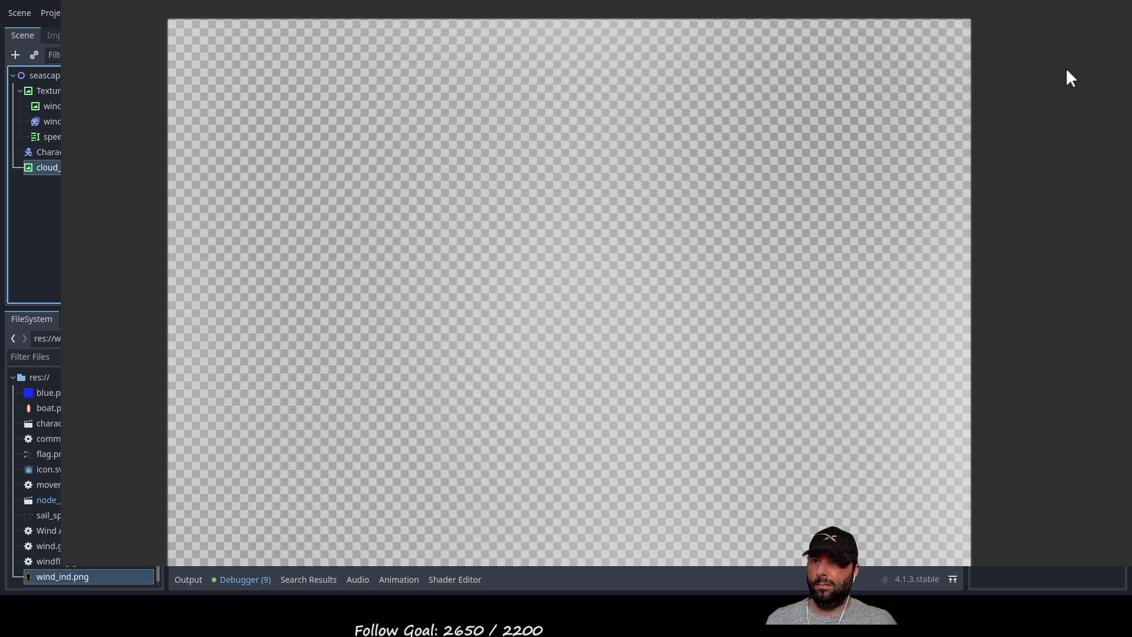
# Try a light green bucket fill on the canvas and undo it twice.
pyautogui.click(646, 279)
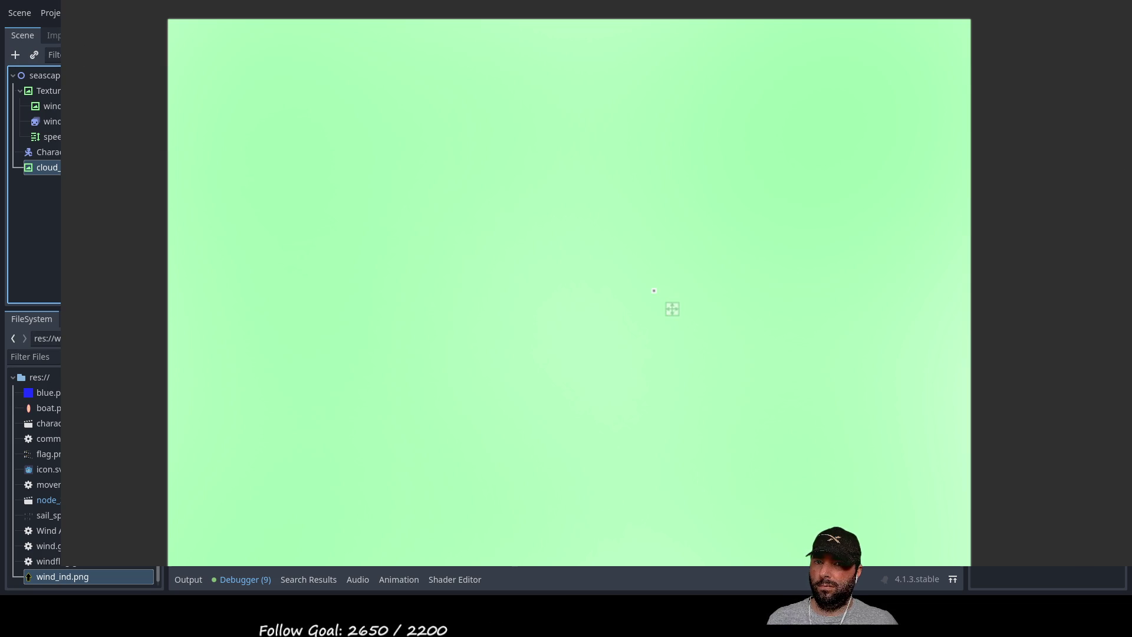
pyautogui.hotkey('ctrl', 'z')
pyautogui.click(672, 309)
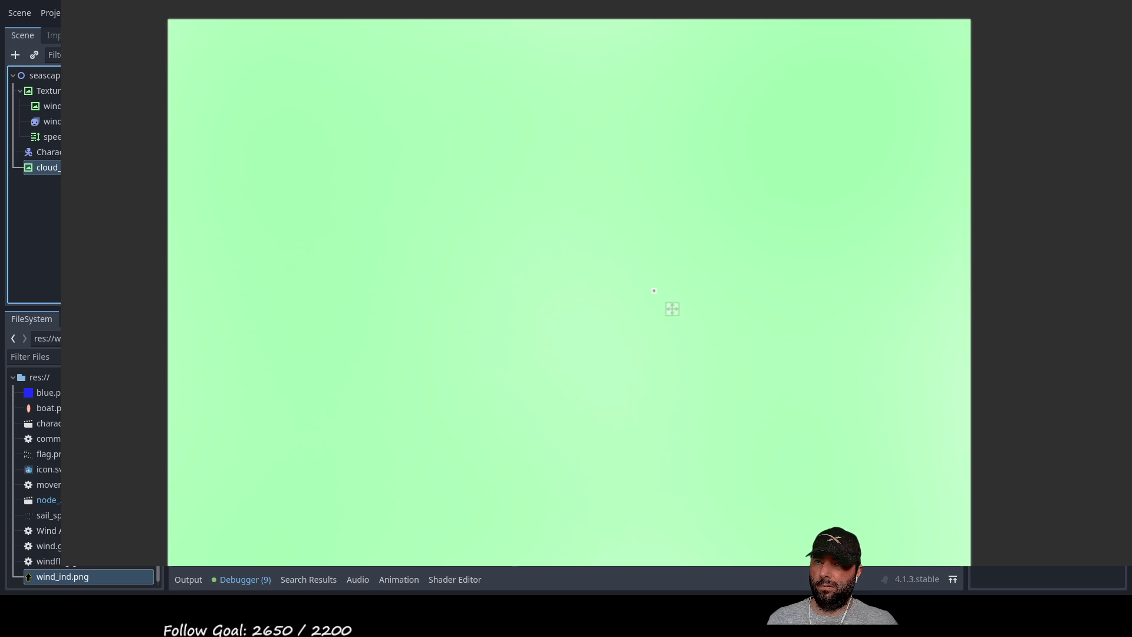
pyautogui.hotkey('ctrl', 'z')
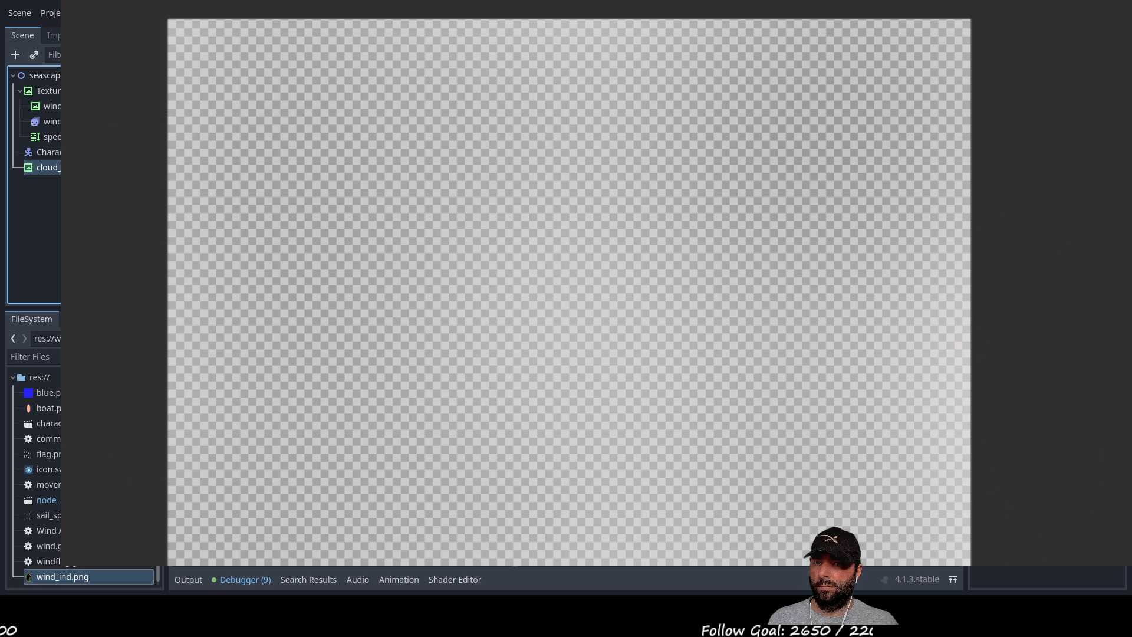
# Dab soft white cloud blobs across the canvas, then close the image editor.
pyautogui.click(374, 214)
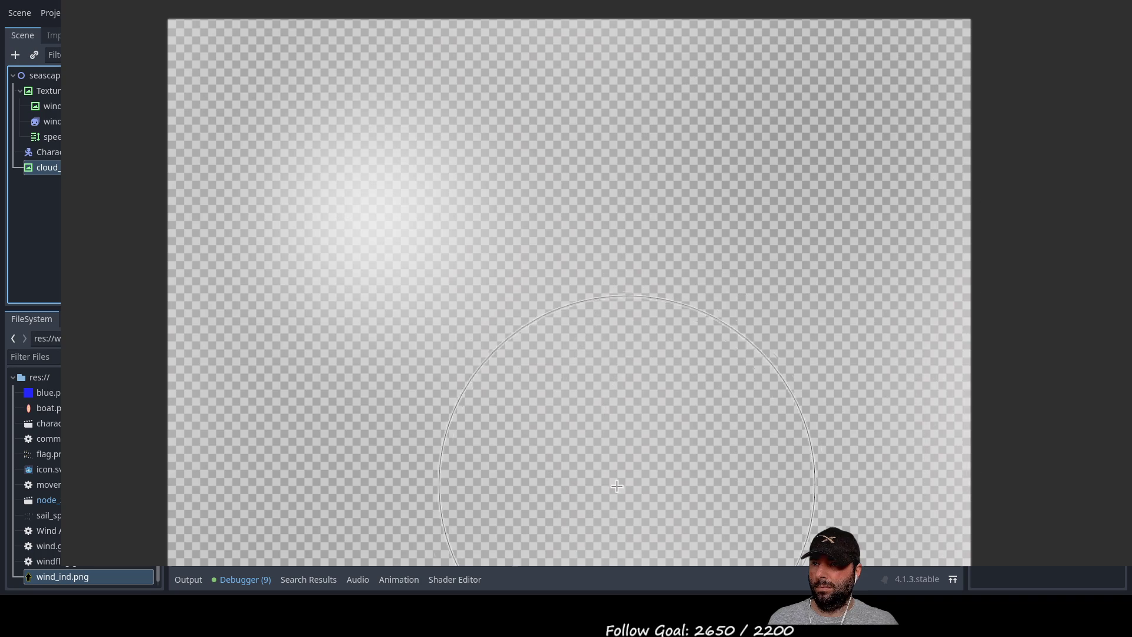
pyautogui.click(482, 478)
pyautogui.click(767, 156)
pyautogui.click(816, 519)
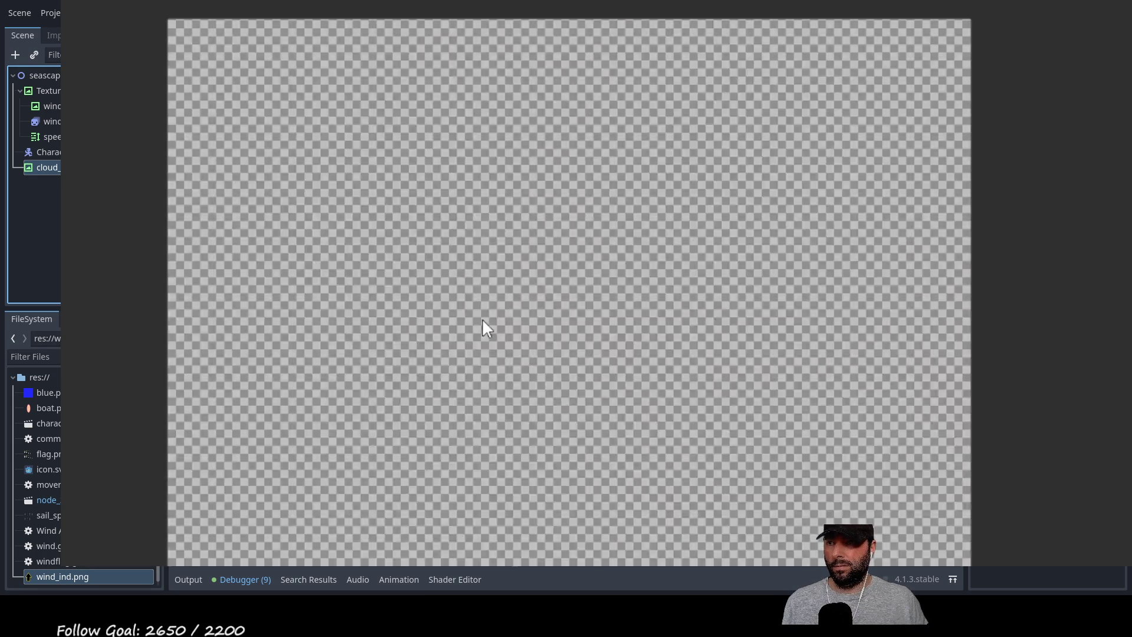
pyautogui.moveTo(482, 317)
pyautogui.mouseDown()
pyautogui.moveTo(488, 413)
pyautogui.moveTo(1129, 330)
pyautogui.mouseUp()
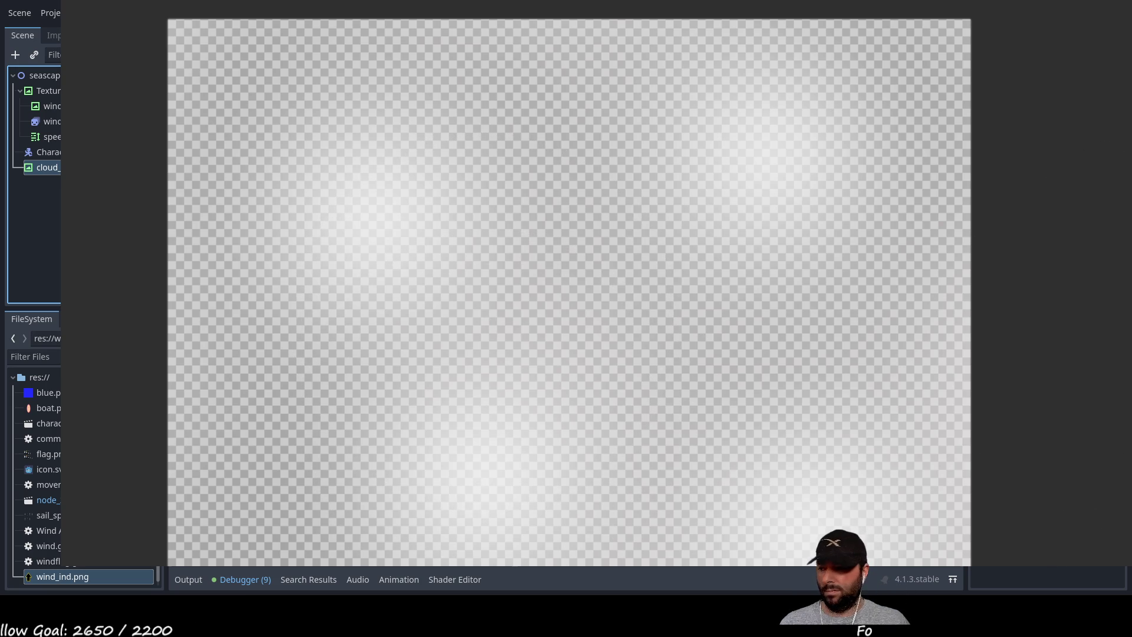
pyautogui.hotkey('alt', 'F4')
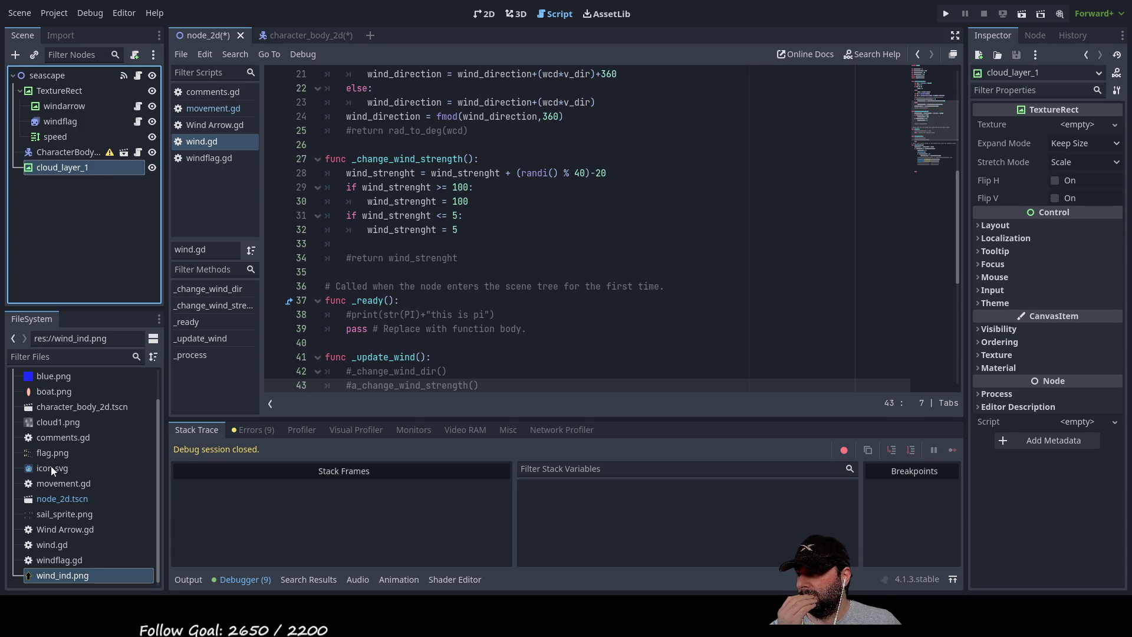
# Assign cloud1.png to cloud_layer_1 and stretch it past the edges of the blue scene.
pyautogui.moveTo(54, 424)
pyautogui.mouseDown()
pyautogui.moveTo(678, 227)
pyautogui.moveTo(1080, 142)
pyautogui.moveTo(1086, 126)
pyautogui.mouseUp()
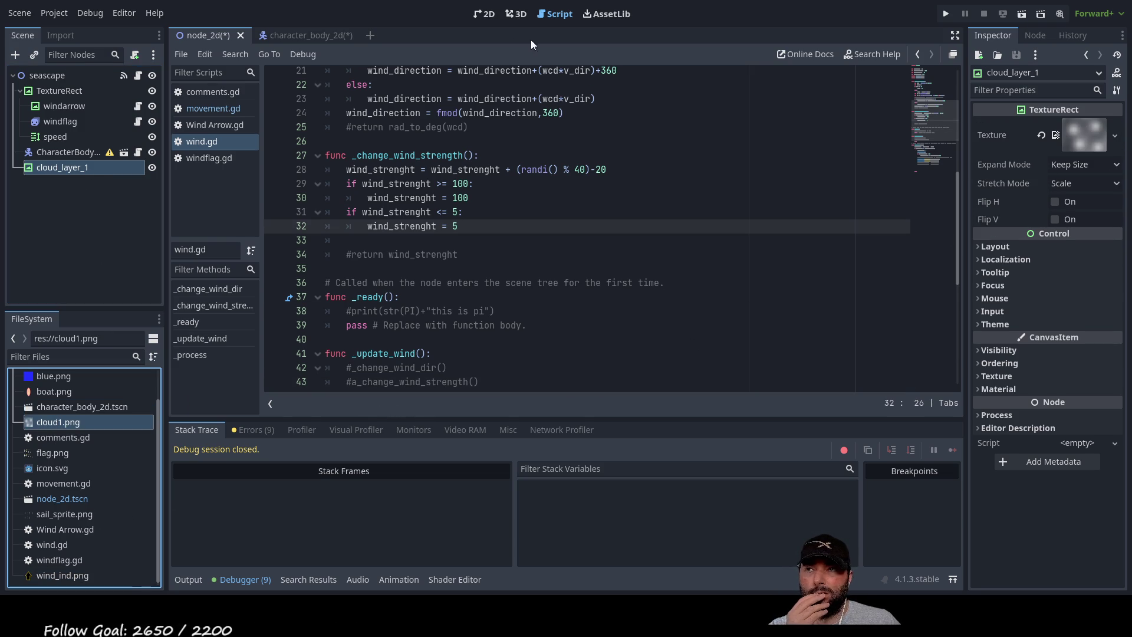
pyautogui.click(486, 14)
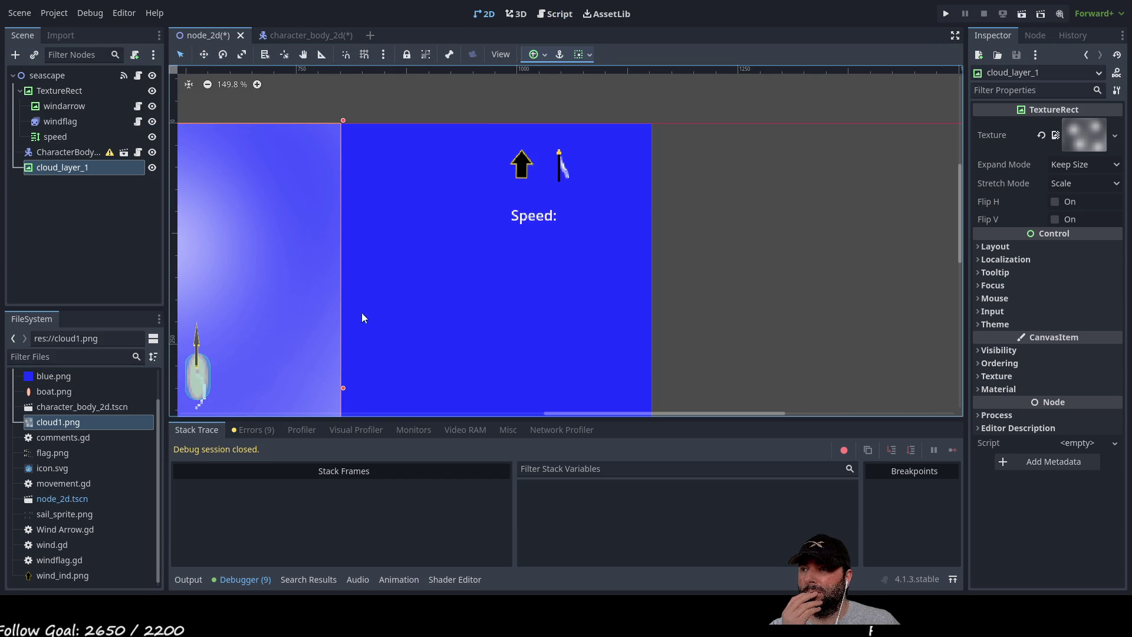
pyautogui.scroll(-3, 645, 286)
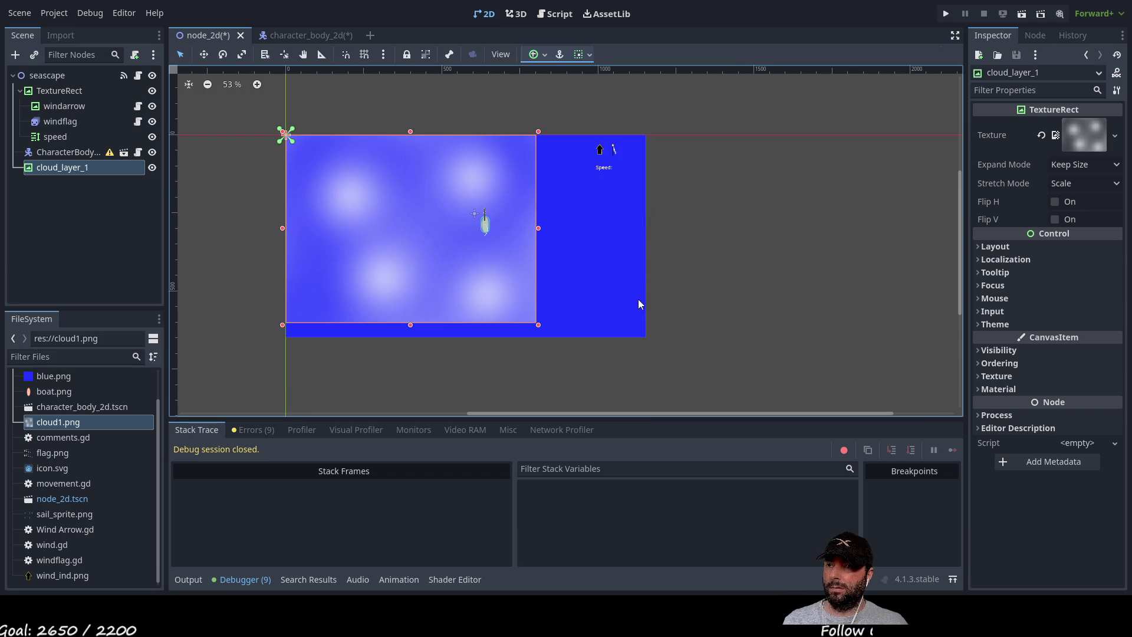
pyautogui.moveTo(538, 328)
pyautogui.mouseDown()
pyautogui.moveTo(687, 361)
pyautogui.moveTo(751, 421)
pyautogui.mouseUp()
pyautogui.moveTo(699, 338)
pyautogui.mouseDown()
pyautogui.moveTo(667, 297)
pyautogui.moveTo(647, 297)
pyautogui.mouseUp()
pyautogui.click(776, 322)
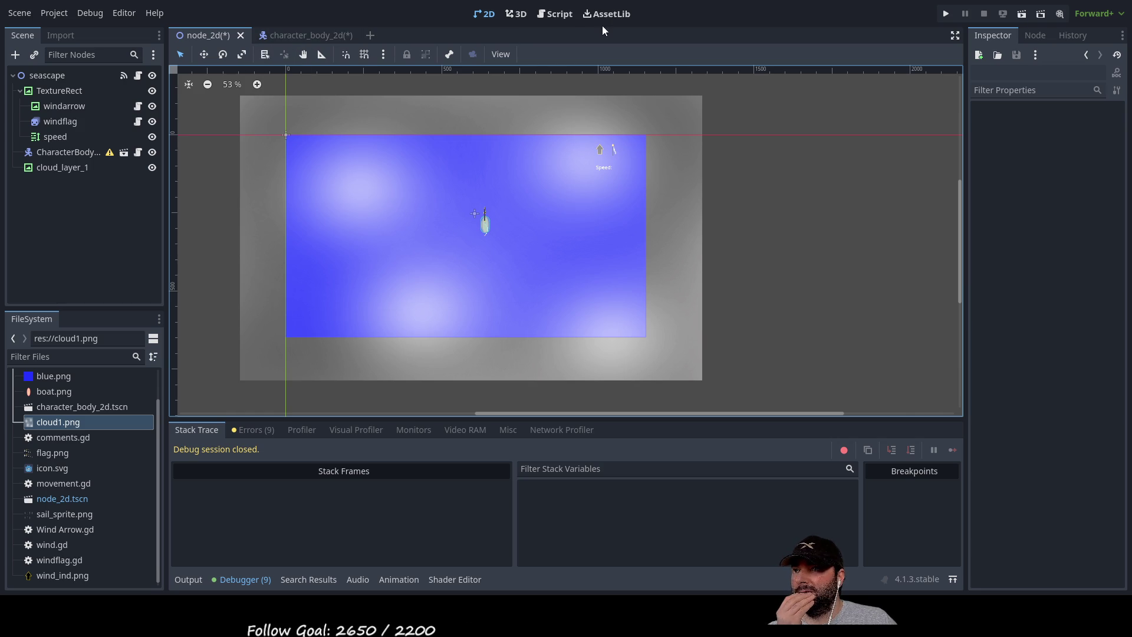
pyautogui.click(558, 13)
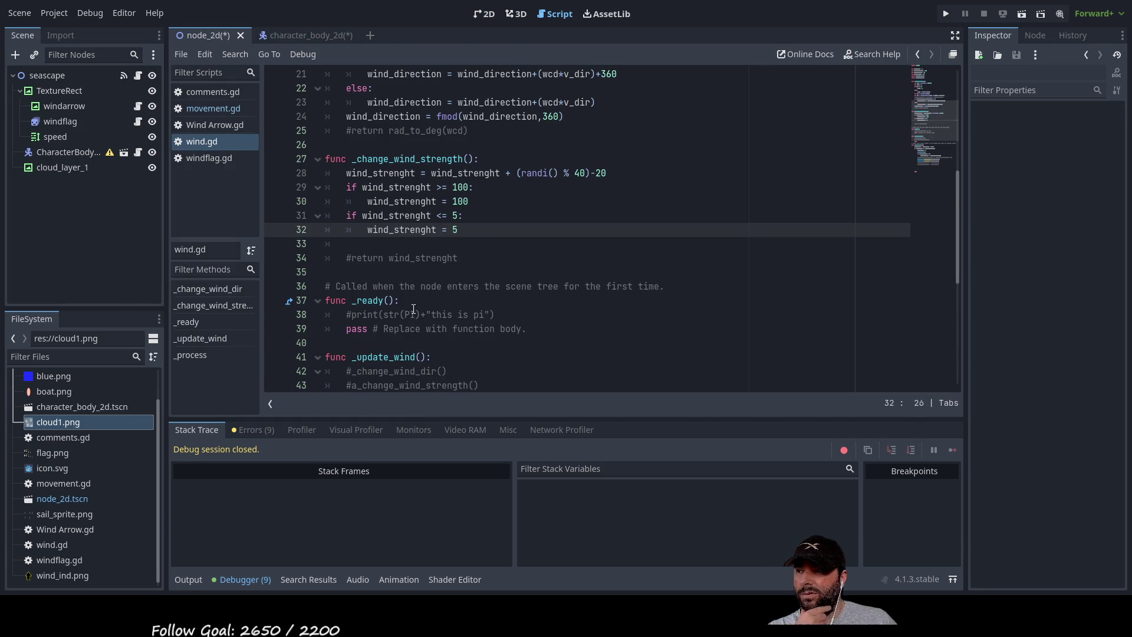
# Uncomment the _change_wind_dir() call in _update_wind in wind.gd.
pyautogui.scroll(-7, 414, 310)
pyautogui.scroll(5, 411, 288)
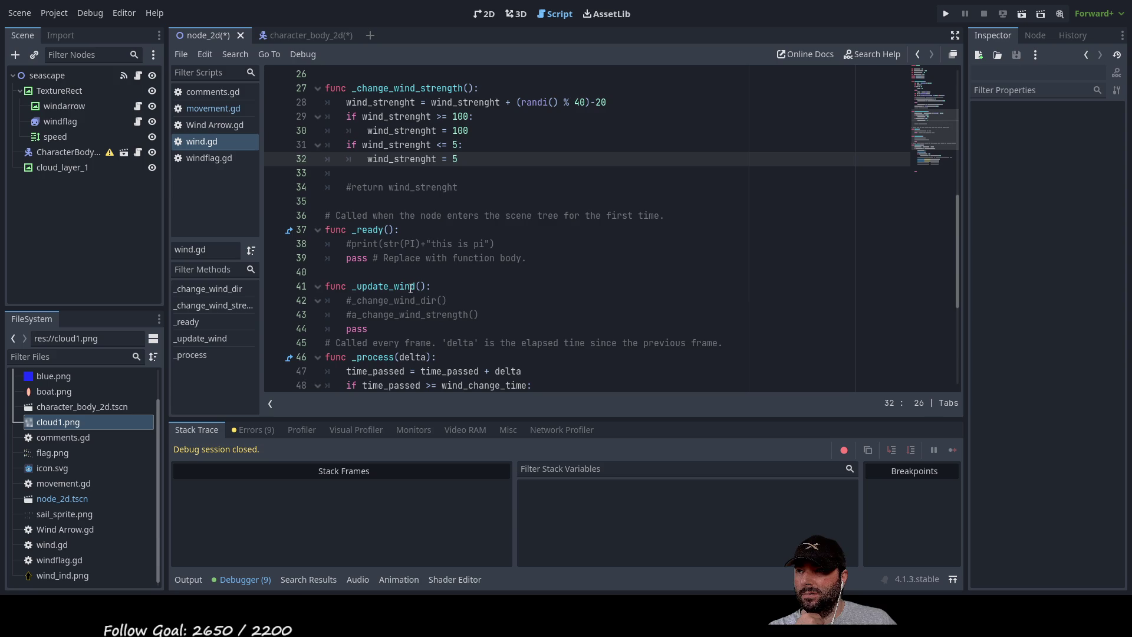
pyautogui.scroll(-5, 411, 287)
pyautogui.scroll(13, 411, 290)
pyautogui.scroll(-5, 411, 290)
pyautogui.scroll(-4, 411, 291)
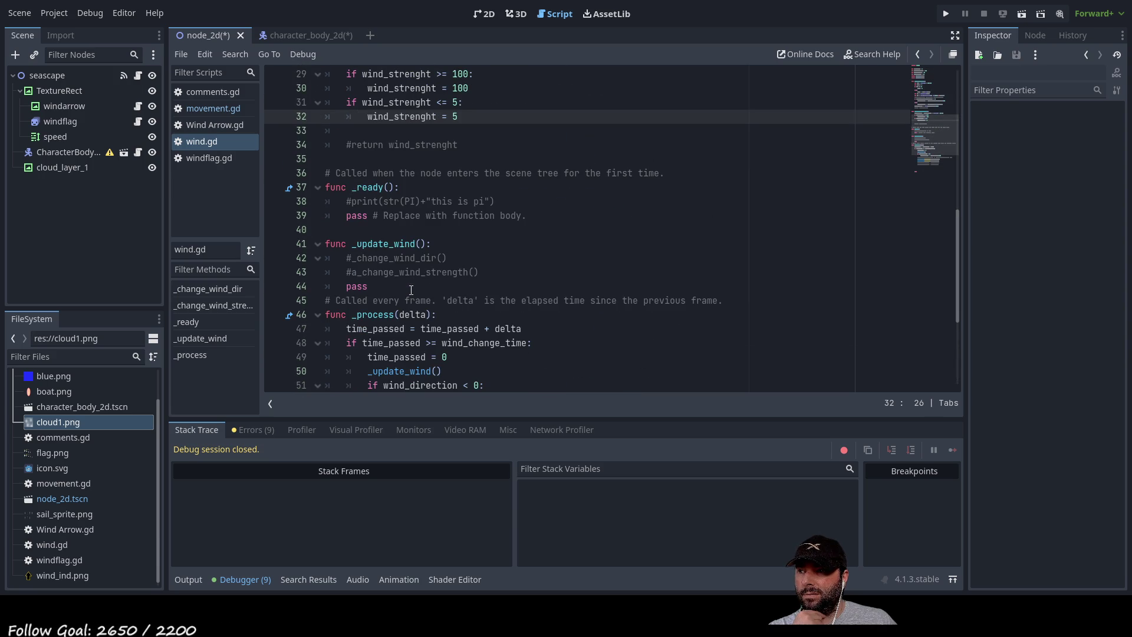
pyautogui.click(346, 258)
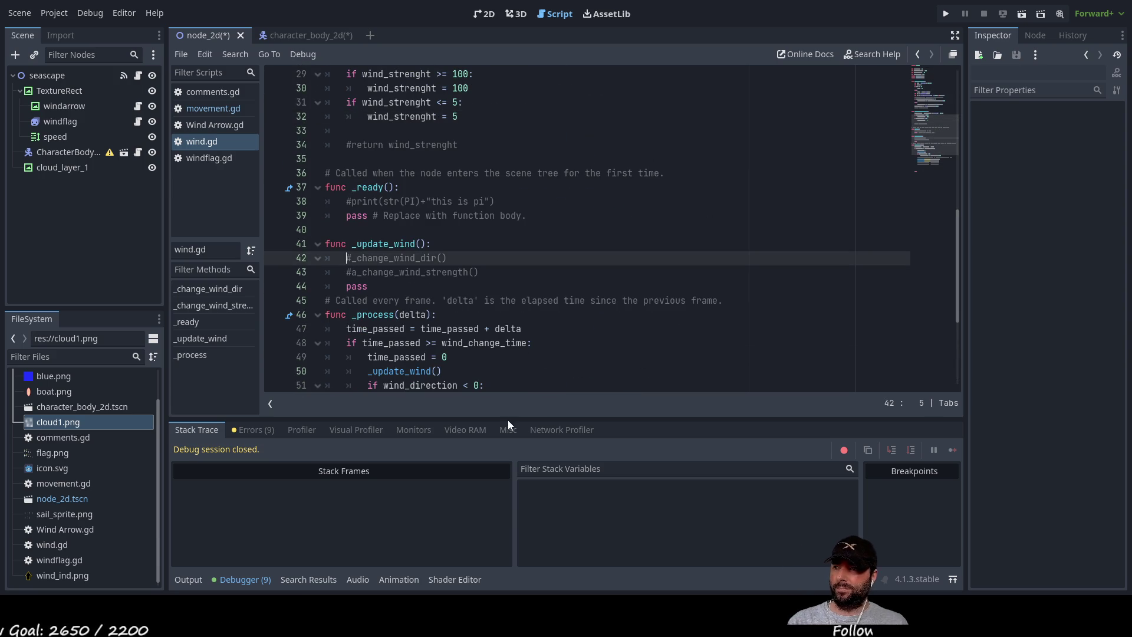
pyautogui.hotkey('ctrl', 'k')
# Uncomment the _change_wind_strength() call, delete the stray 'a', and save wind.gd.
pyautogui.press('Down')
pyautogui.hotkey('ctrl', 'k')
pyautogui.press('Delete')
pyautogui.press('Up')
pyautogui.press('Up')
pyautogui.press('Up')
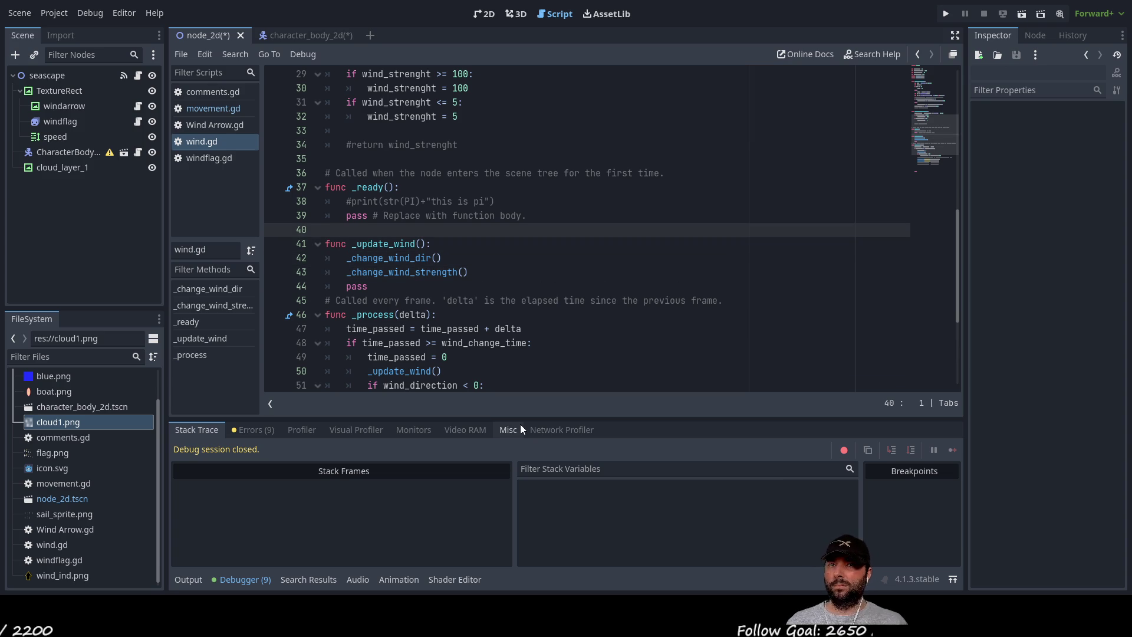
pyautogui.hotkey('ctrl', 's')
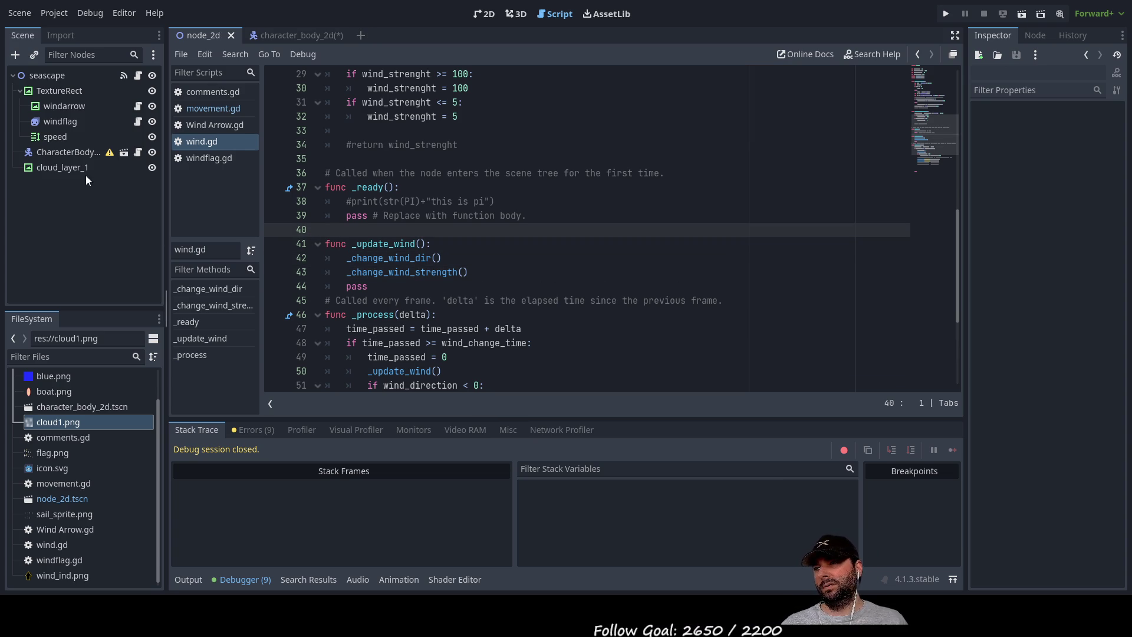
pyautogui.click(61, 168)
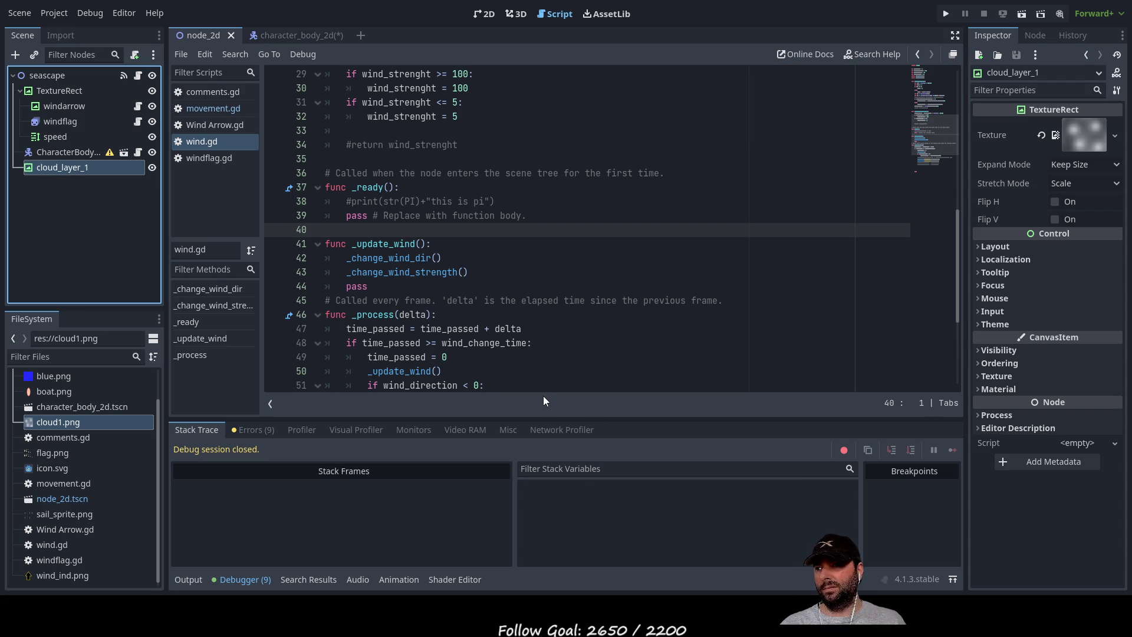
# Check cloud_layer_1's empty Script slot in the Inspector.
pyautogui.click(1115, 448)
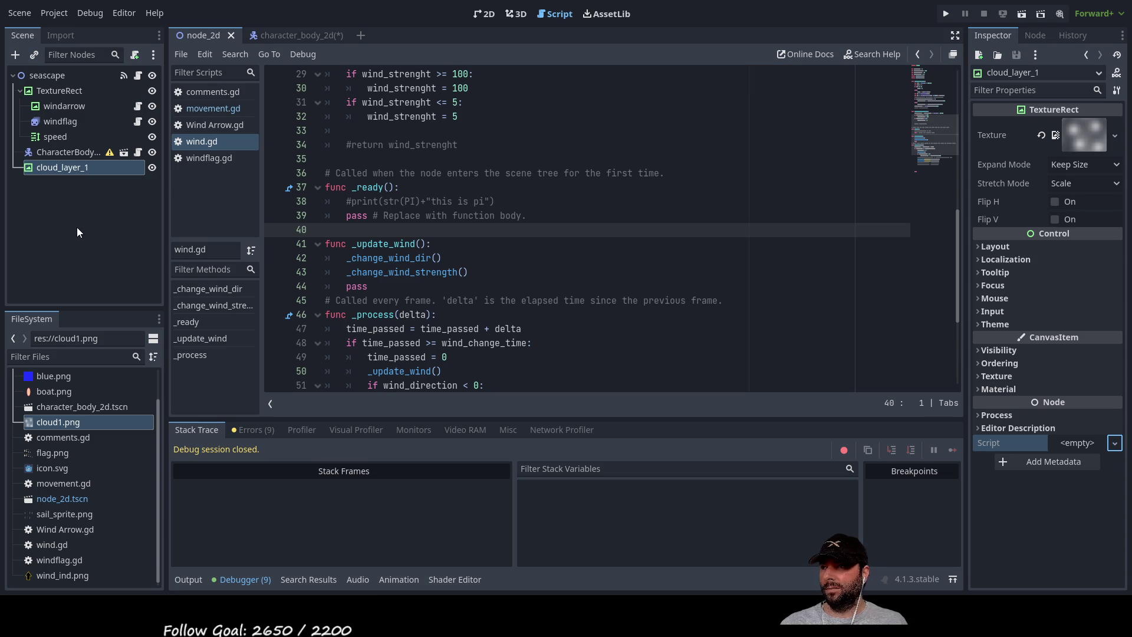
pyautogui.click(46, 74)
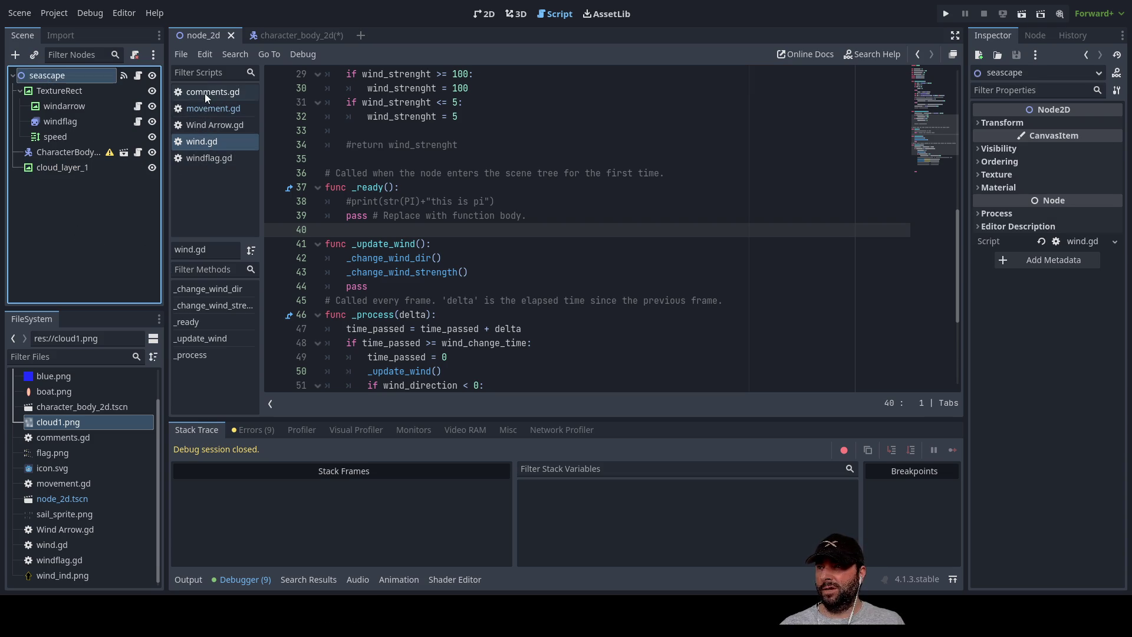
pyautogui.click(204, 108)
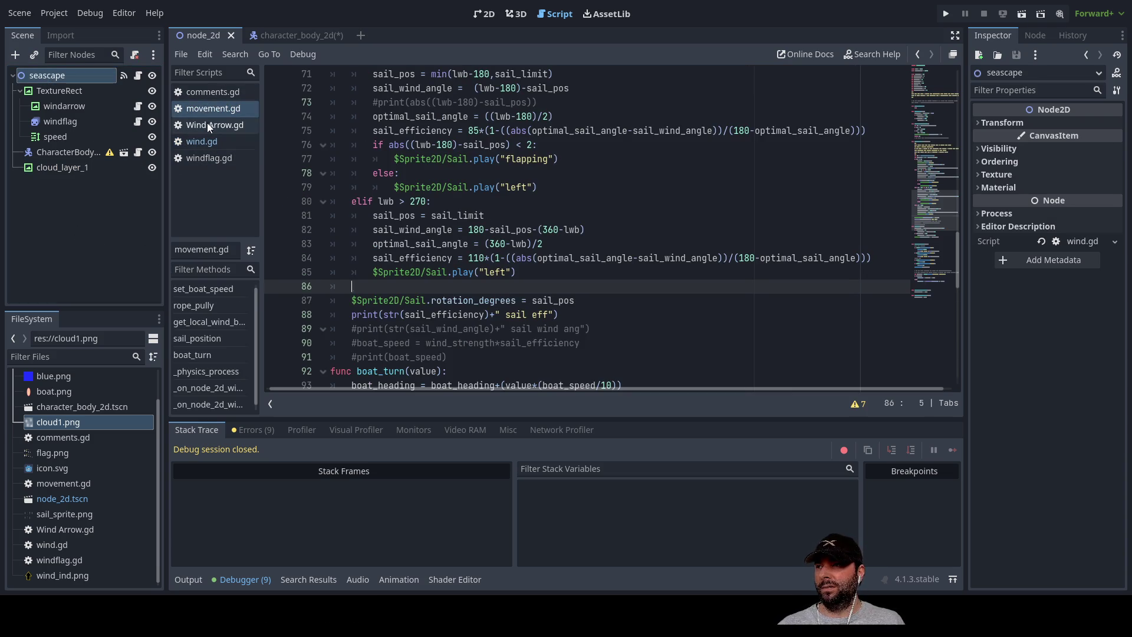
pyautogui.click(207, 122)
pyautogui.click(207, 159)
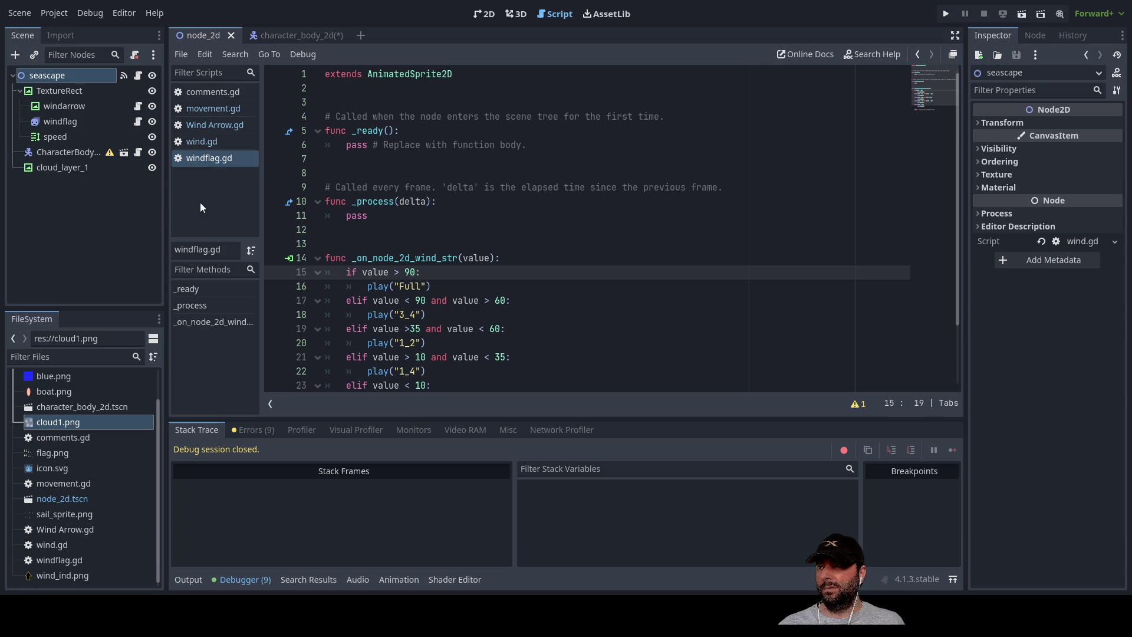
pyautogui.click(194, 139)
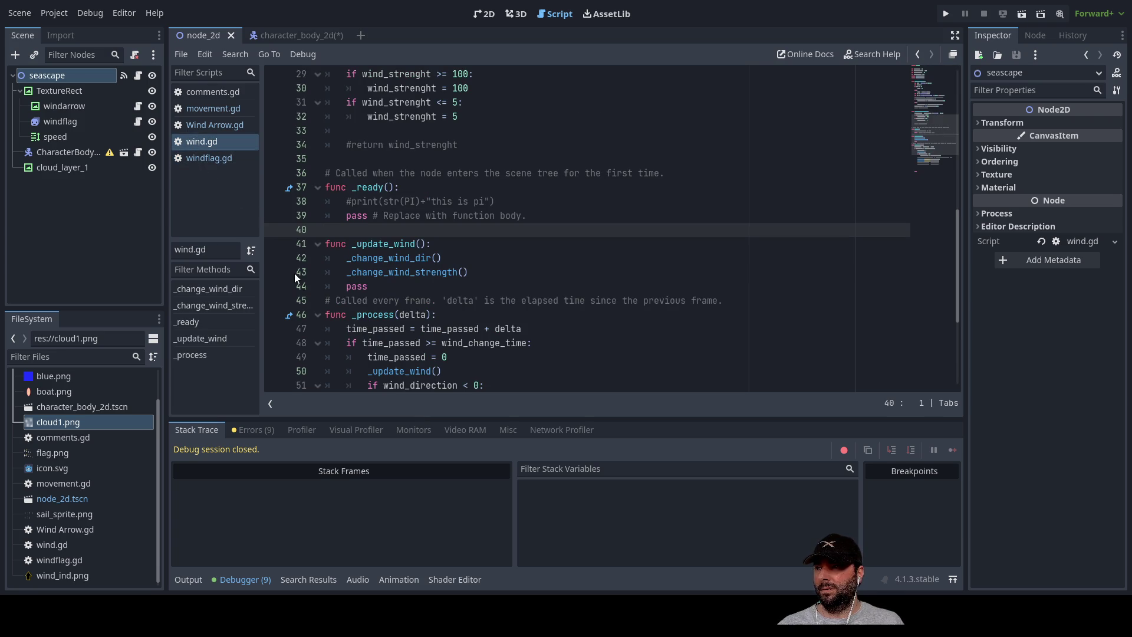
pyautogui.scroll(10, 459, 313)
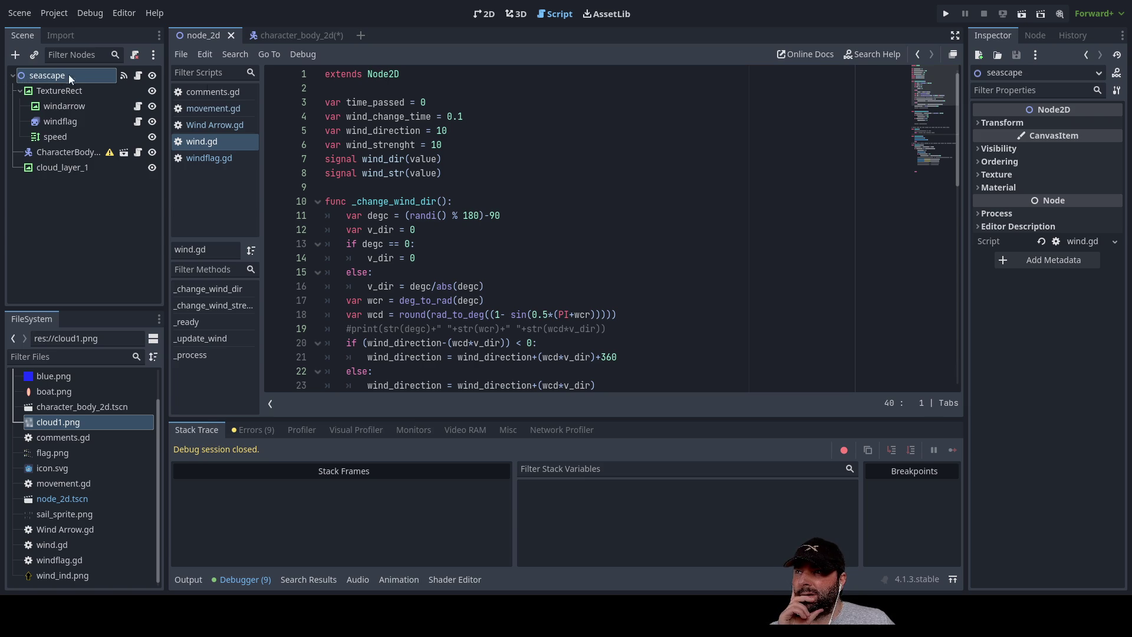
pyautogui.doubleClick(380, 75)
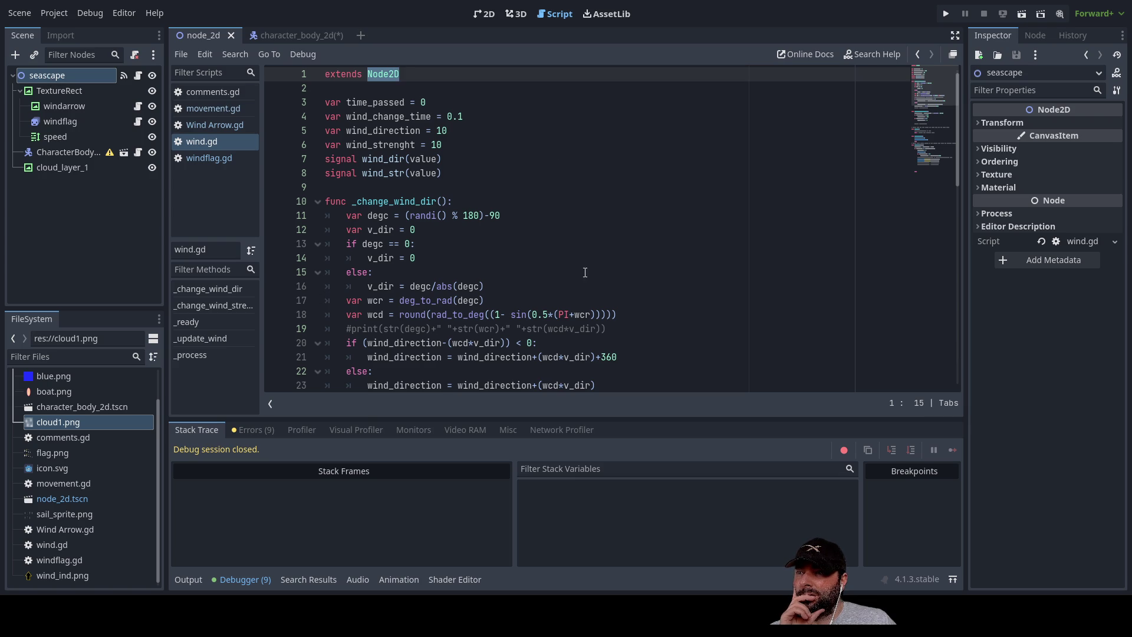
pyautogui.scroll(-8, 560, 262)
pyautogui.scroll(13, 559, 265)
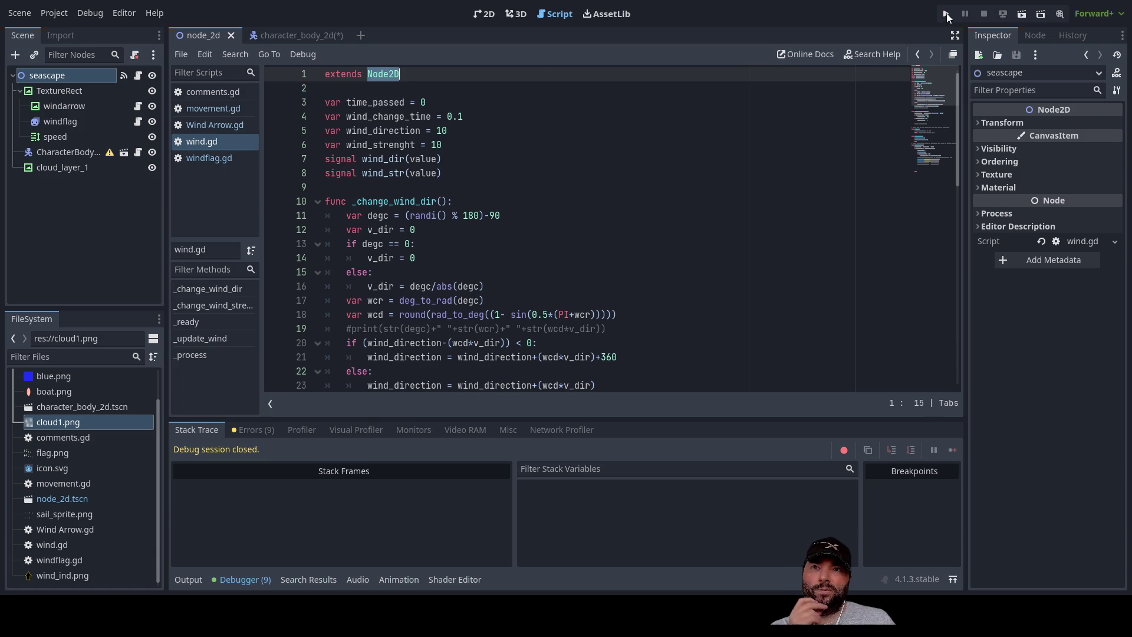
pyautogui.press('F5')
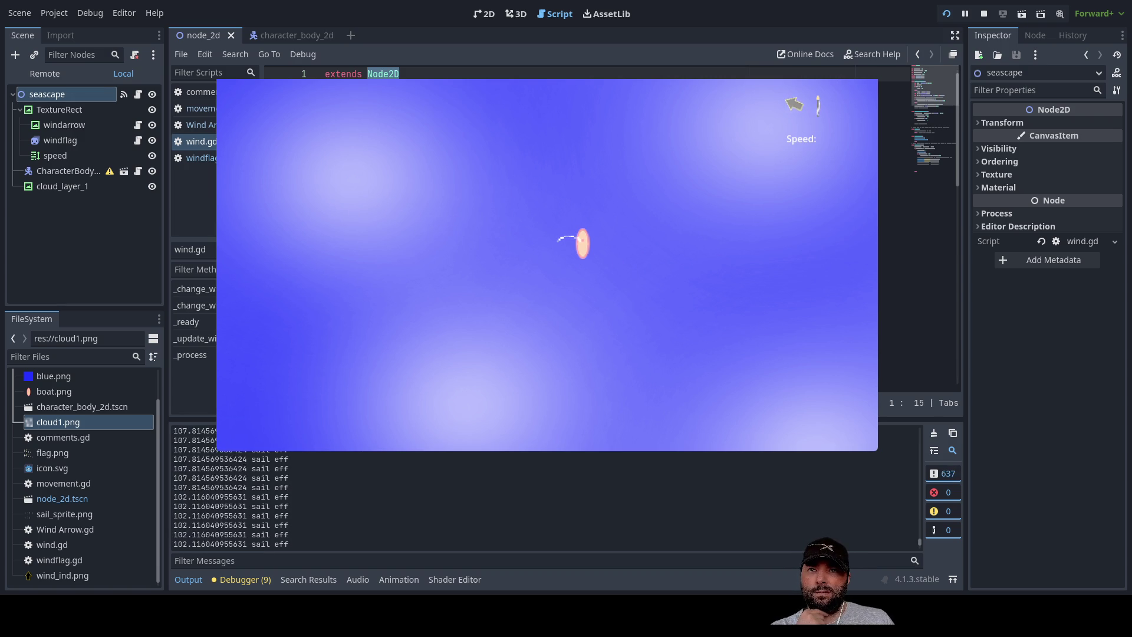
# Stop the running test of the game.
pyautogui.press('F8')
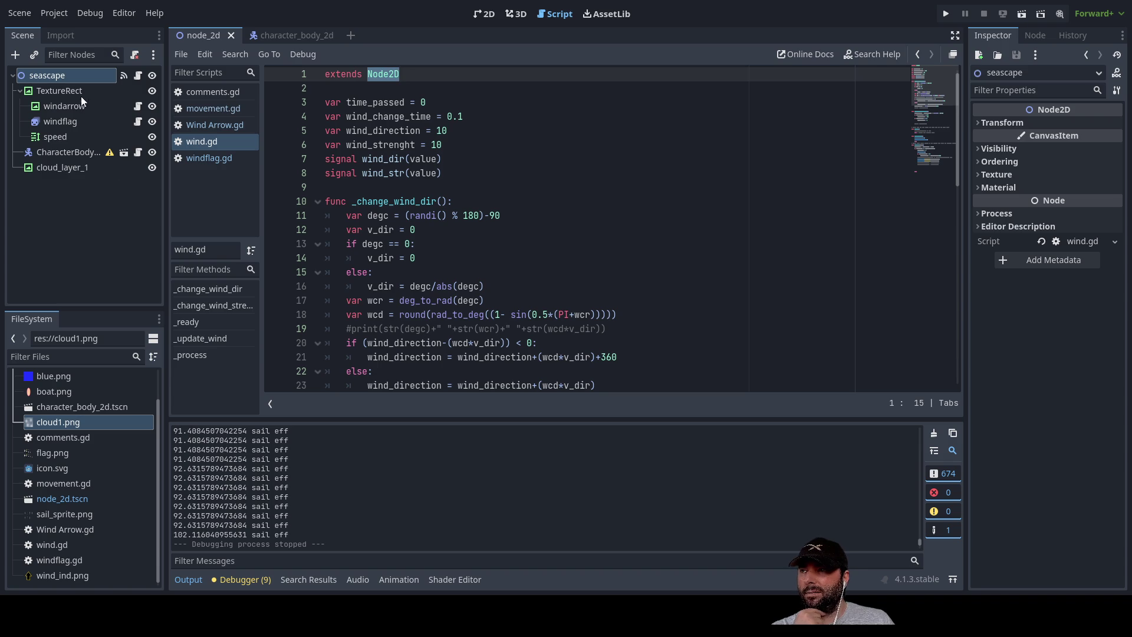
pyautogui.scroll(-10, 402, 211)
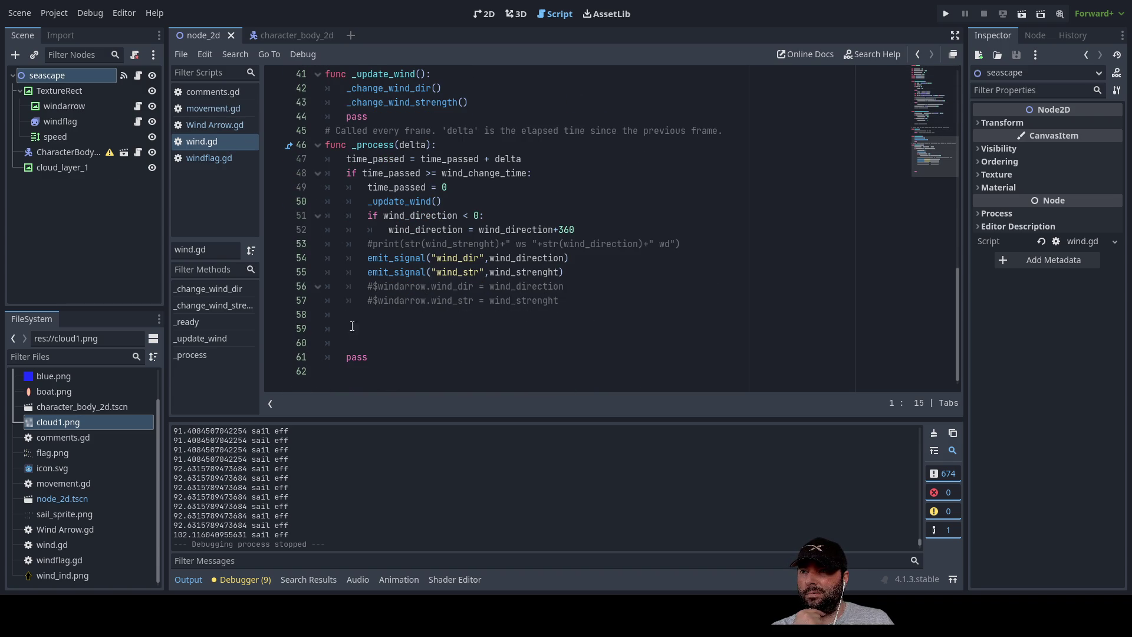
# Delete the commented '#return wind_strenght' line from _change_wind_strength.
pyautogui.scroll(7, 402, 328)
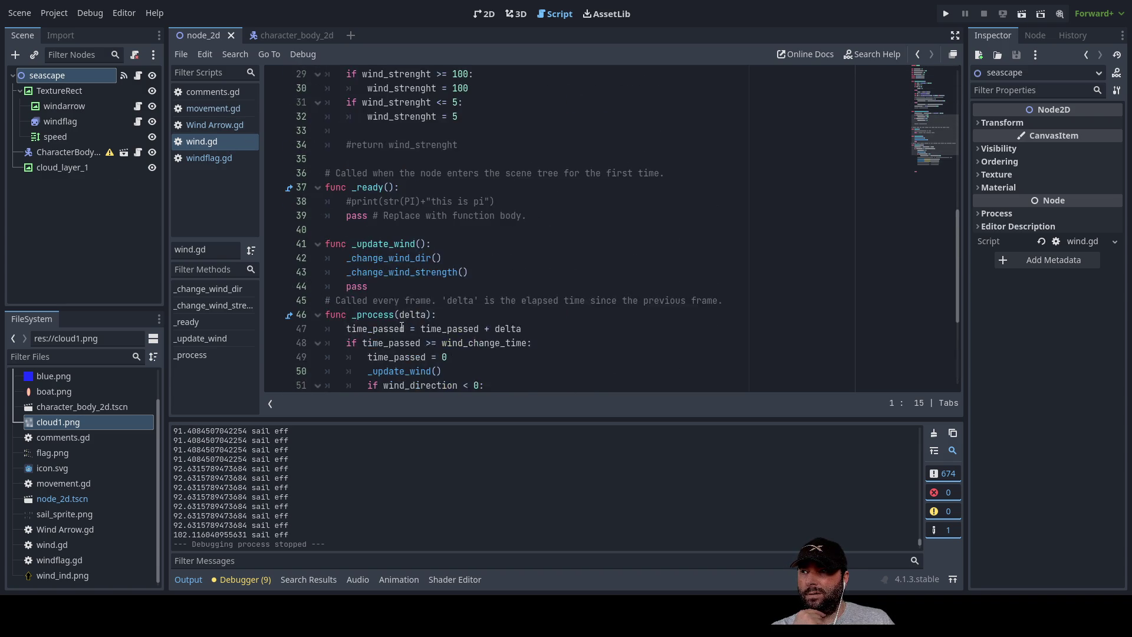
pyautogui.scroll(1, 413, 295)
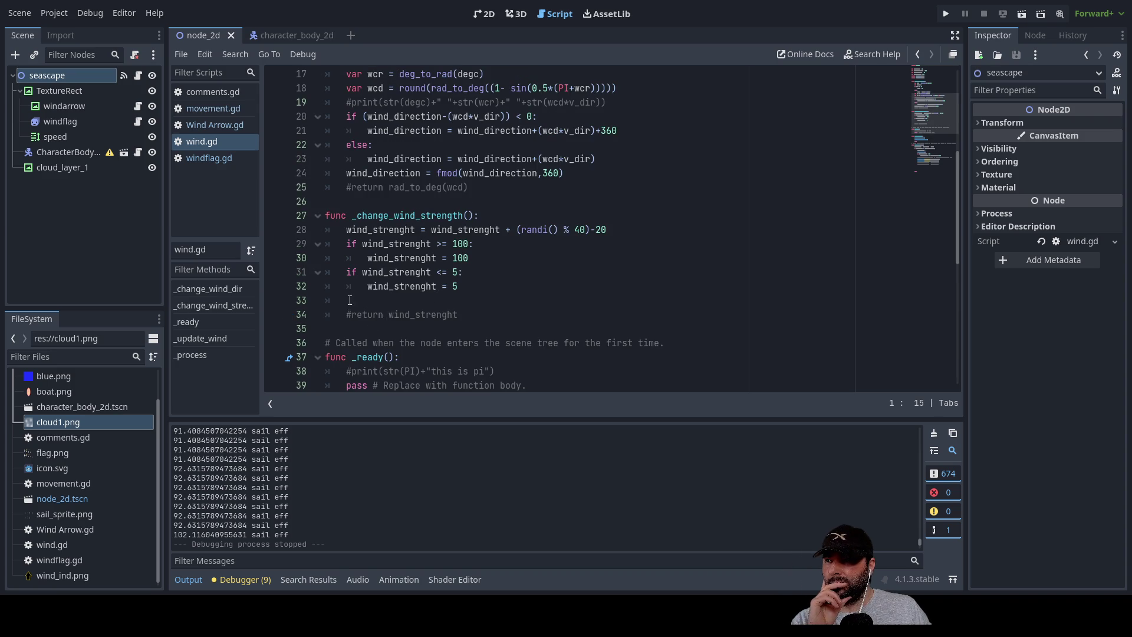
pyautogui.click(392, 314)
pyautogui.moveTo(480, 314); pyautogui.dragTo(288, 315)
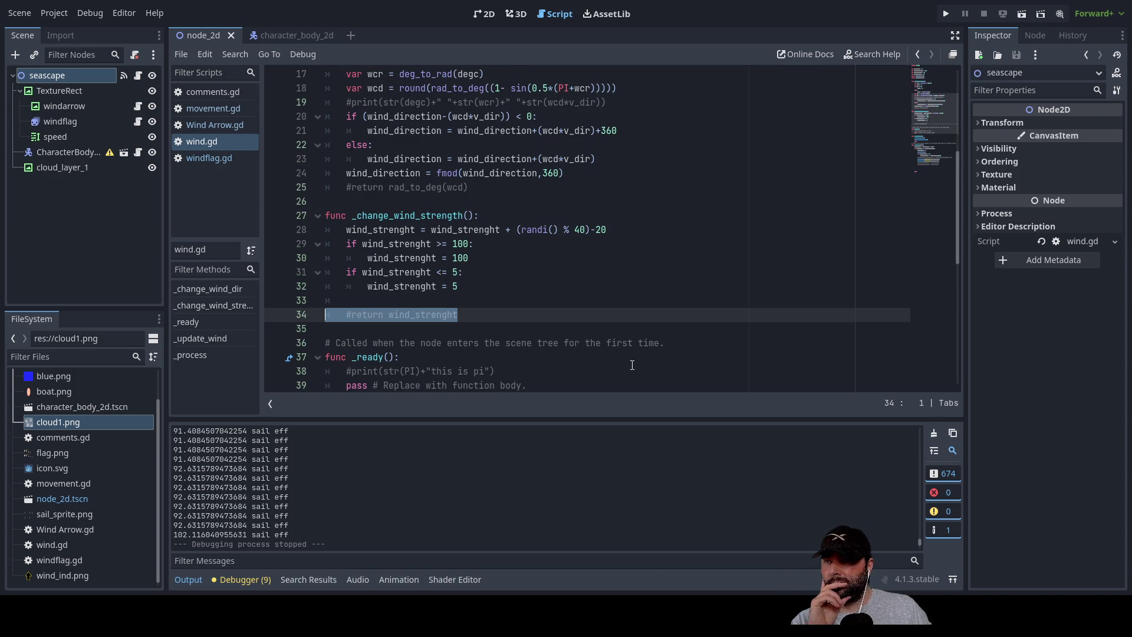
pyautogui.press('BackSpace')
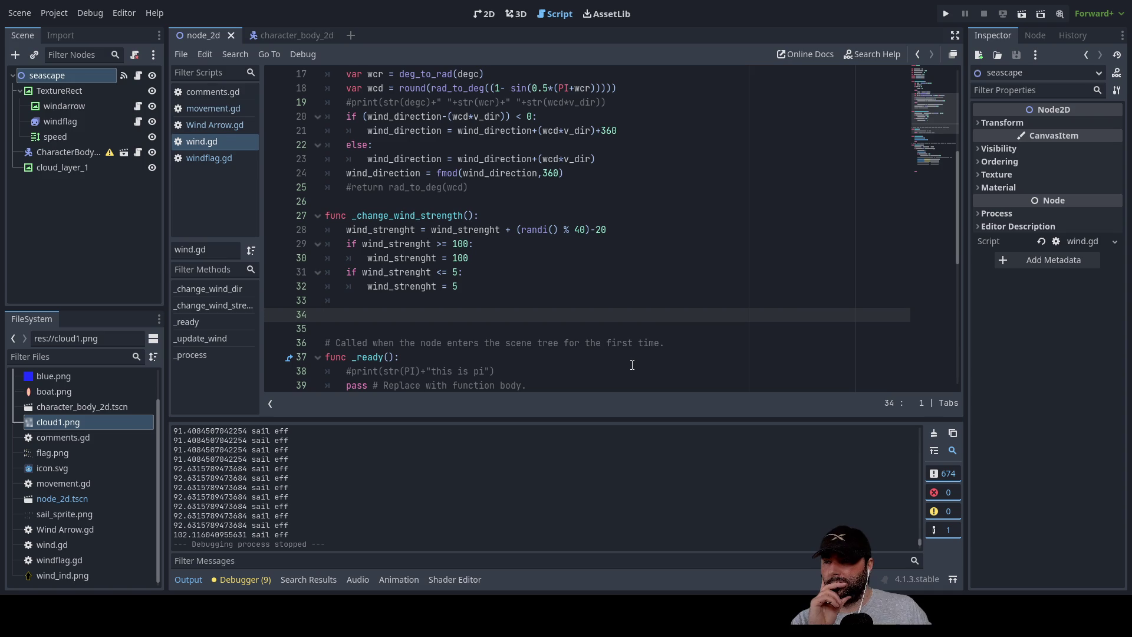
# Add blank lines above _change_wind_strength and type 'func _cloud_layer_1():'.
pyautogui.scroll(5, 414, 274)
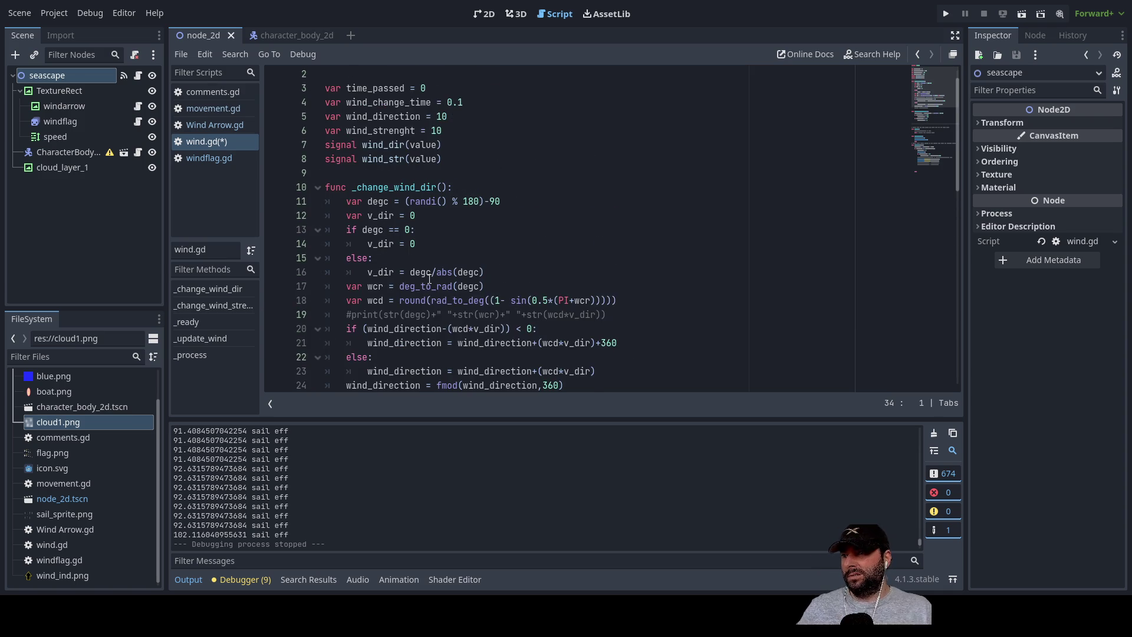
pyautogui.scroll(-6, 405, 266)
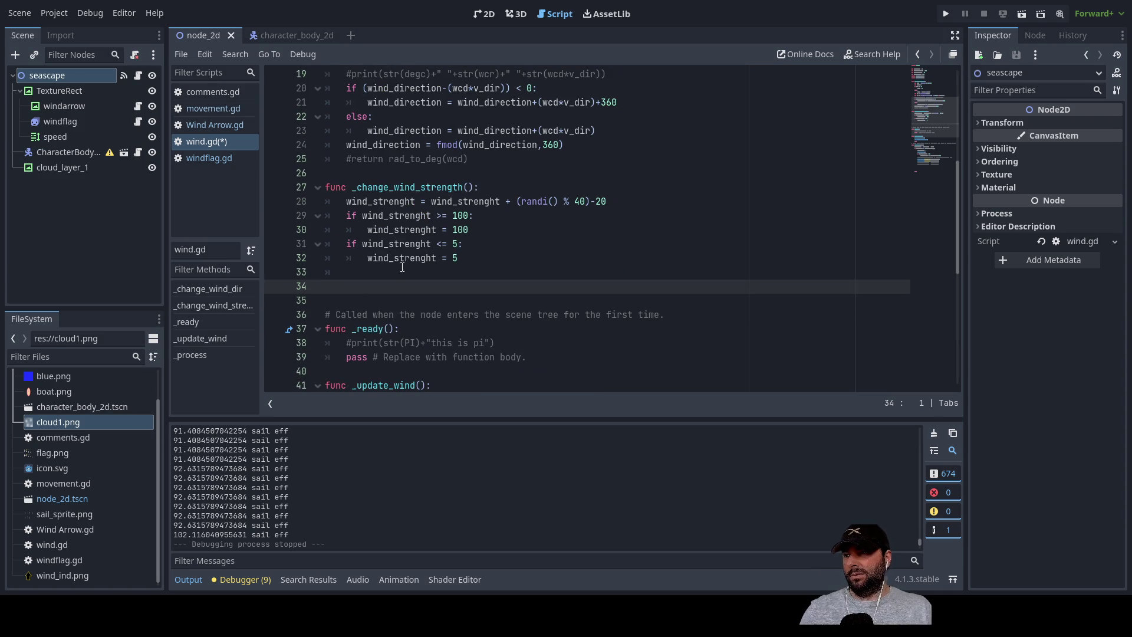
pyautogui.click(347, 173)
pyautogui.press('Return')
pyautogui.press('Return')
pyautogui.press('Up')
pyautogui.press('Up')
pyautogui.press('Down')
pyautogui.write('func')
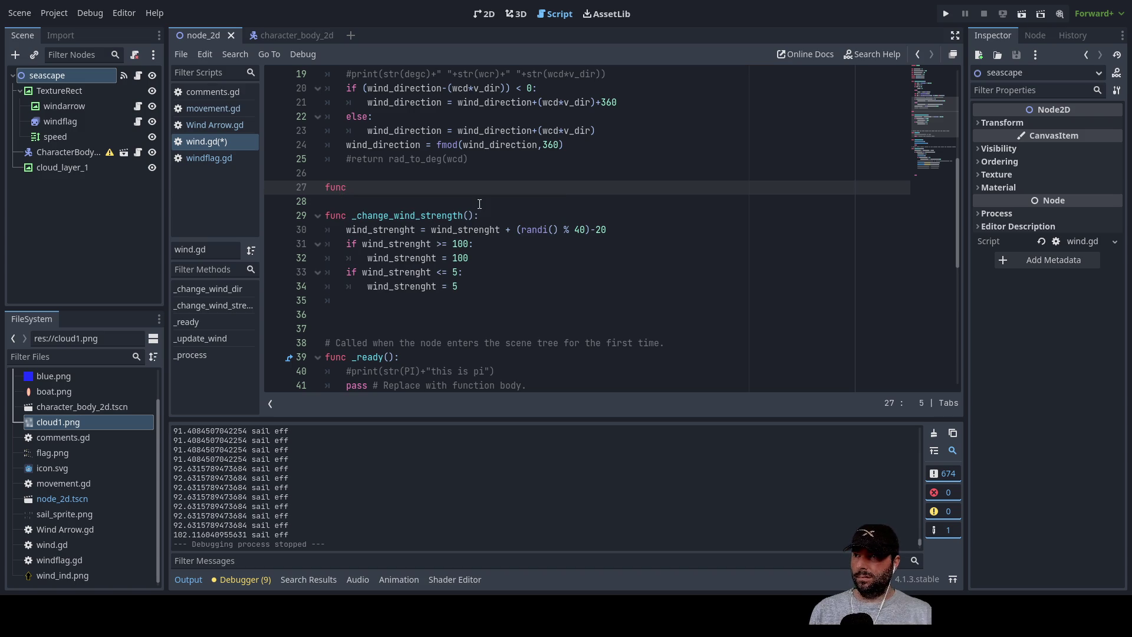
pyautogui.write(' _')
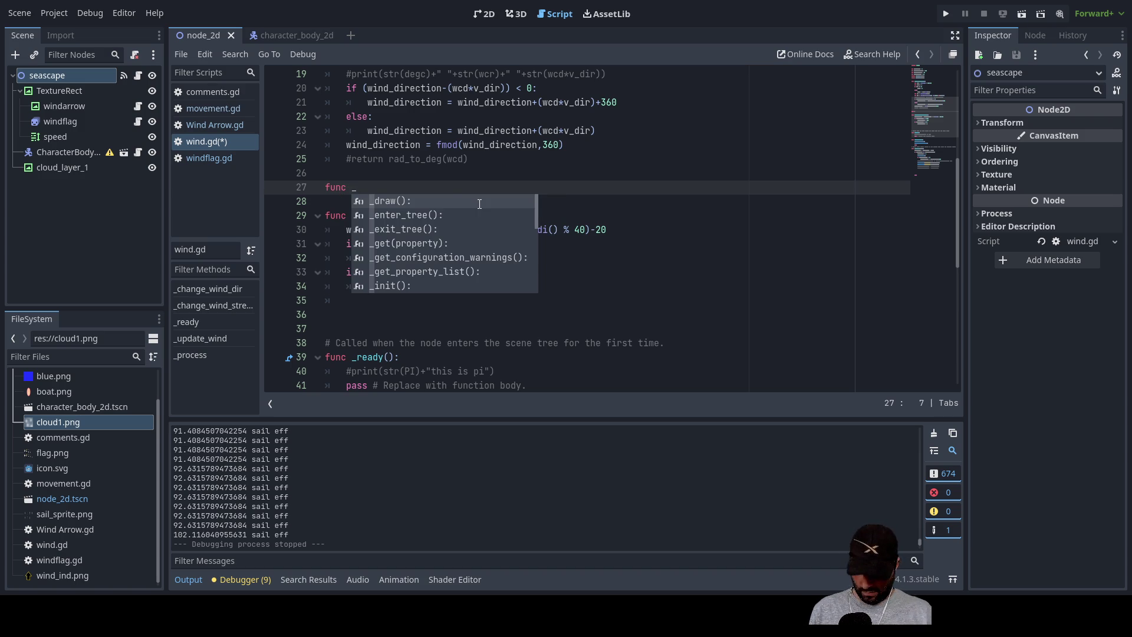
pyautogui.write('cloud_layer_1')
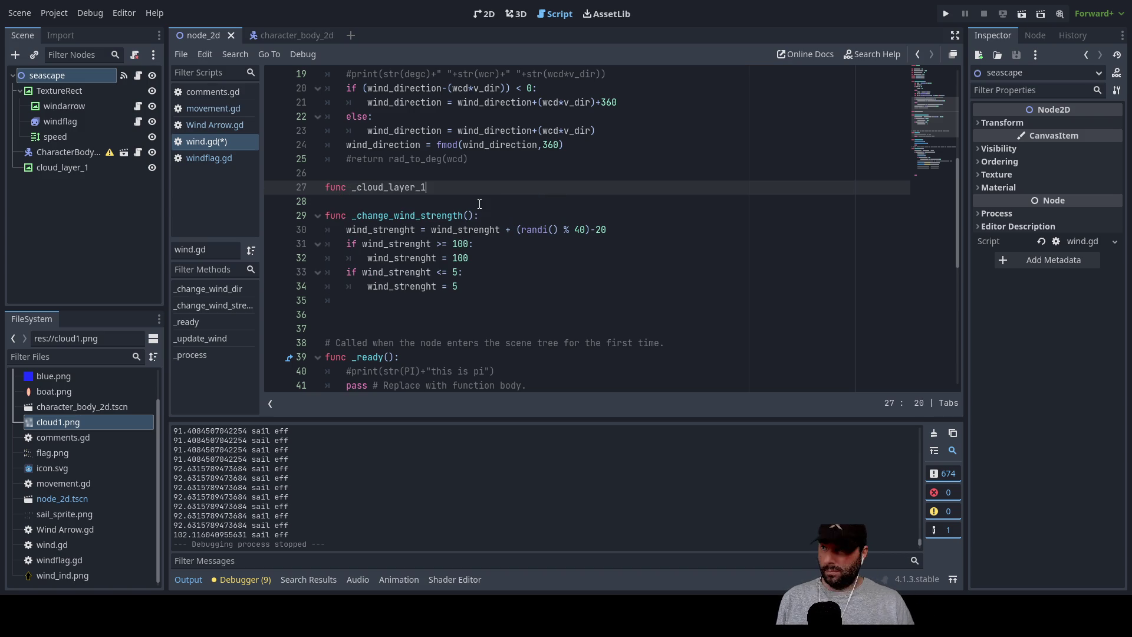
pyautogui.write('():')
# Give _cloud_layer_1() an indented 'pass' body with blank lines above it.
pyautogui.press('Return')
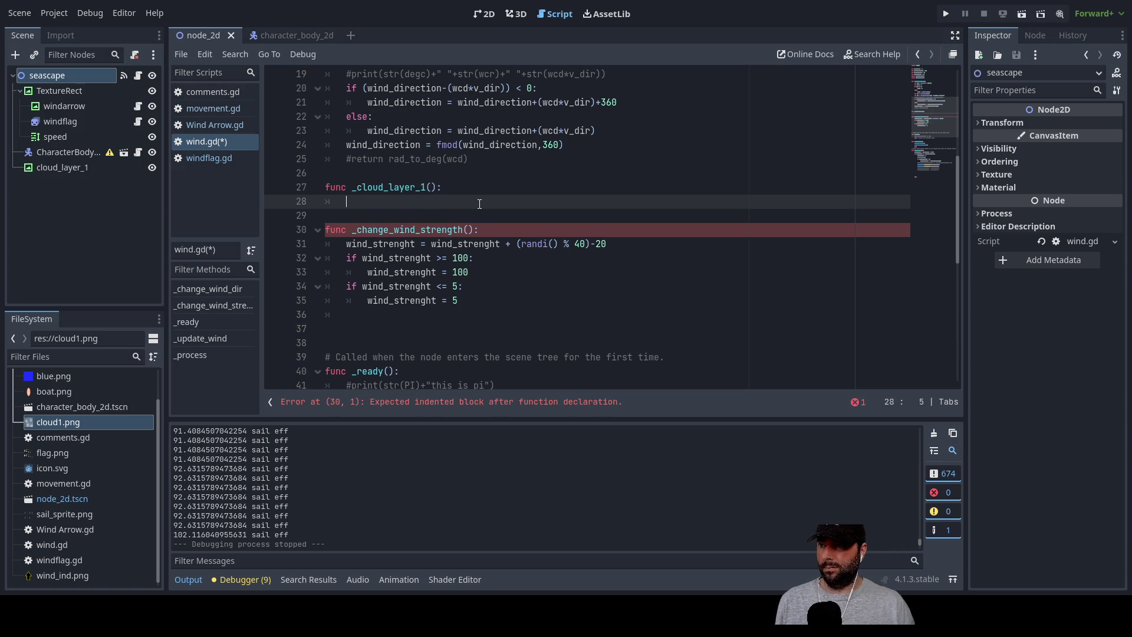
pyautogui.write('pass')
pyautogui.press('Return')
pyautogui.press('Return')
pyautogui.press('Return')
pyautogui.press('Up')
pyautogui.press('Up')
pyautogui.press('Up')
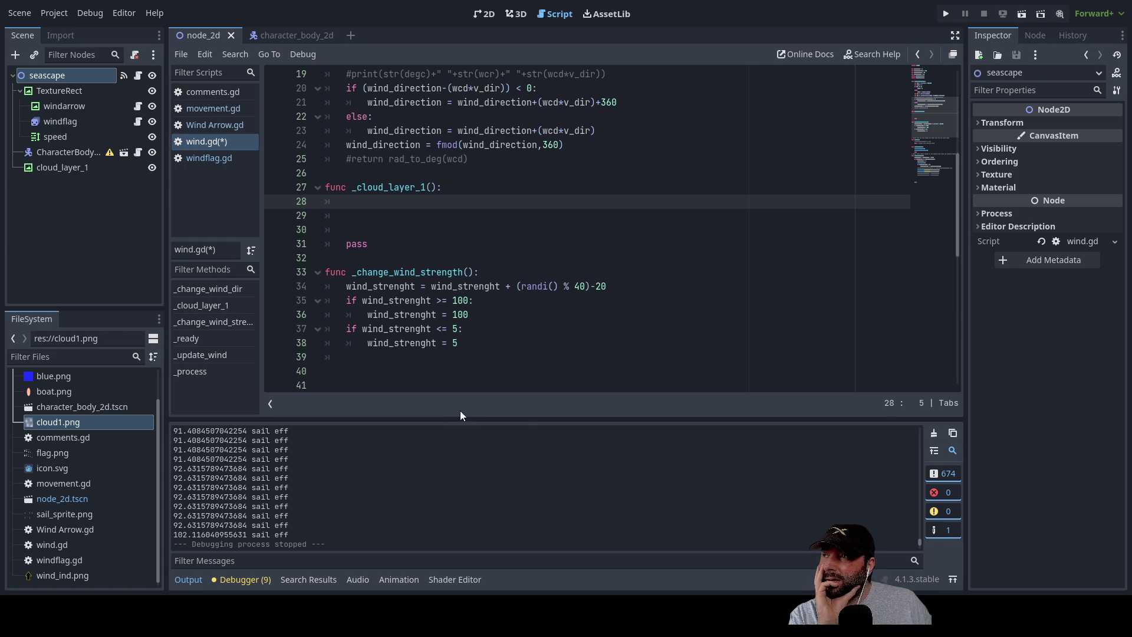
# Create a ParallaxBackground node and set its Layer to 100.
pyautogui.press('Return')
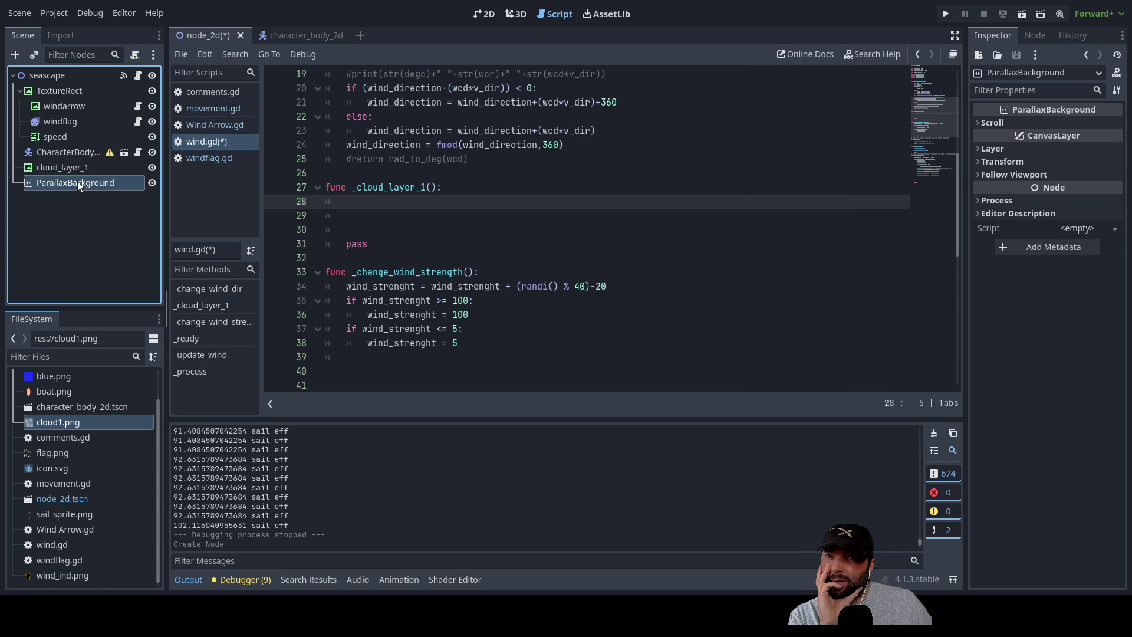
pyautogui.click(977, 122)
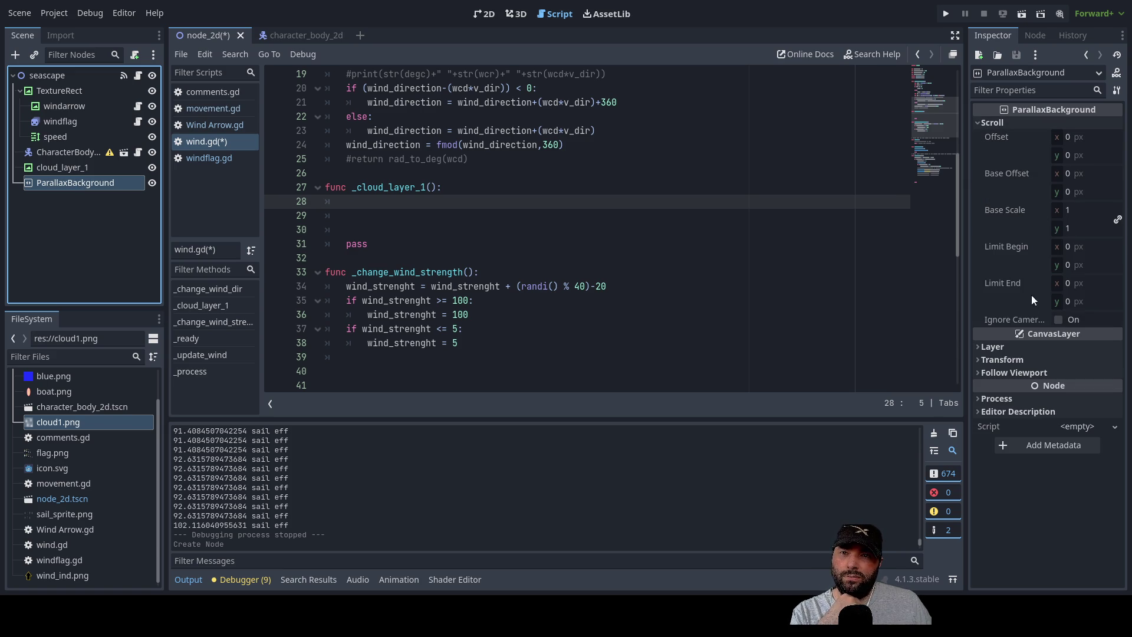
pyautogui.click(997, 121)
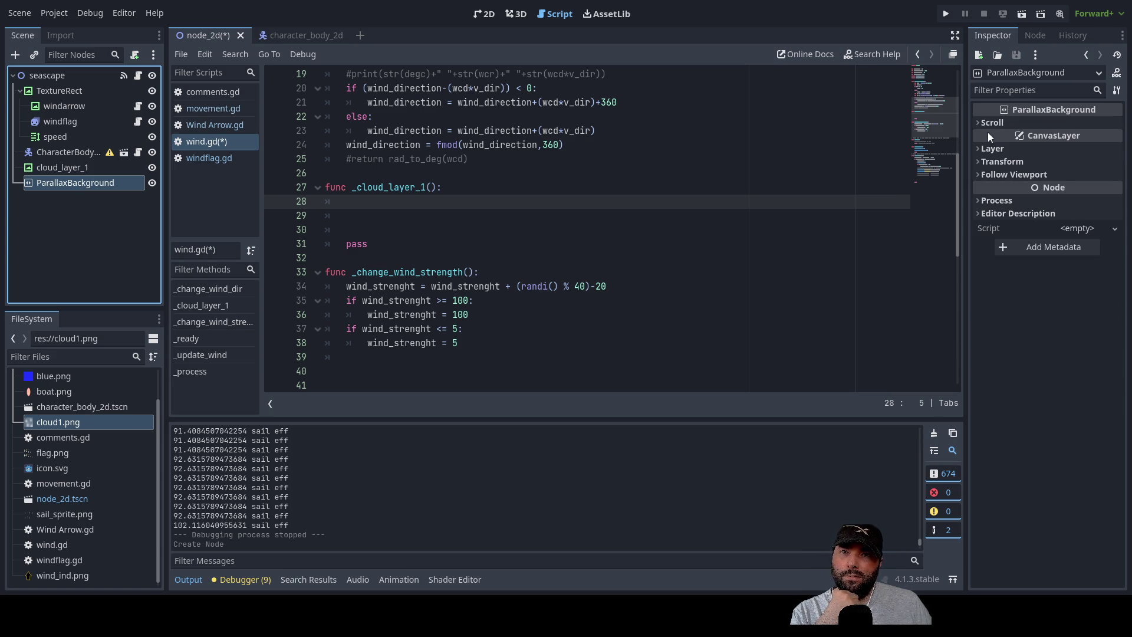
pyautogui.click(978, 150)
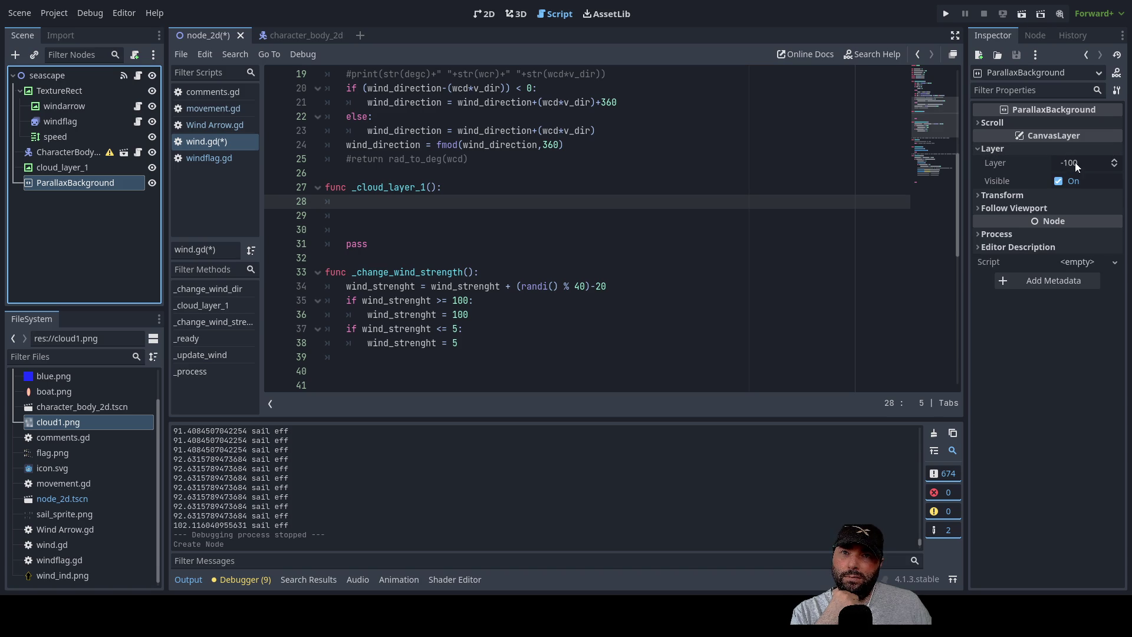
pyautogui.click(1114, 168)
pyautogui.click(1114, 168)
pyautogui.click(1114, 167)
pyautogui.moveTo(1114, 163); pyautogui.dragTo(1077, 162)
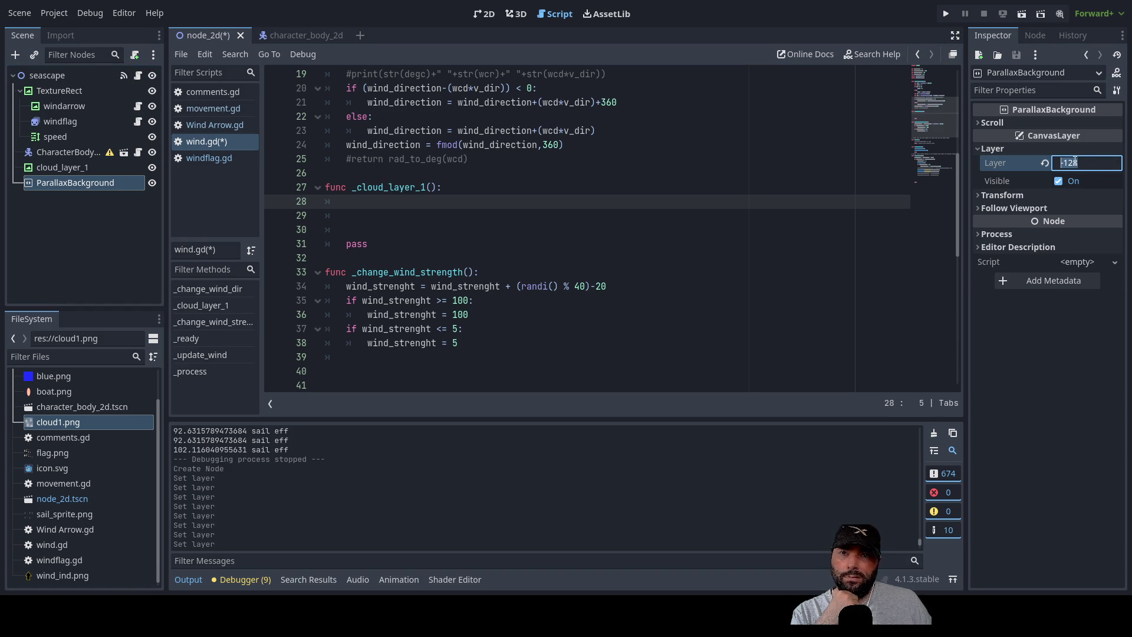
pyautogui.write('100')
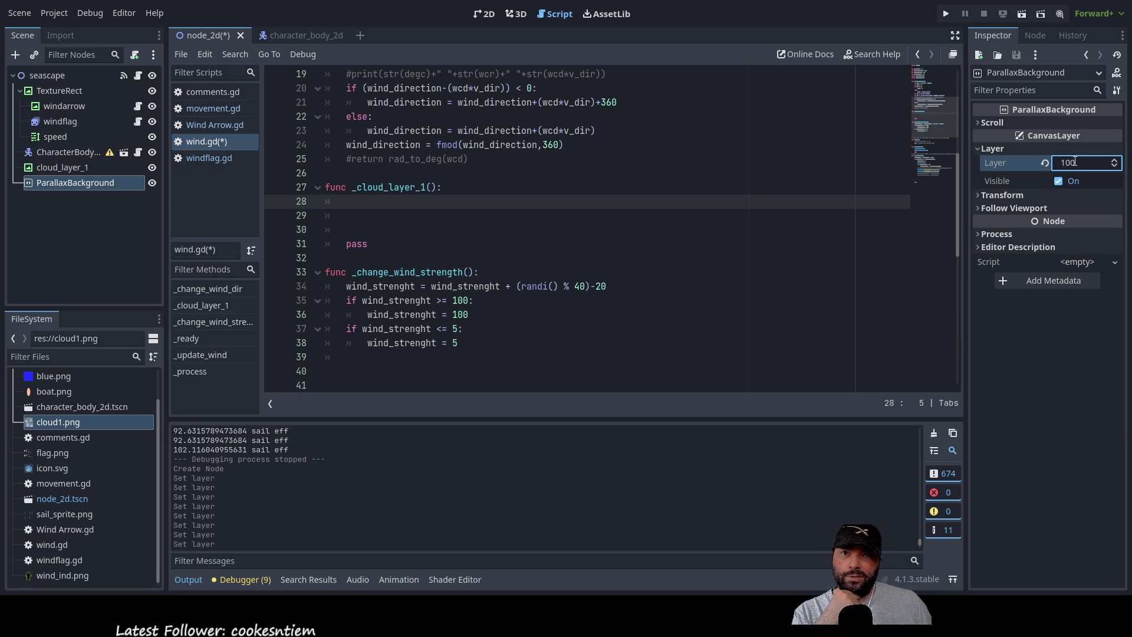
pyautogui.press('Return')
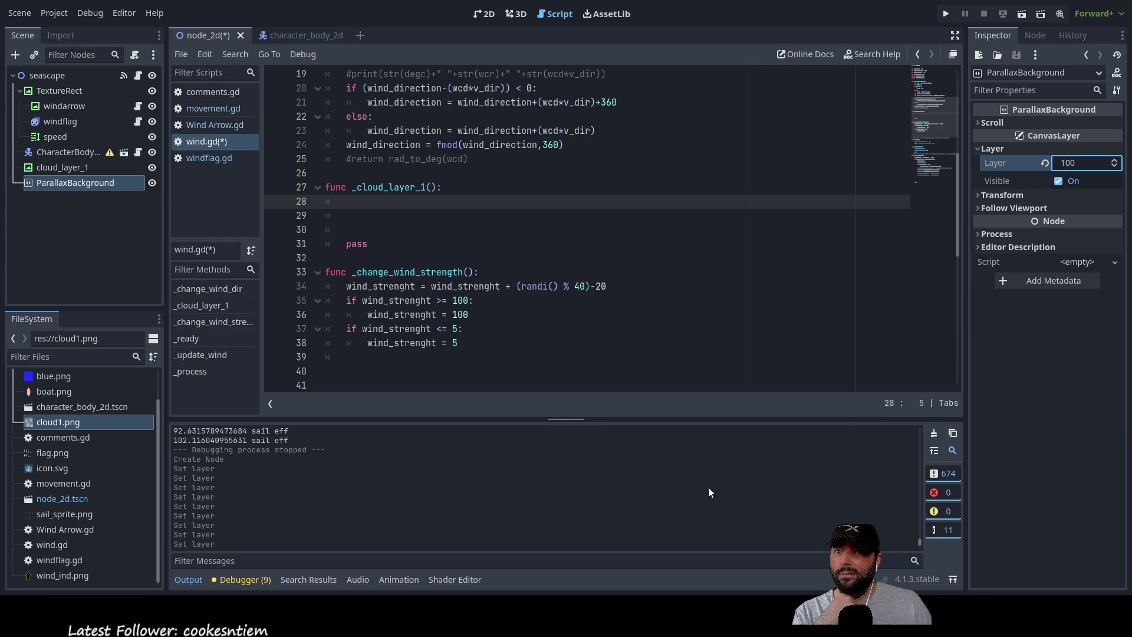
pyautogui.click(978, 148)
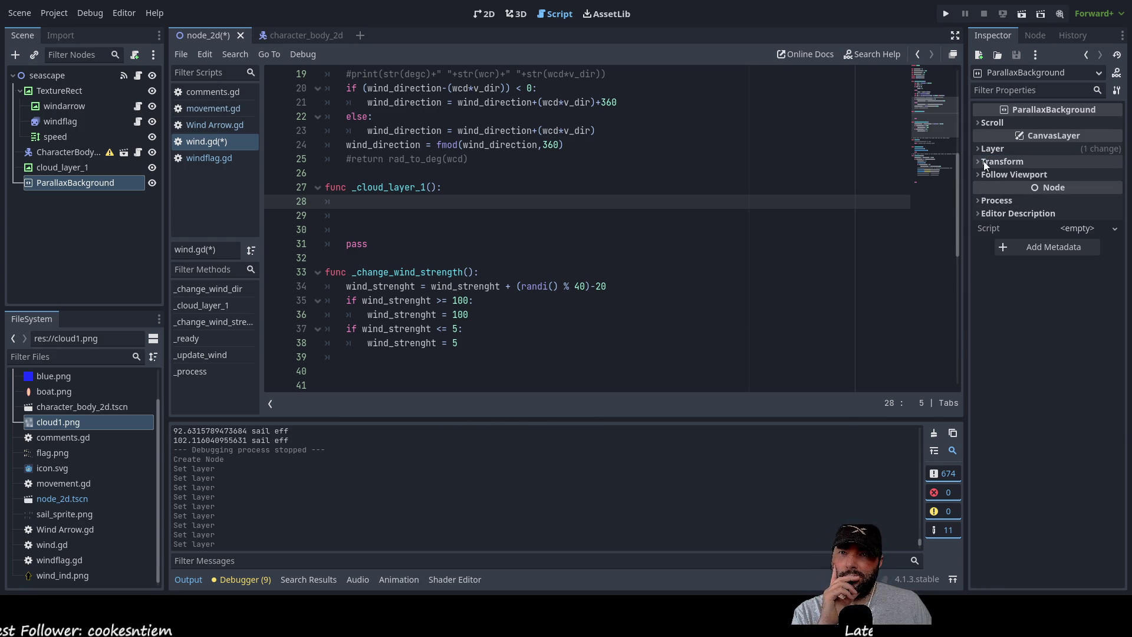
# Drag cloud_layer_1 under ParallaxBackground in the Scene dock.
pyautogui.click(51, 167)
pyautogui.moveTo(50, 167); pyautogui.dragTo(69, 182)
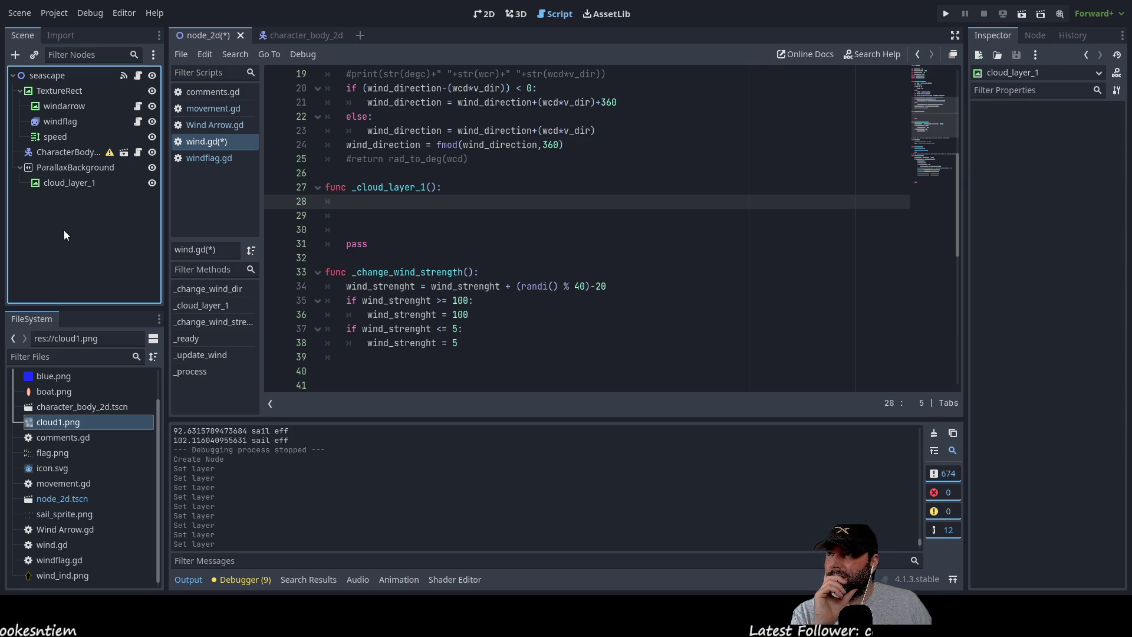
pyautogui.click(66, 185)
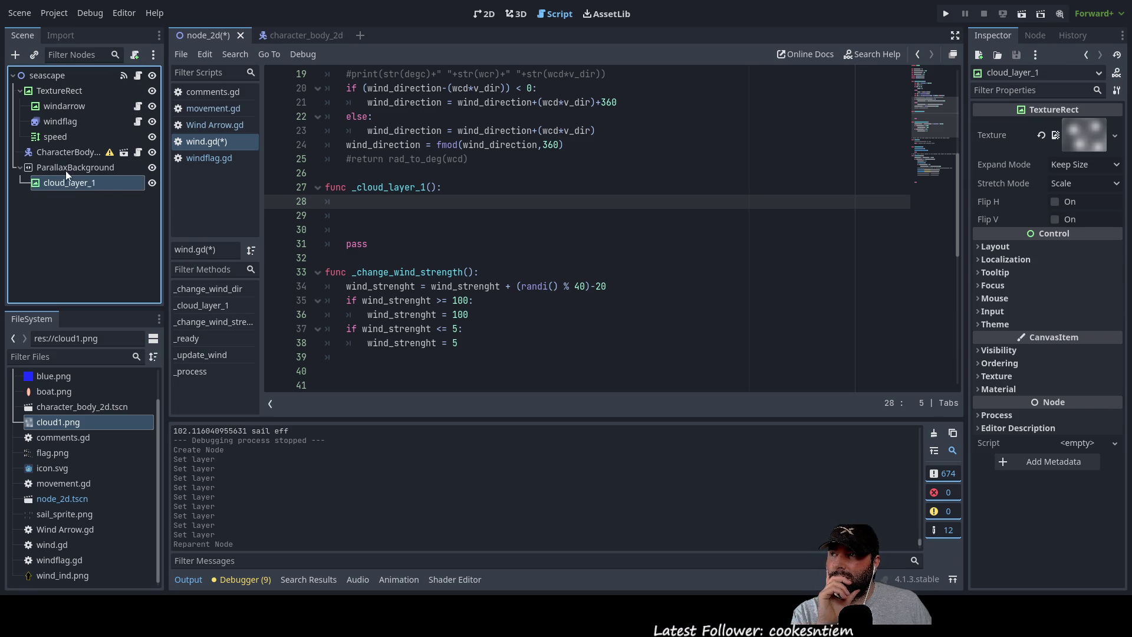
pyautogui.click(66, 173)
pyautogui.click(62, 184)
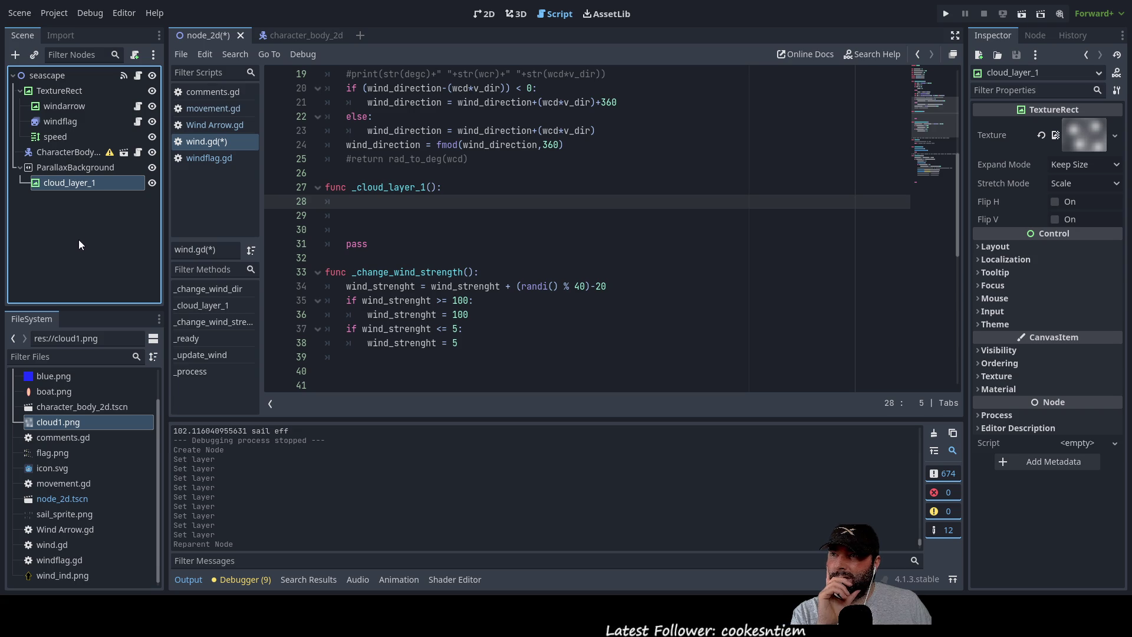
pyautogui.scroll(6, 413, 230)
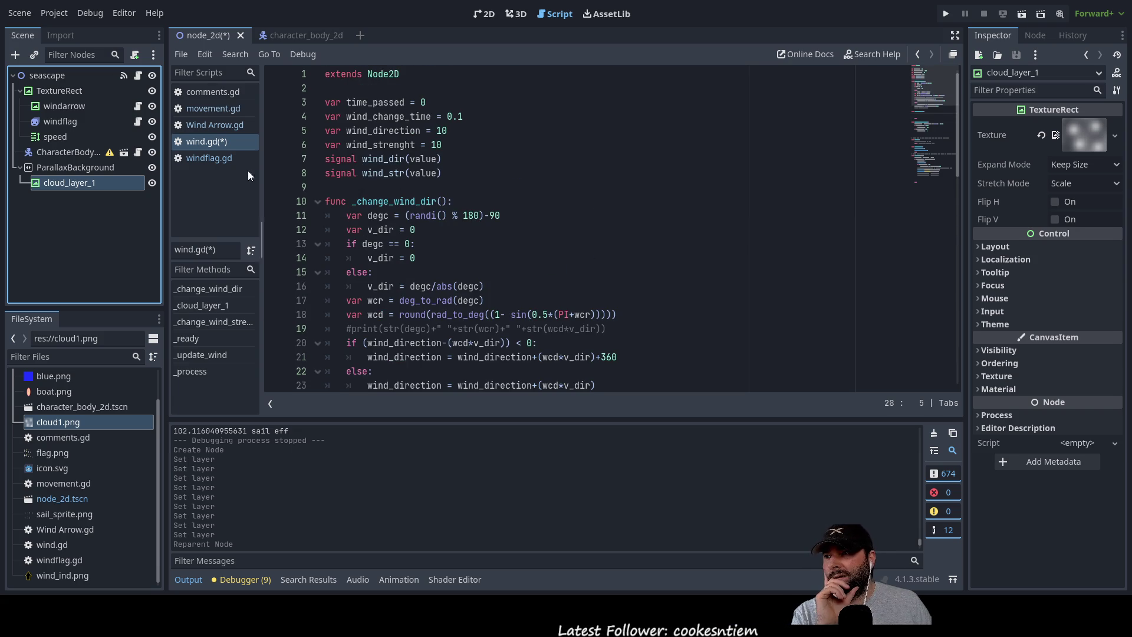
pyautogui.click(222, 107)
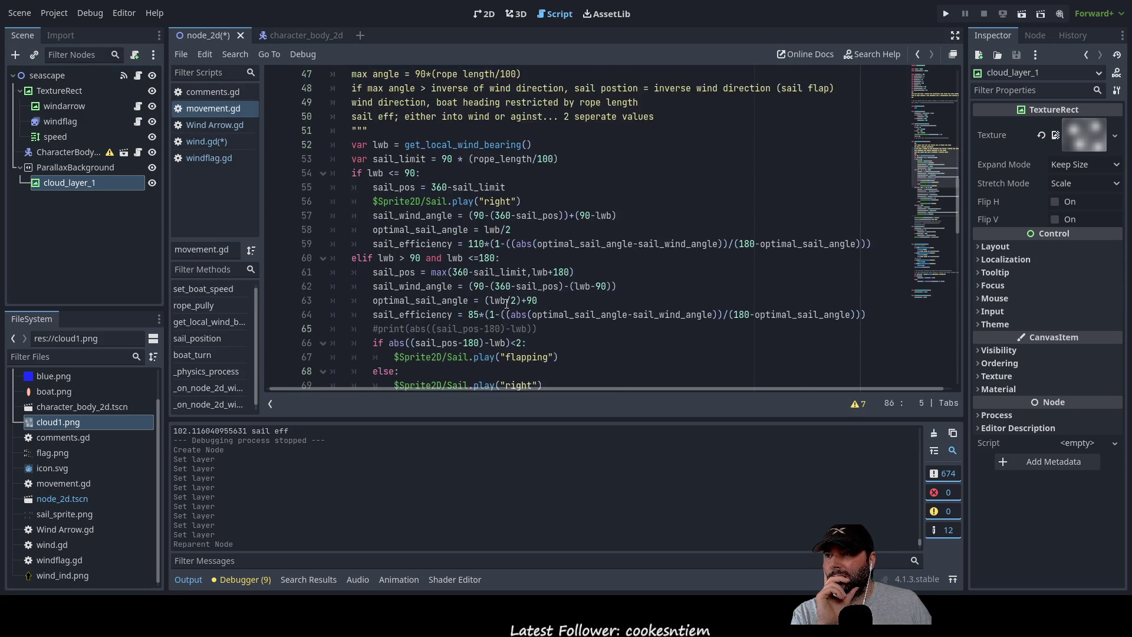
# Look through movement.gd, then Run Project to see the boat over the clouds.
pyautogui.scroll(7, 506, 303)
pyautogui.scroll(3, 505, 303)
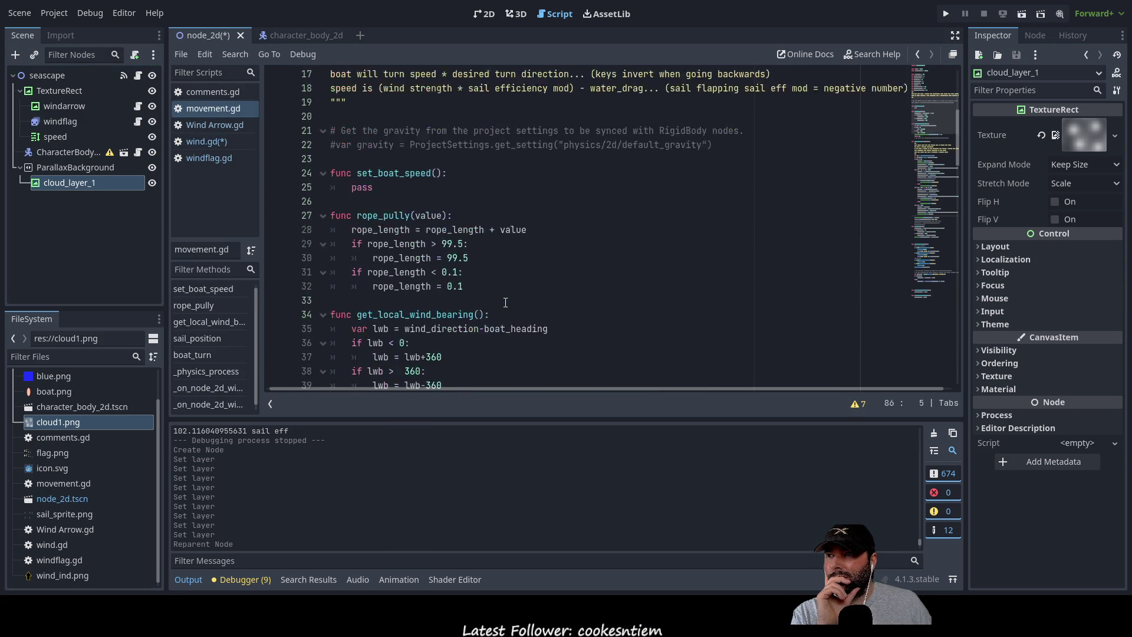
pyautogui.scroll(5, 504, 295)
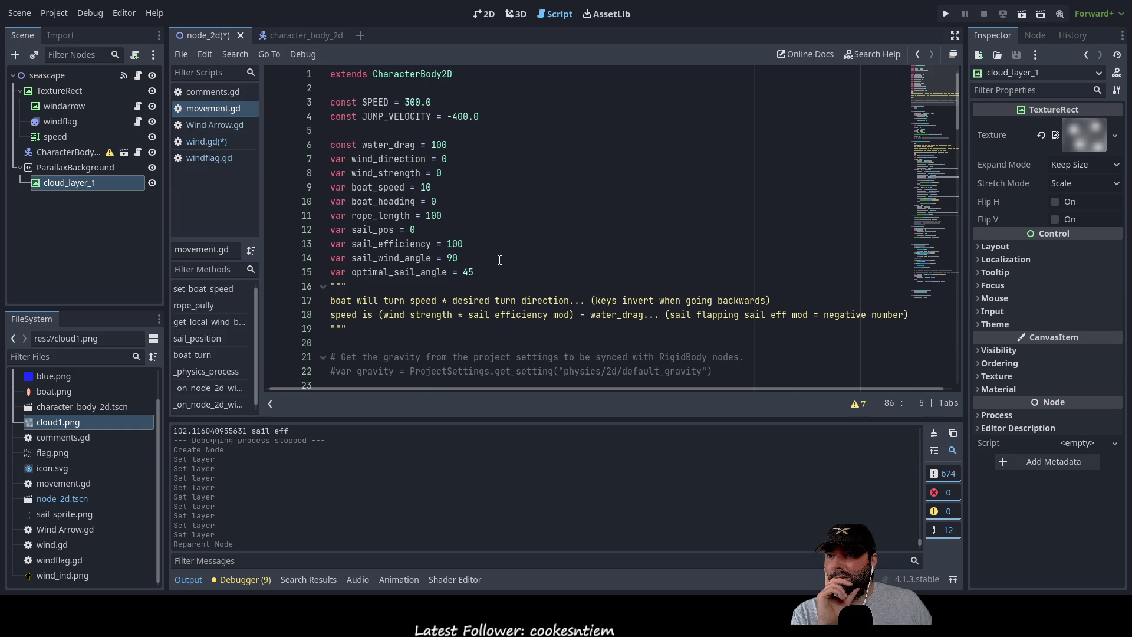
pyautogui.scroll(-9, 499, 260)
pyautogui.scroll(3, 499, 259)
pyautogui.scroll(-5, 500, 260)
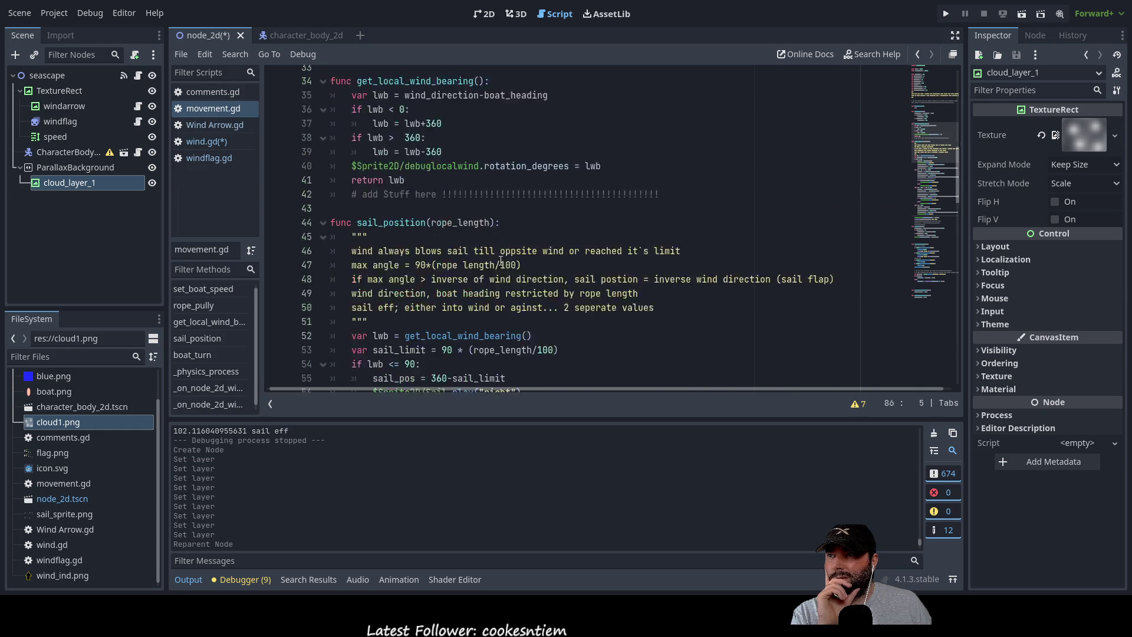
pyautogui.scroll(-2, 500, 260)
pyautogui.scroll(-1, 500, 260)
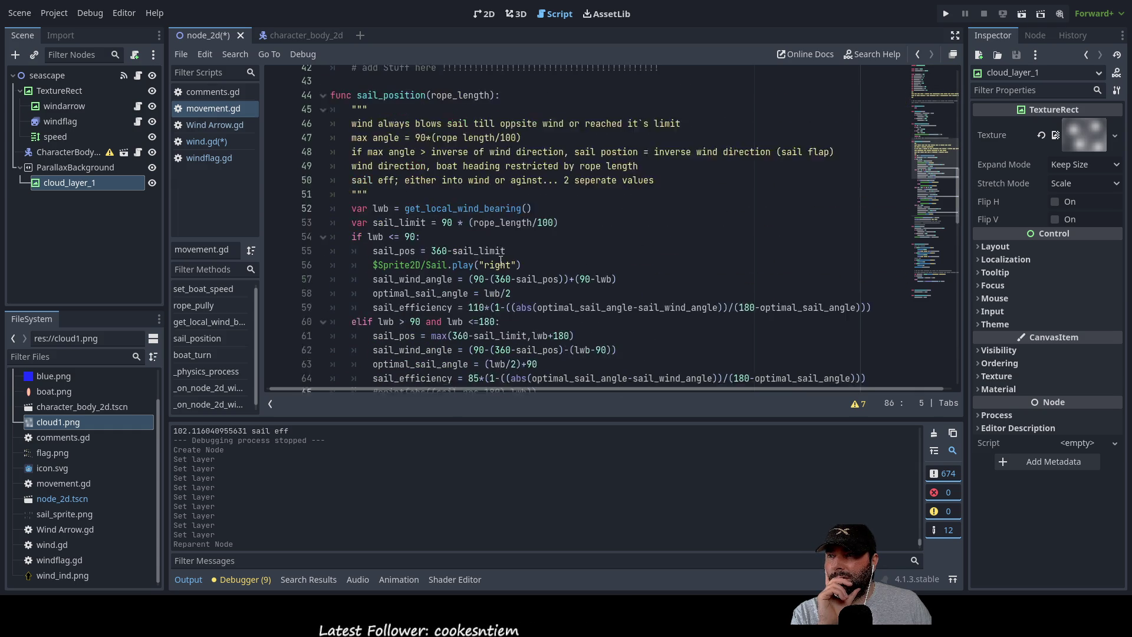
pyautogui.scroll(-11, 500, 260)
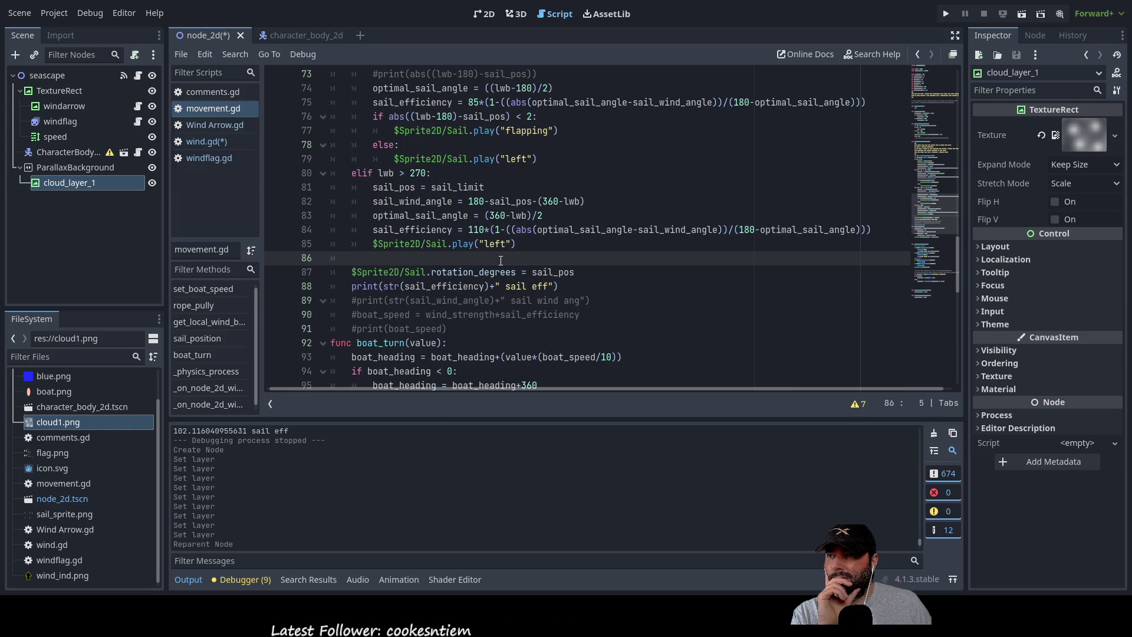
pyautogui.scroll(-6, 500, 260)
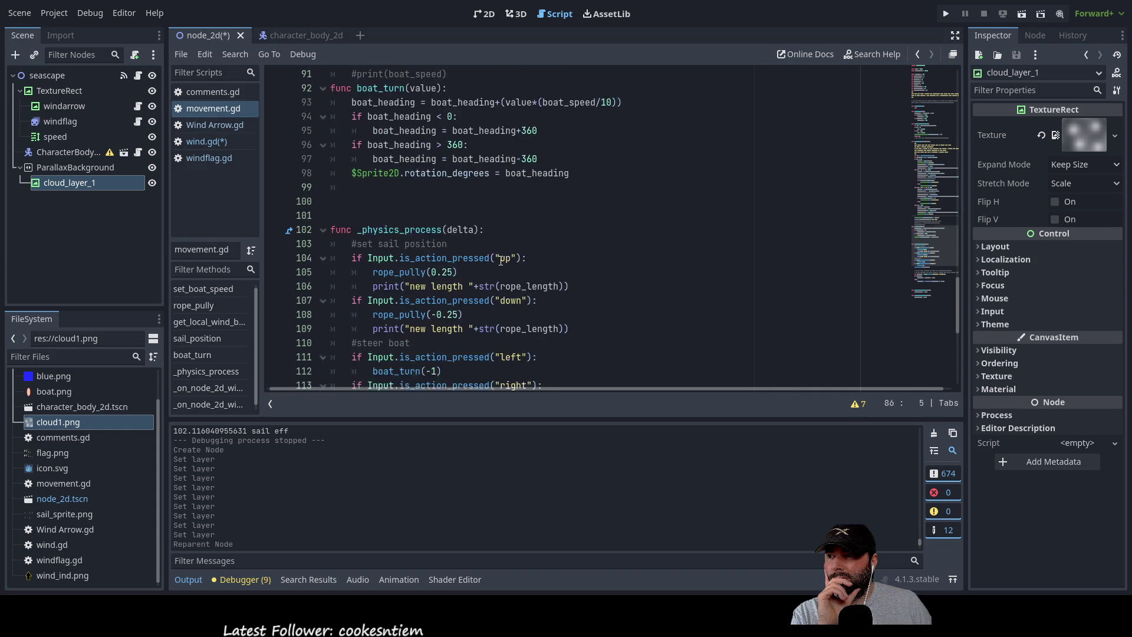
pyautogui.scroll(-2, 501, 260)
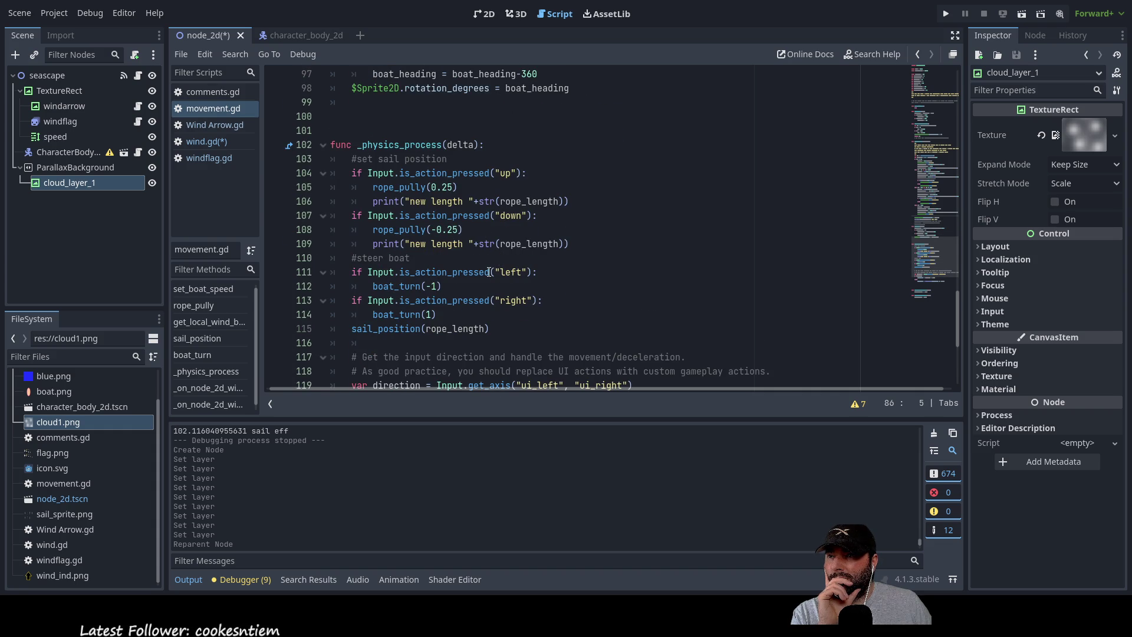
pyautogui.scroll(-4, 489, 272)
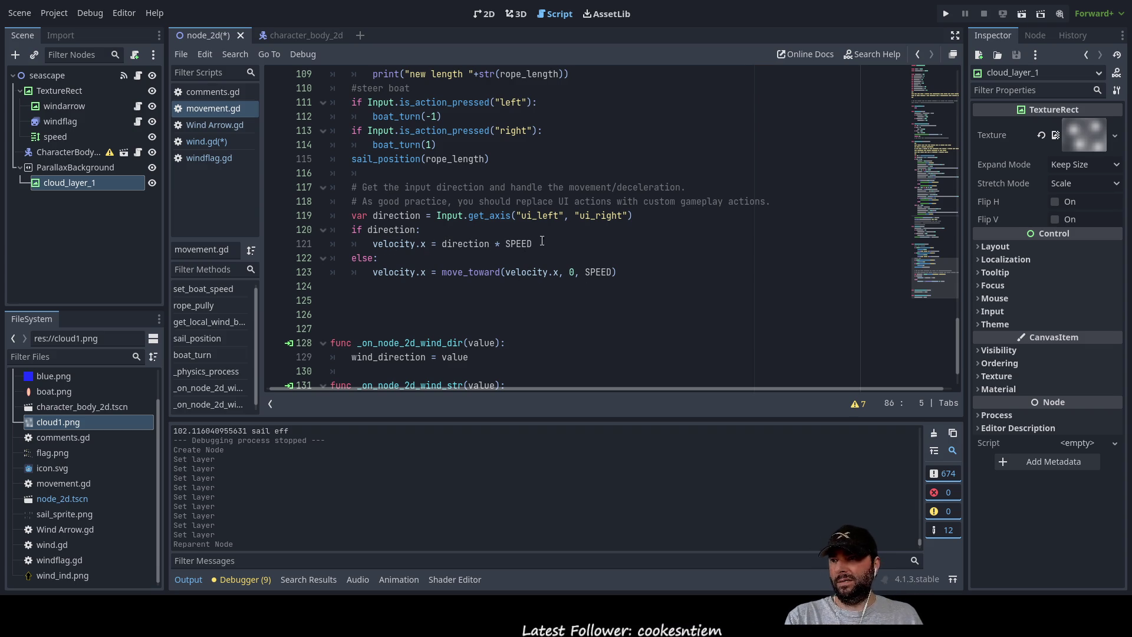
pyautogui.click(940, 15)
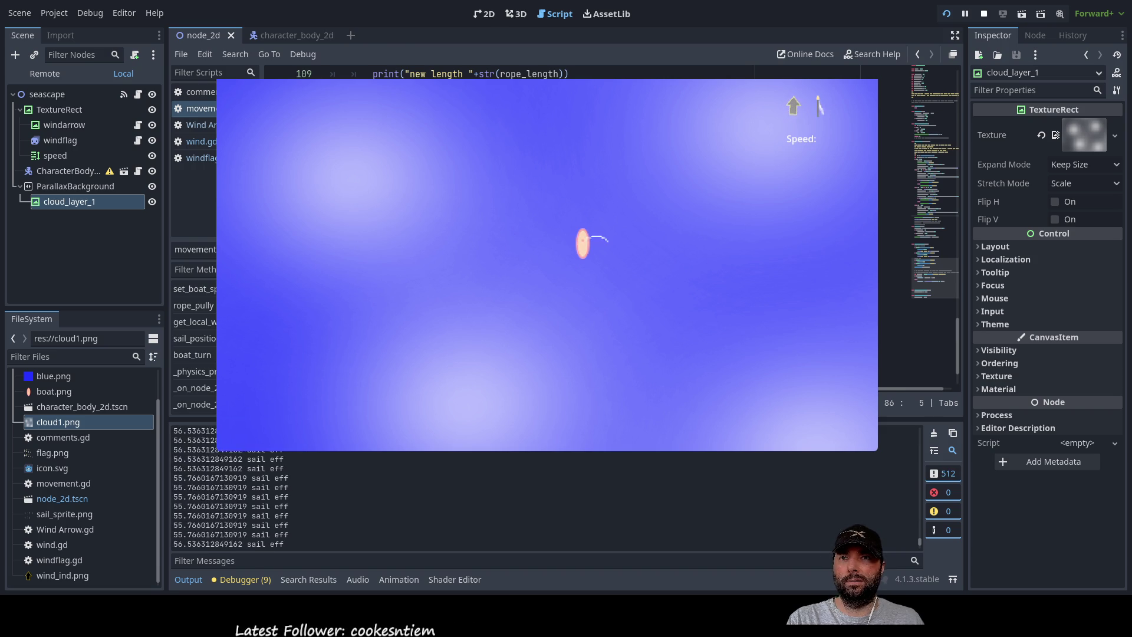
# Stop the game and review the ui_left/ui_right direction code in movement.gd.
pyautogui.press('F8')
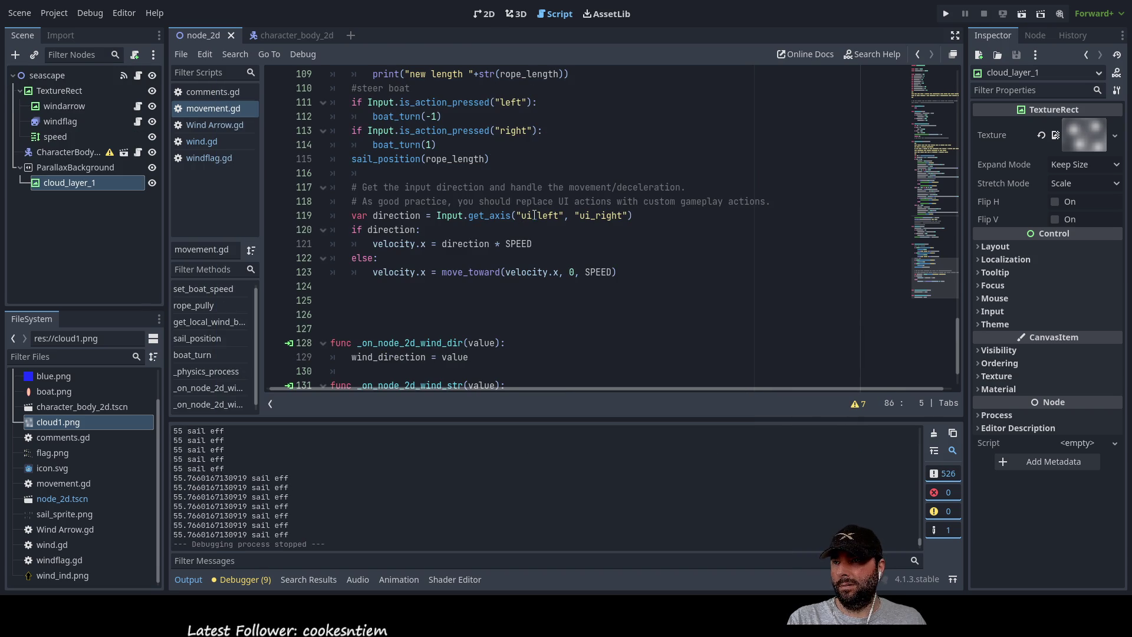
pyautogui.doubleClick(533, 215)
pyautogui.doubleClick(600, 215)
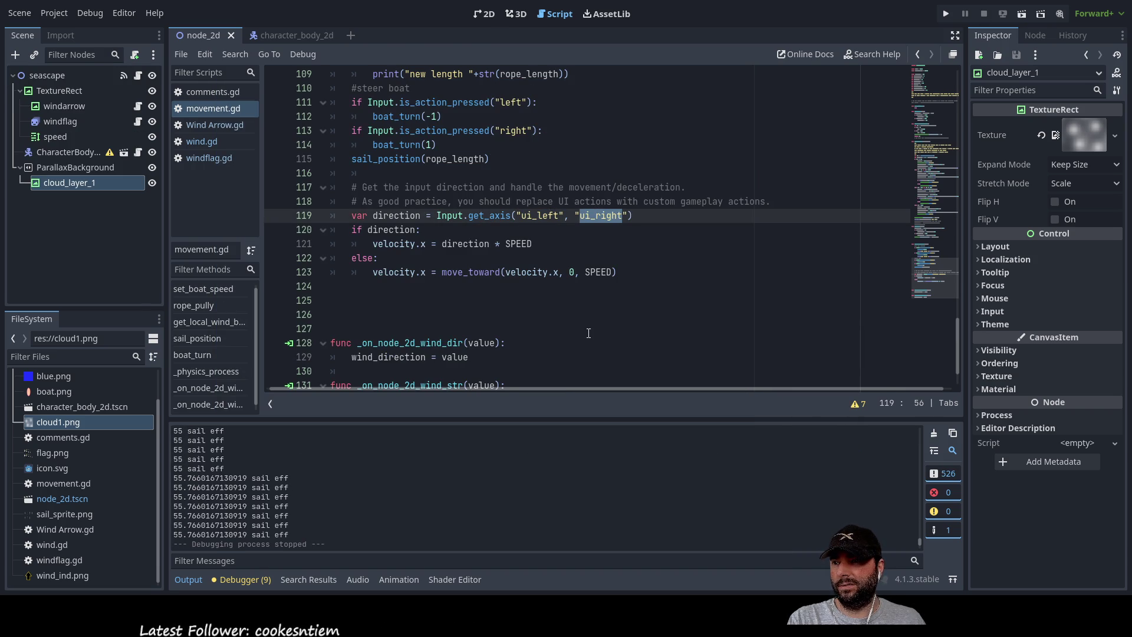
pyautogui.scroll(-1, 457, 286)
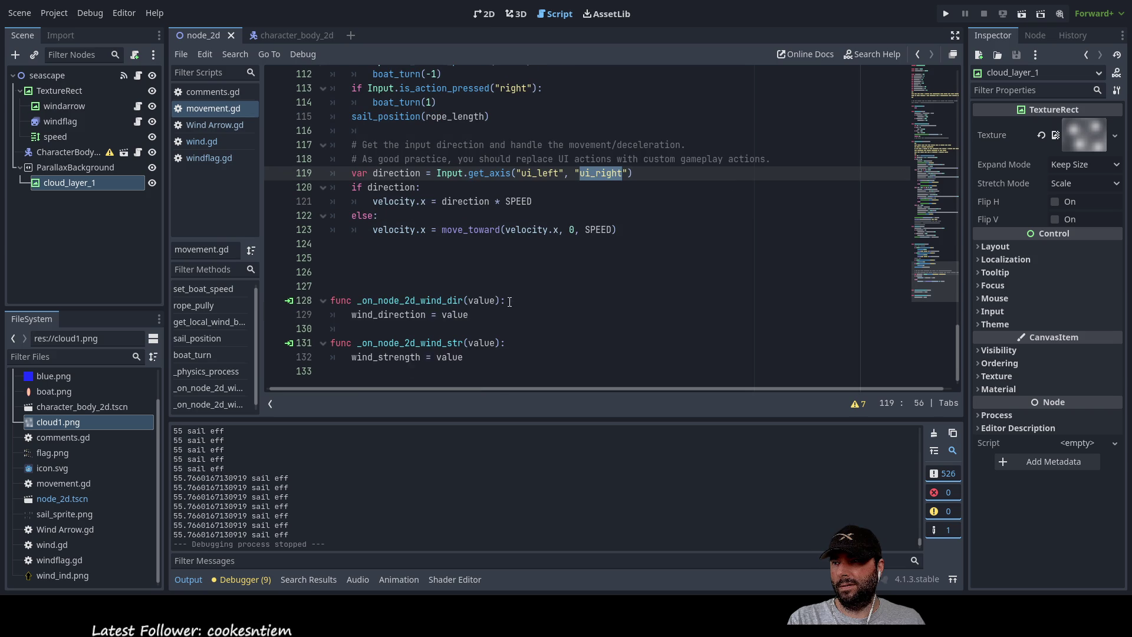
pyautogui.scroll(2, 507, 302)
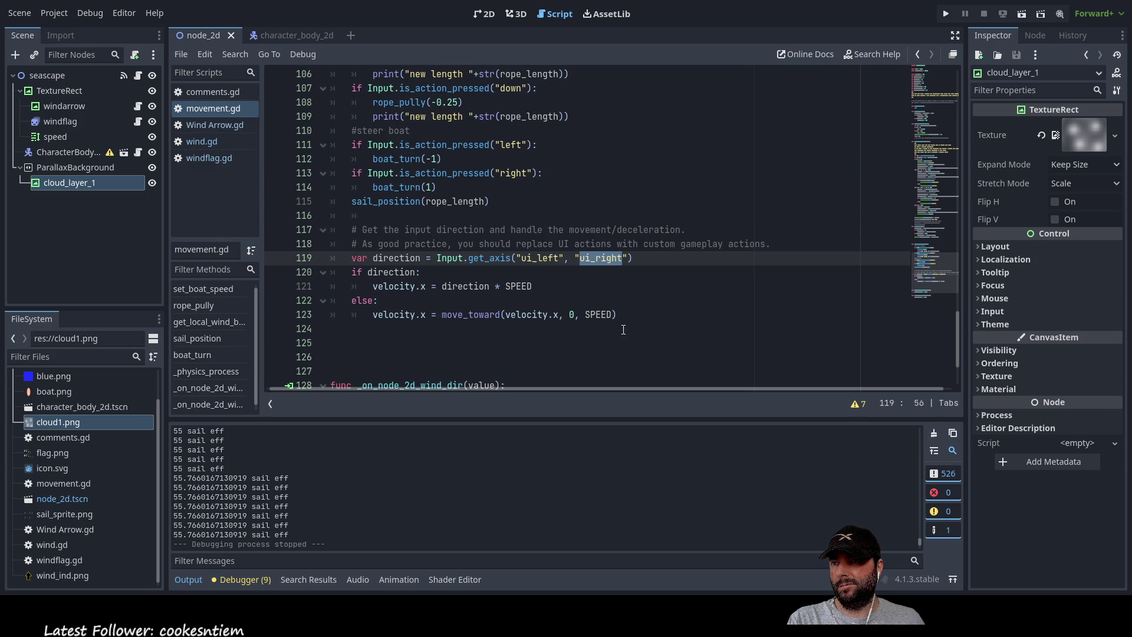
pyautogui.scroll(2, 551, 328)
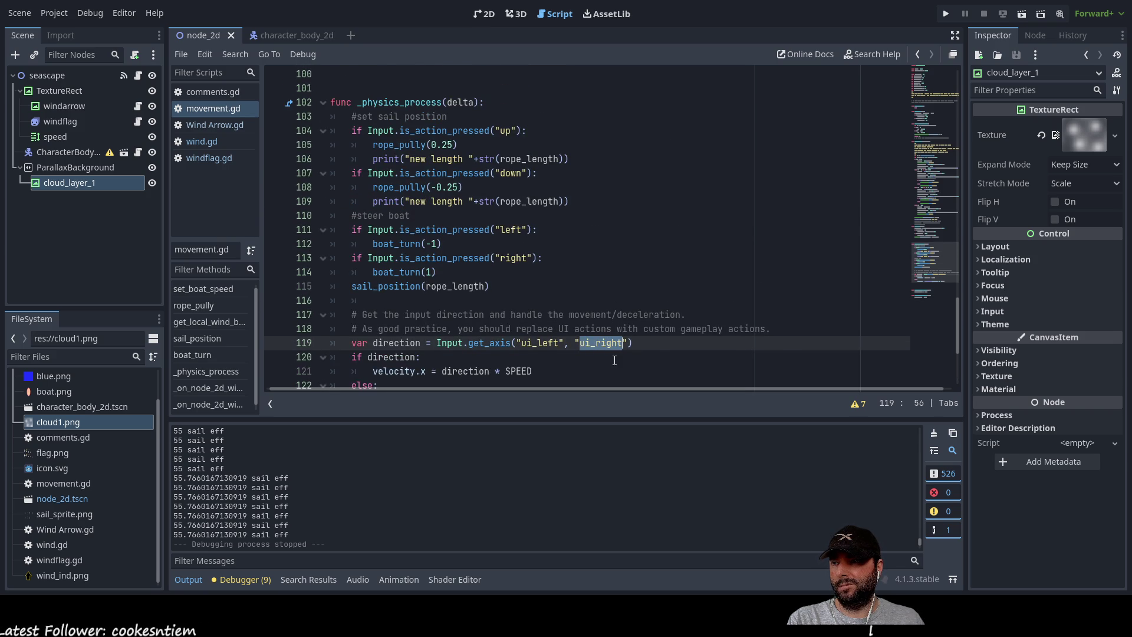
pyautogui.scroll(-3, 590, 342)
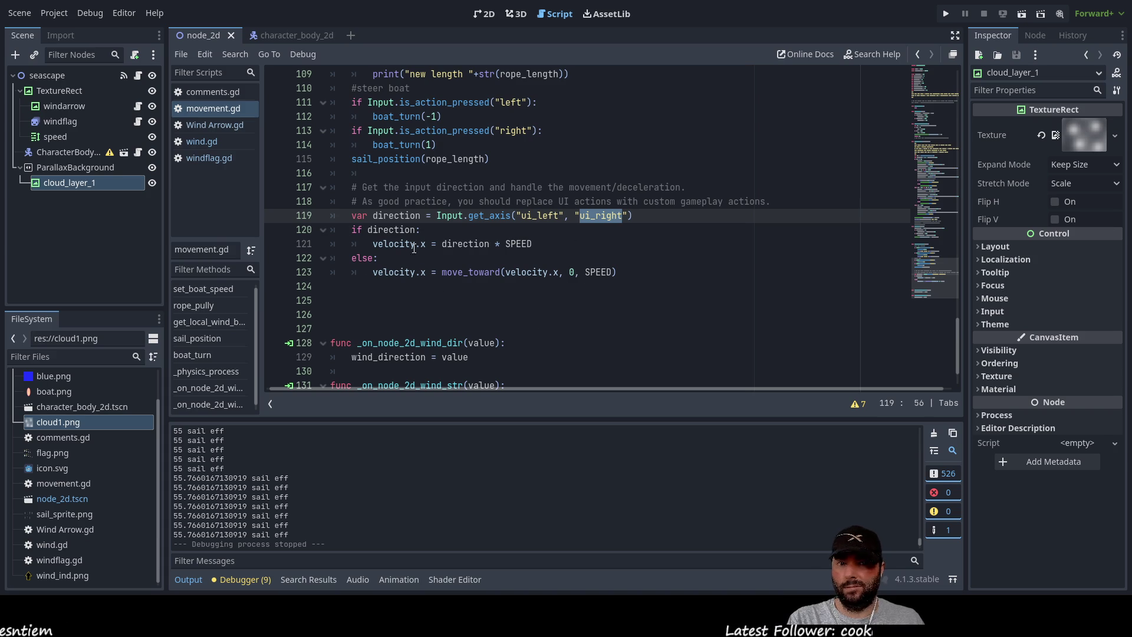
pyautogui.click(275, 243)
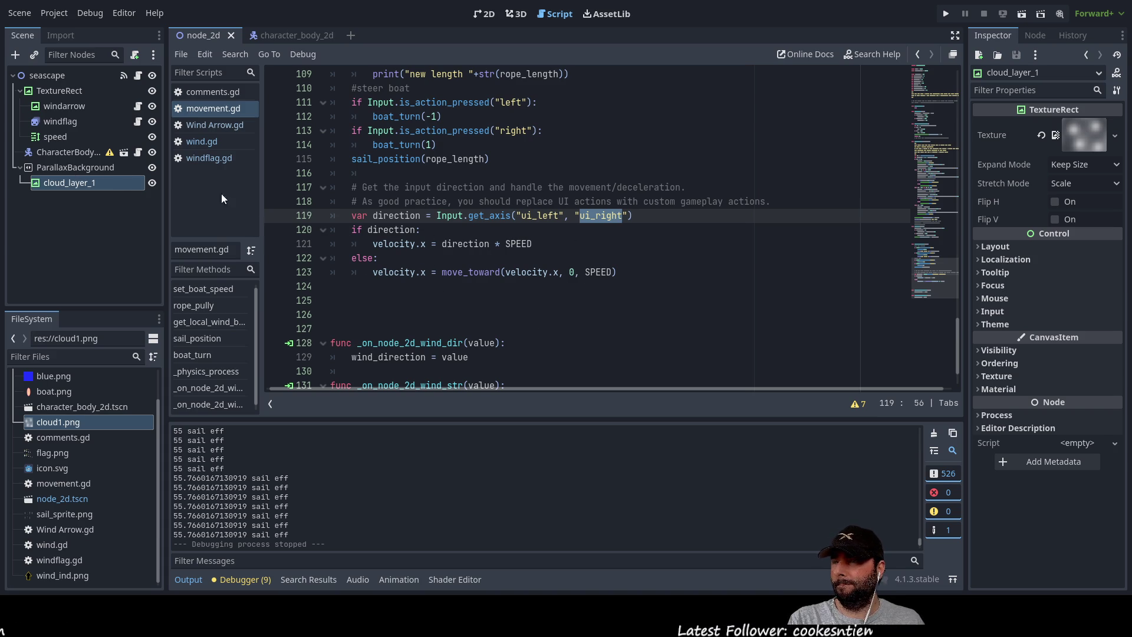
pyautogui.scroll(5, 487, 294)
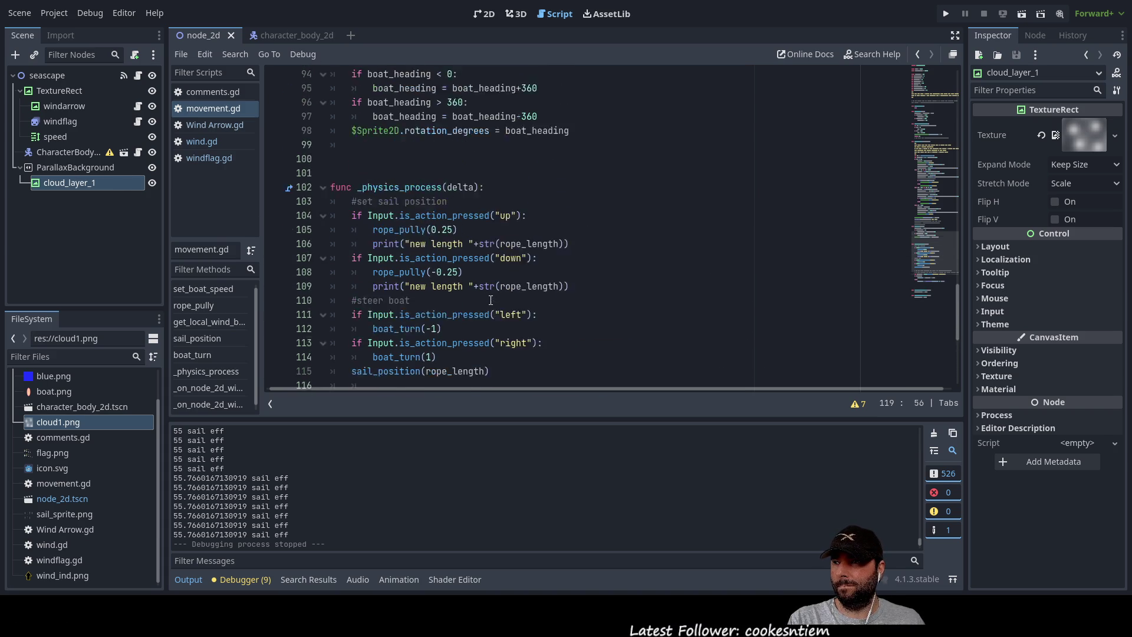
pyautogui.scroll(-5, 564, 243)
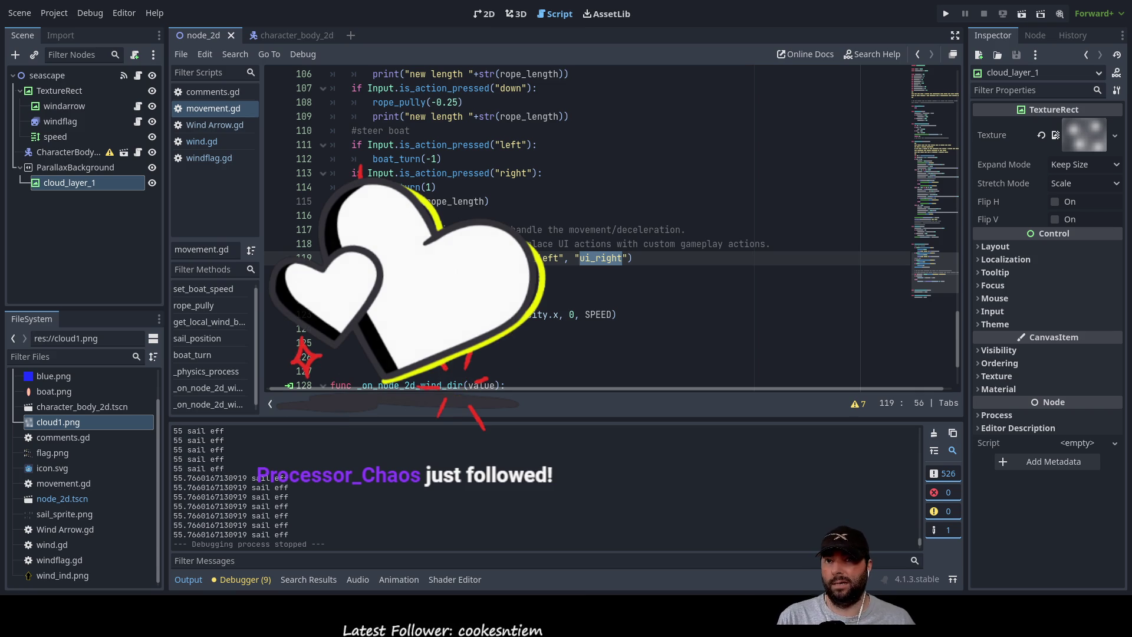
# Check cloud_layer_1's expand and stretch modes, then place the caret on line 124.
pyautogui.click(1118, 167)
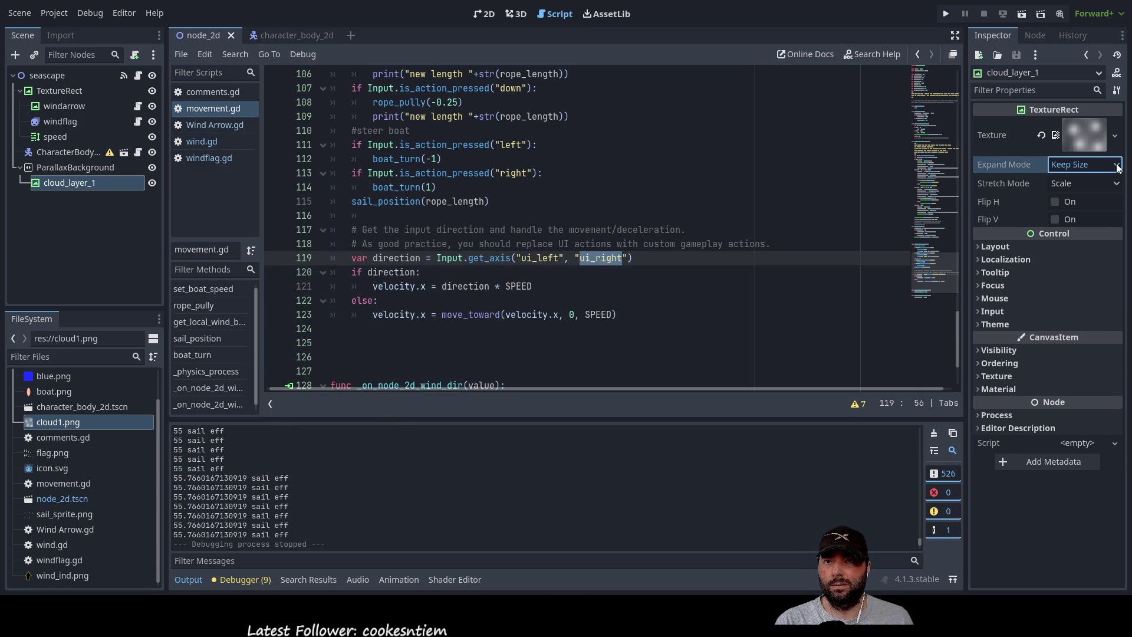
pyautogui.click(1091, 183)
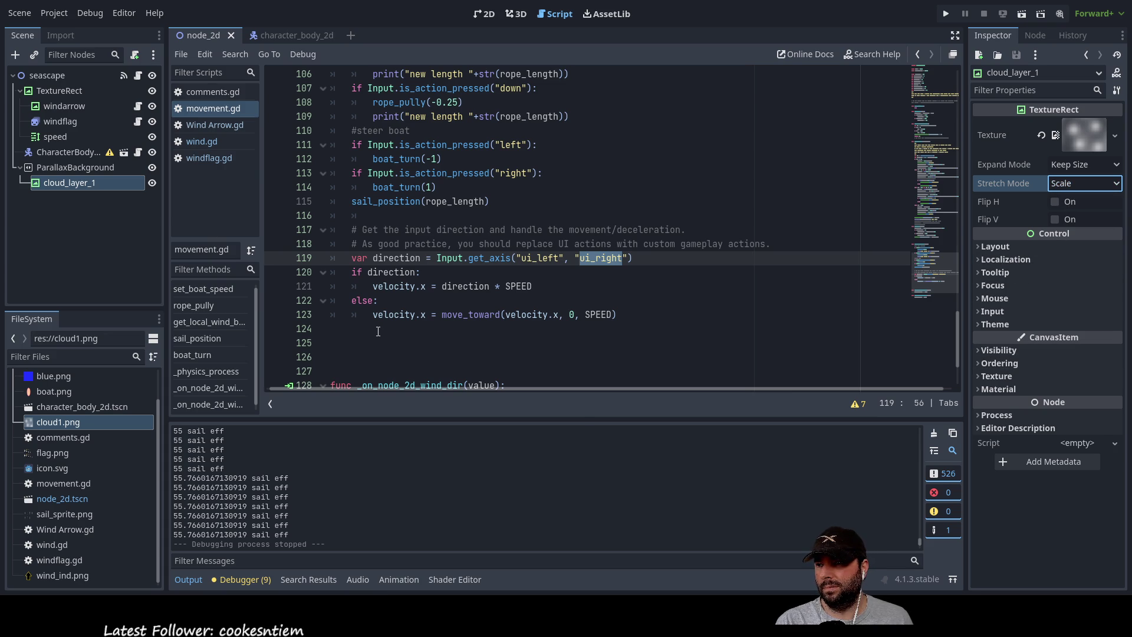
pyautogui.scroll(-2, 474, 329)
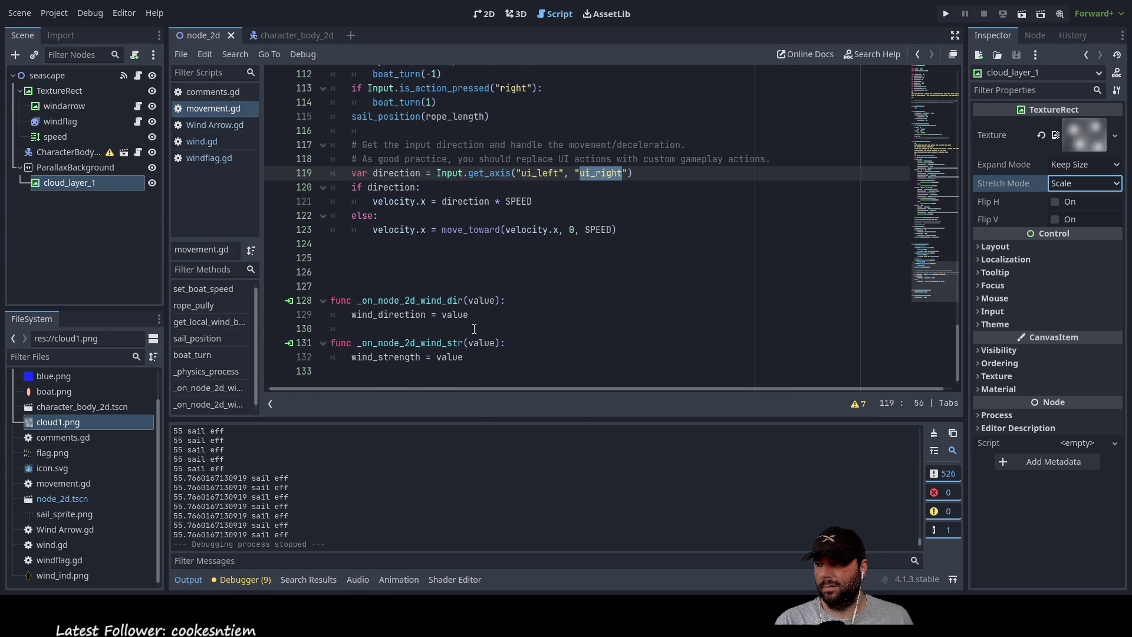
pyautogui.scroll(2, 466, 329)
pyautogui.click(385, 329)
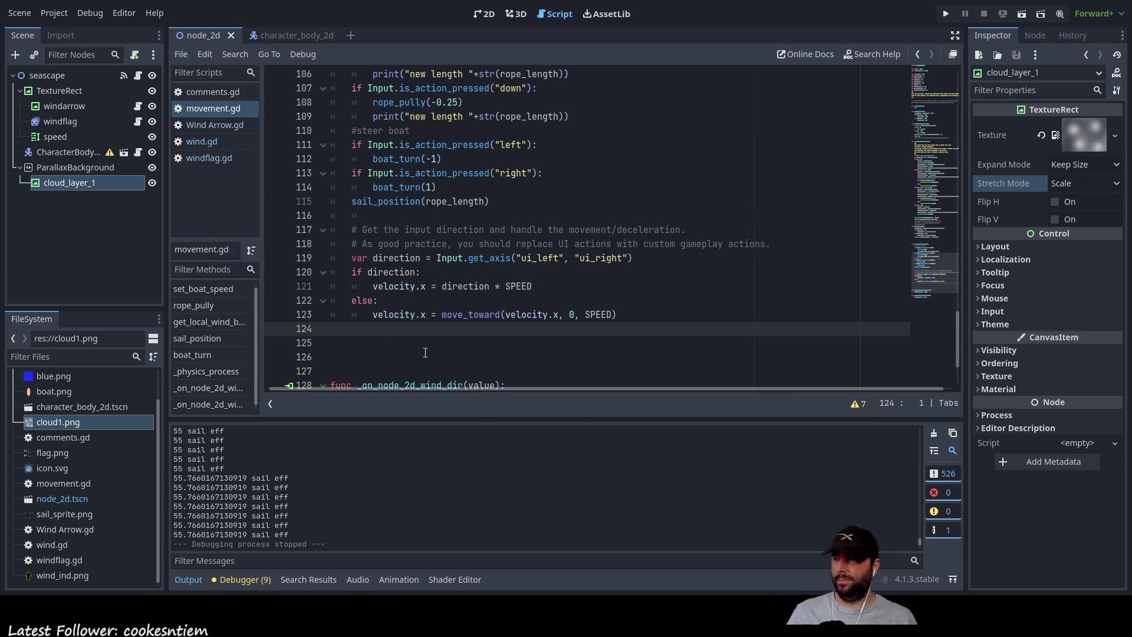
# Add an indented move_and_slide() call on line 124 via autocomplete and rerun the game.
pyautogui.press('Tab')
pyautogui.write('slide')
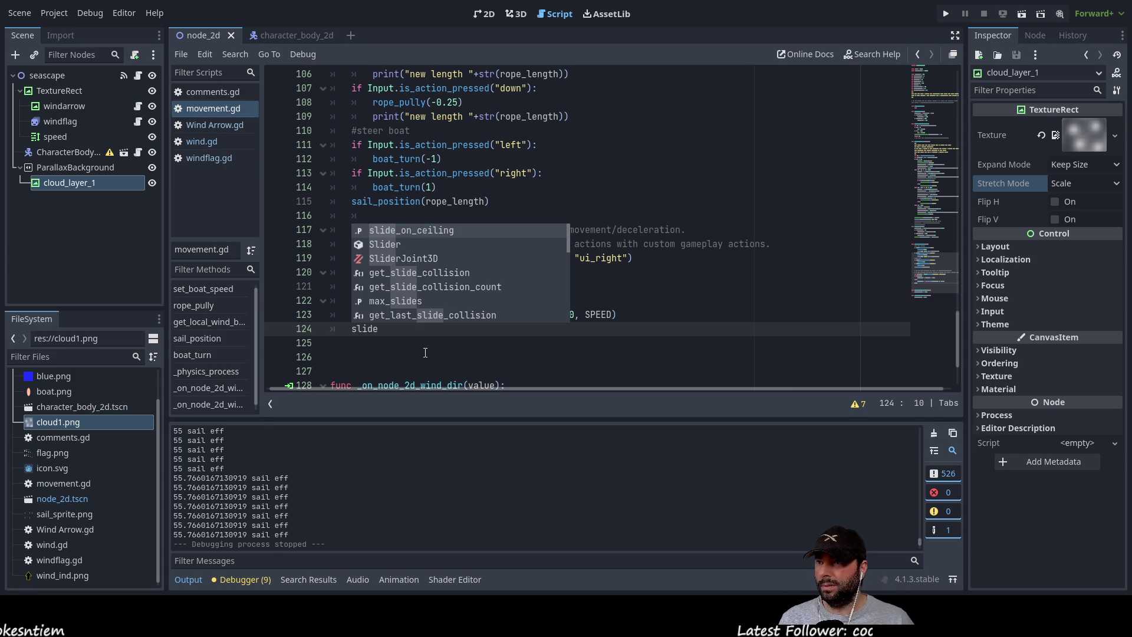
pyautogui.press('Down')
pyautogui.press('Down')
pyautogui.press('Down')
pyautogui.press('Down')
pyautogui.press('Down')
pyautogui.press('Down')
pyautogui.press('Down')
pyautogui.press('Down')
pyautogui.press('Down')
pyautogui.press('Up')
pyautogui.press('Up')
pyautogui.press('Up')
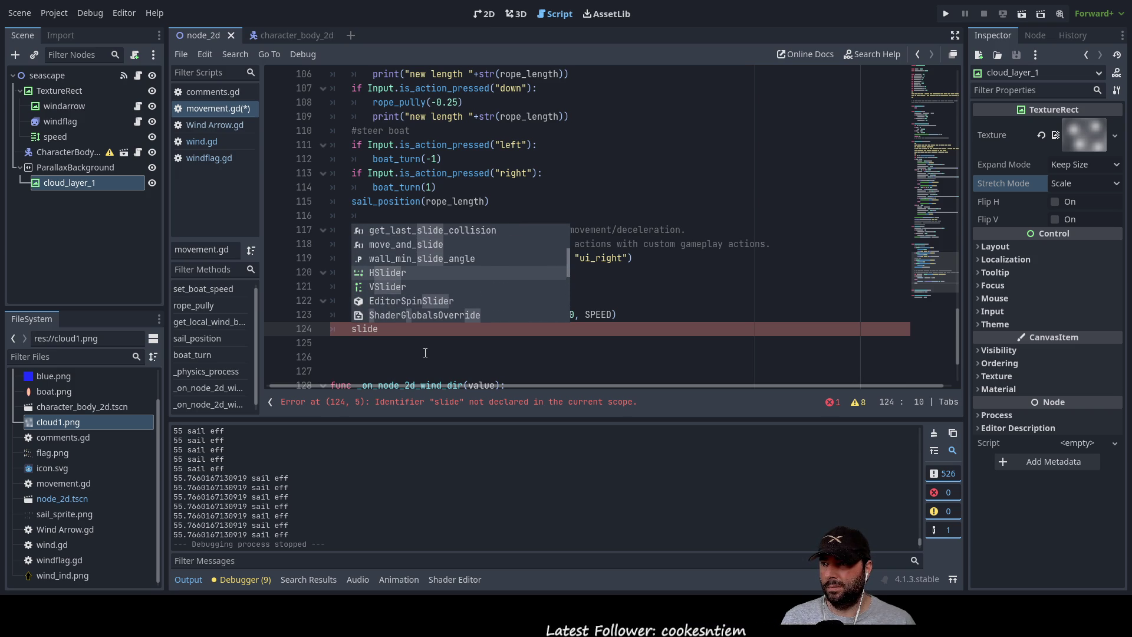
pyautogui.press('Up')
pyautogui.press('Up')
pyautogui.press('Return')
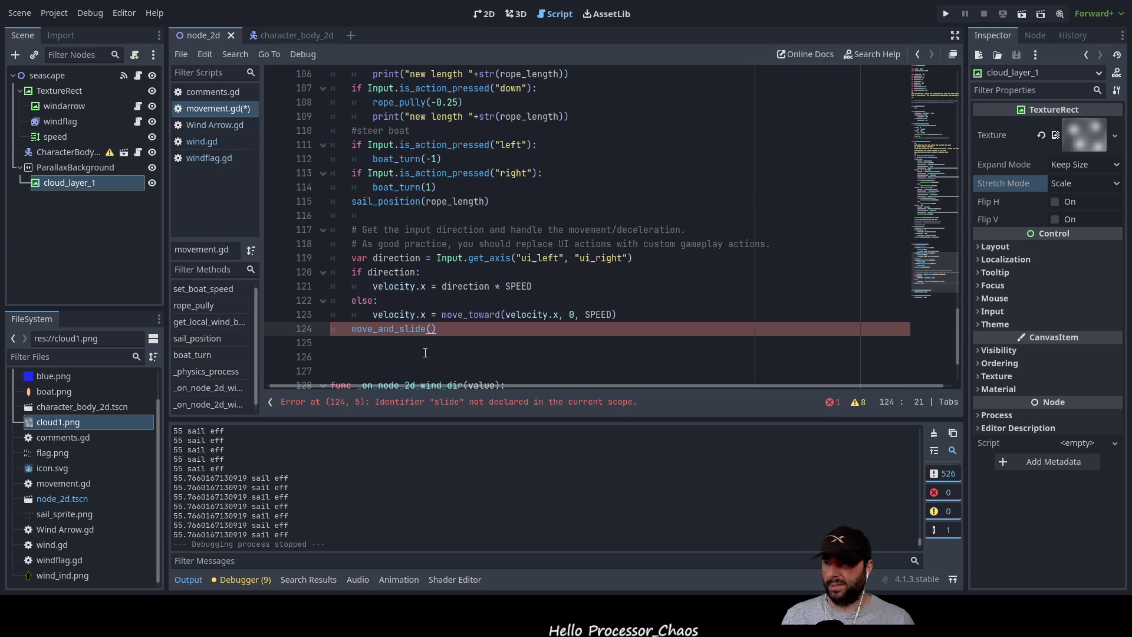
pyautogui.press('Down')
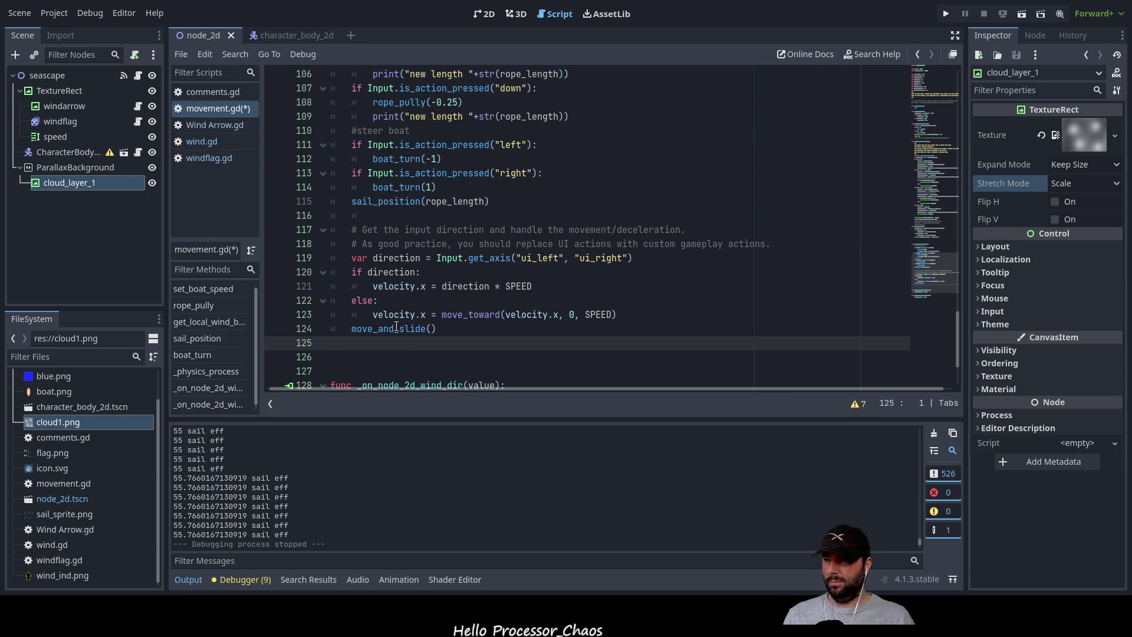
pyautogui.click(946, 14)
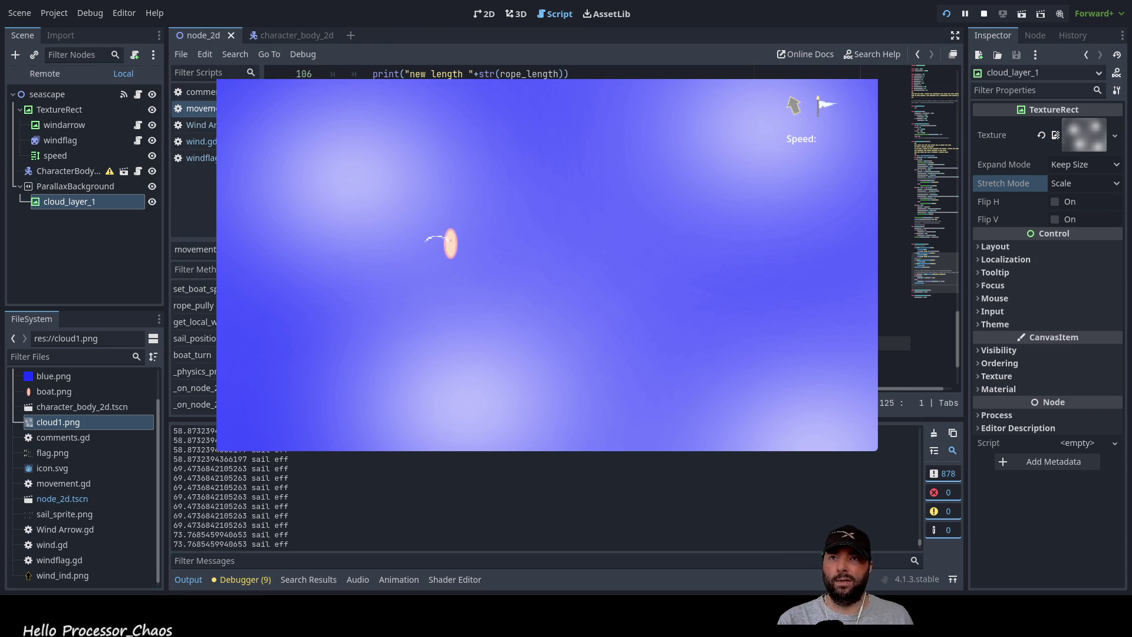
# Stop the running game after watching the boat sail over the clouds.
pyautogui.press('F8')
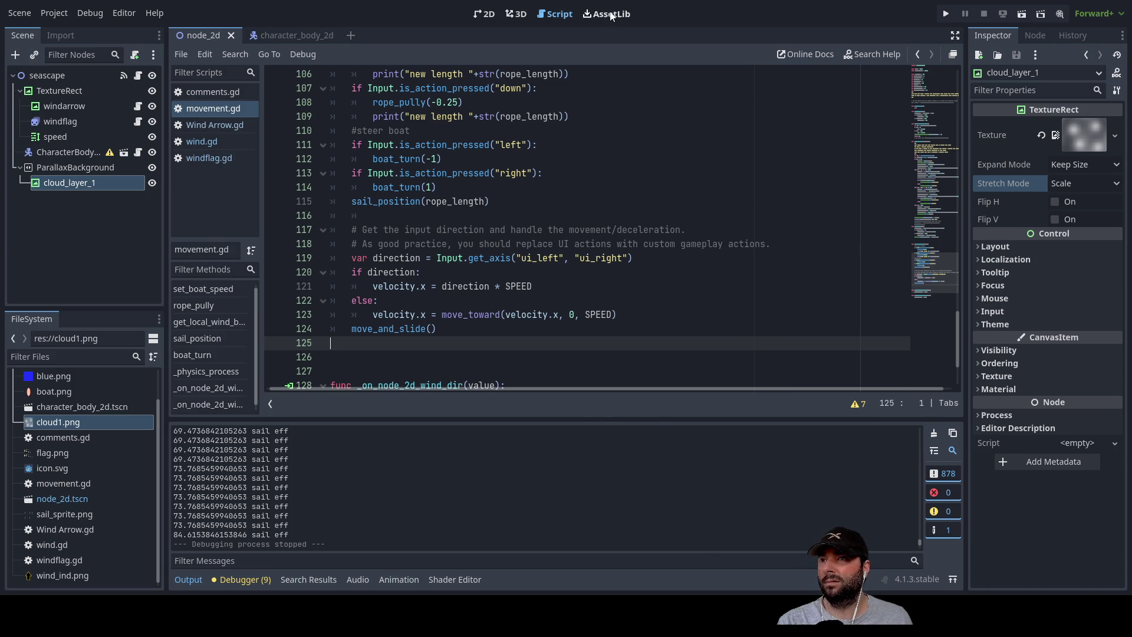
# In the 2D view, drag cloud_layer_1 until its position reads (0, 0).
pyautogui.click(488, 14)
pyautogui.moveTo(347, 179)
pyautogui.mouseDown()
pyautogui.moveTo(356, 207)
pyautogui.moveTo(417, 235)
pyautogui.moveTo(348, 178)
pyautogui.mouseUp()
pyautogui.scroll(7, 283, 193)
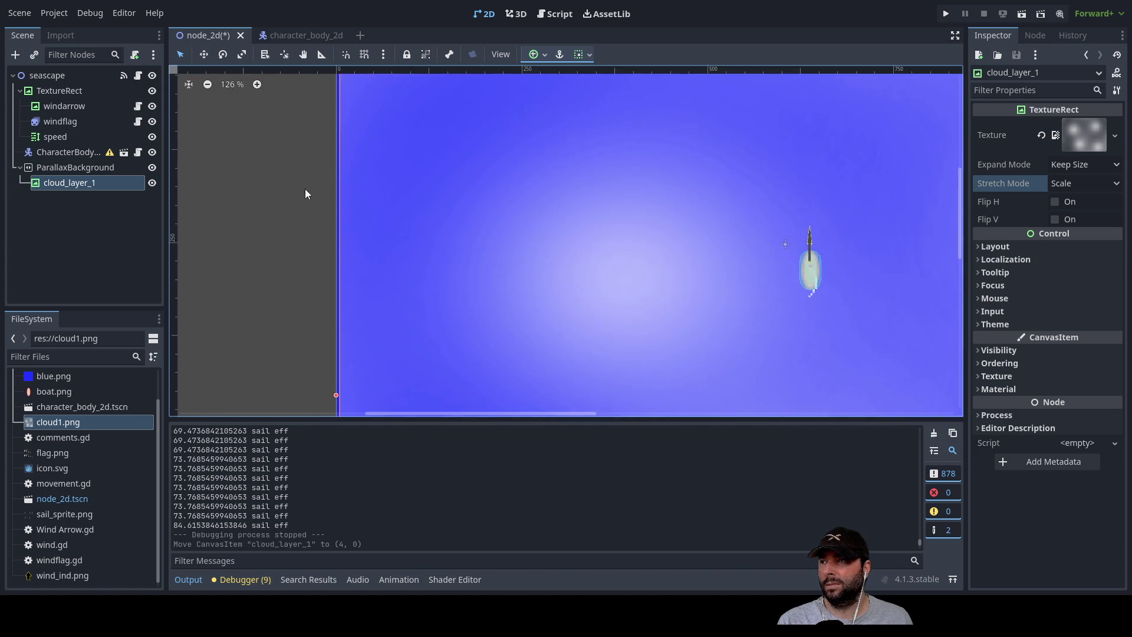
pyautogui.moveTo(359, 301); pyautogui.dragTo(355, 297)
pyautogui.scroll(14, 239, 313)
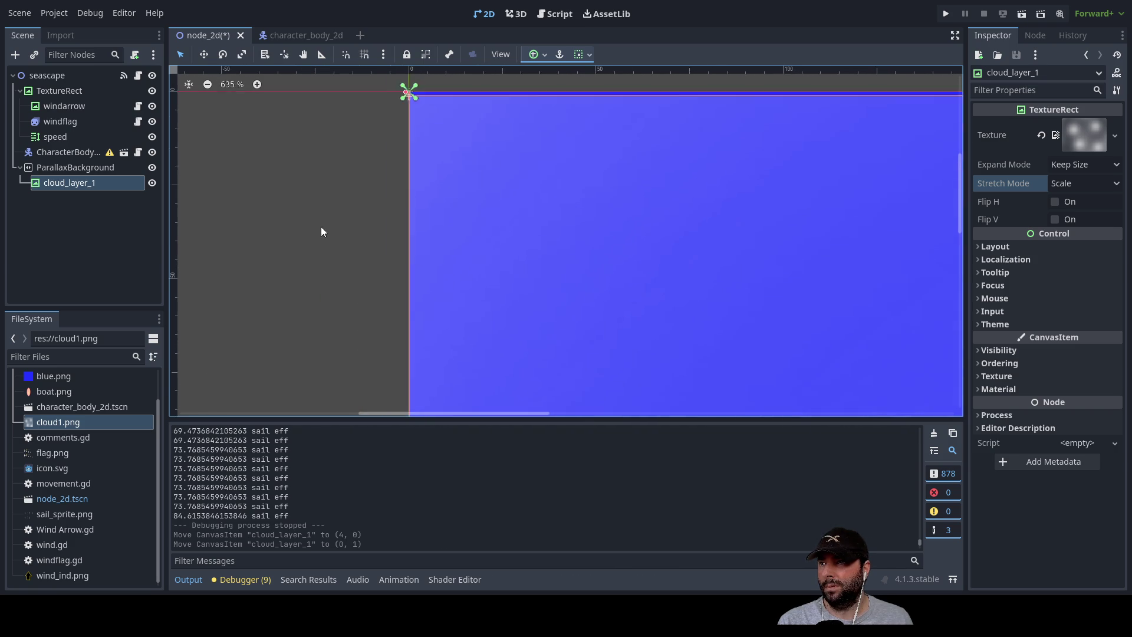
pyautogui.moveTo(475, 284); pyautogui.dragTo(475, 292)
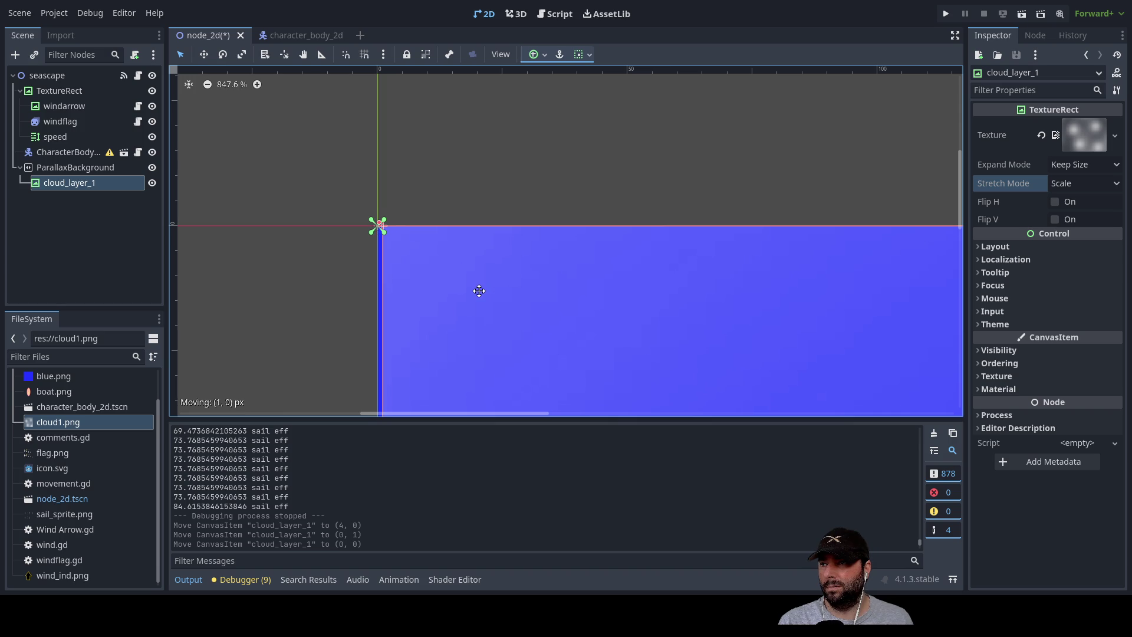
pyautogui.click(247, 308)
# Zoom out and pan the canvas to frame the whole seascape scene.
pyautogui.scroll(-10, 523, 222)
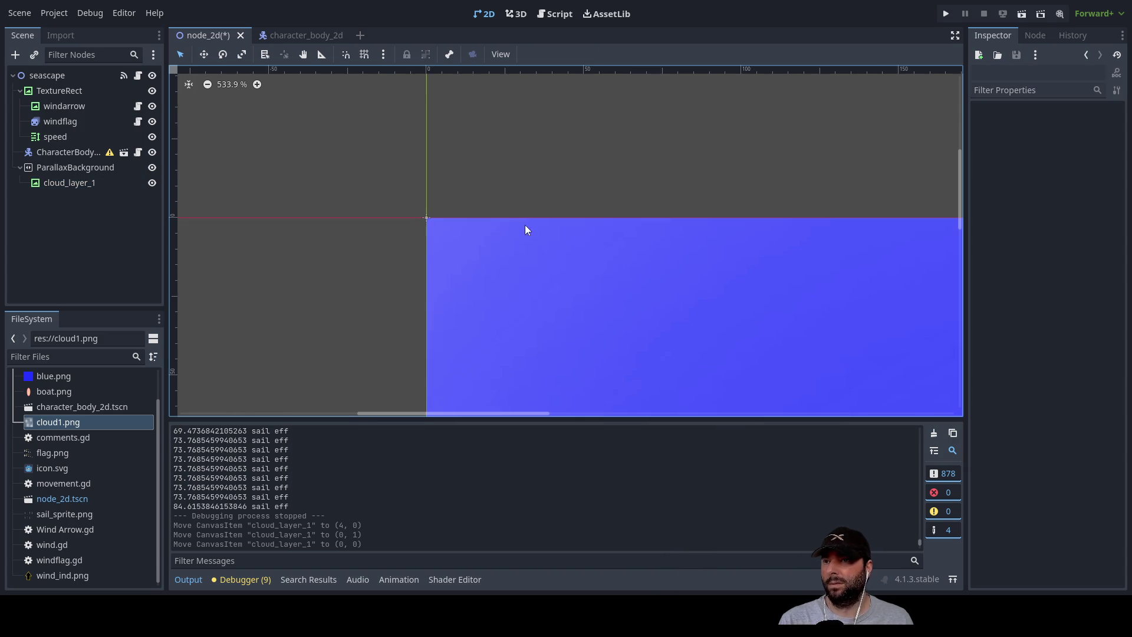
pyautogui.scroll(-5, 513, 268)
pyautogui.moveTo(699, 220); pyautogui.dragTo(571, 98)
pyautogui.moveTo(777, 252); pyautogui.dragTo(785, 291)
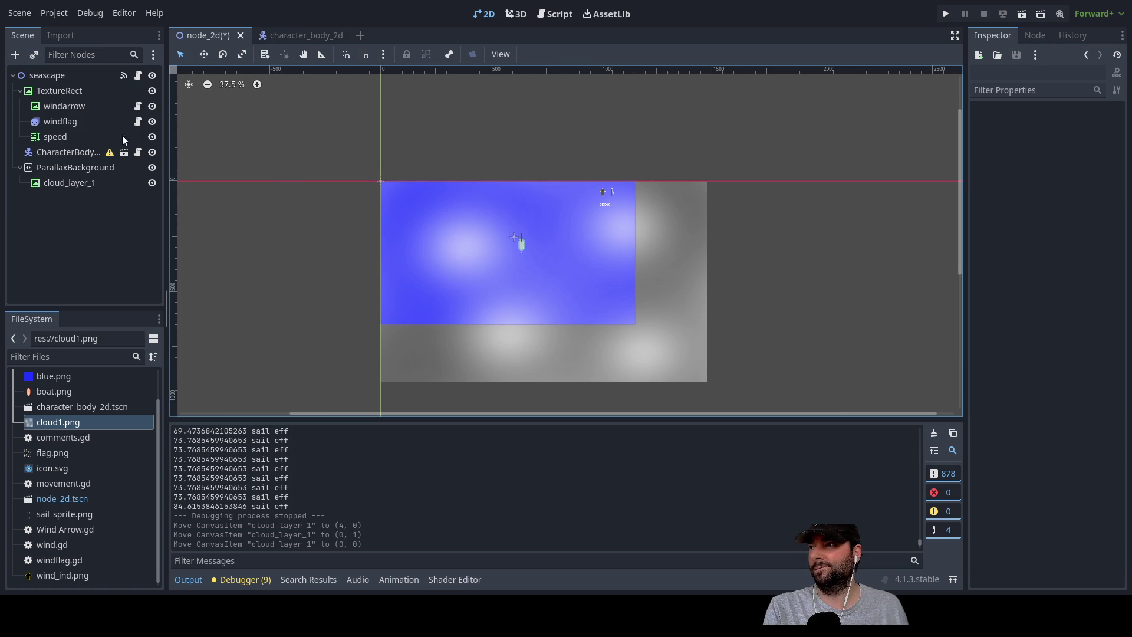
# Select ParallaxBackground in the Scene dock to show it in the Inspector.
pyautogui.click(59, 168)
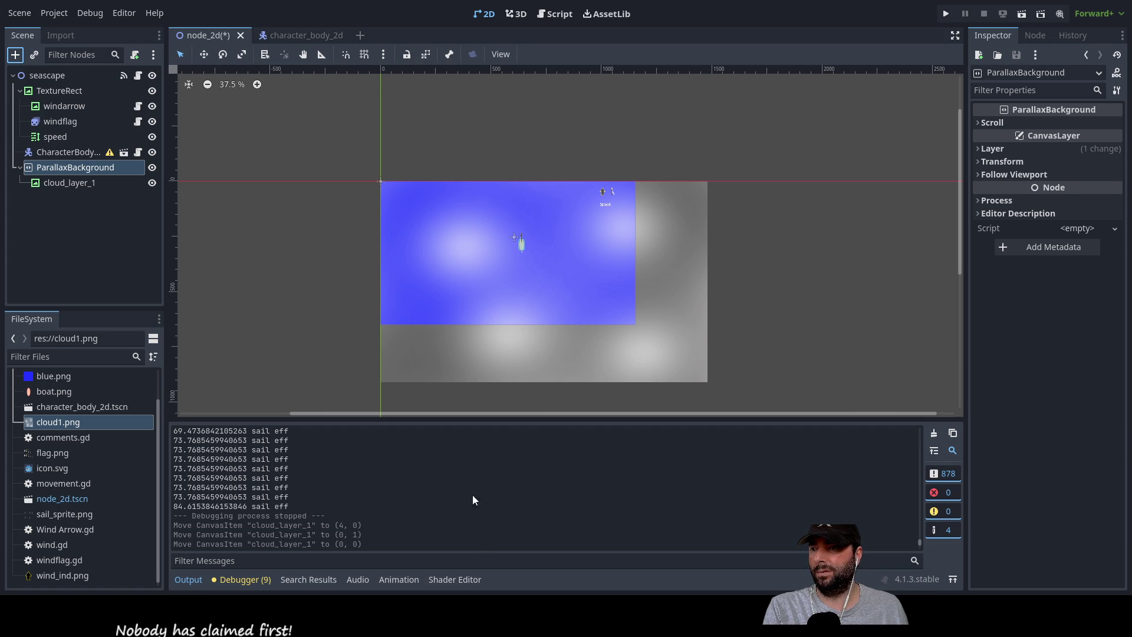
# Add a ParallaxLayer node under ParallaxBackground and select it.
pyautogui.hotkey('ctrl', 'a')
pyautogui.press('Return')
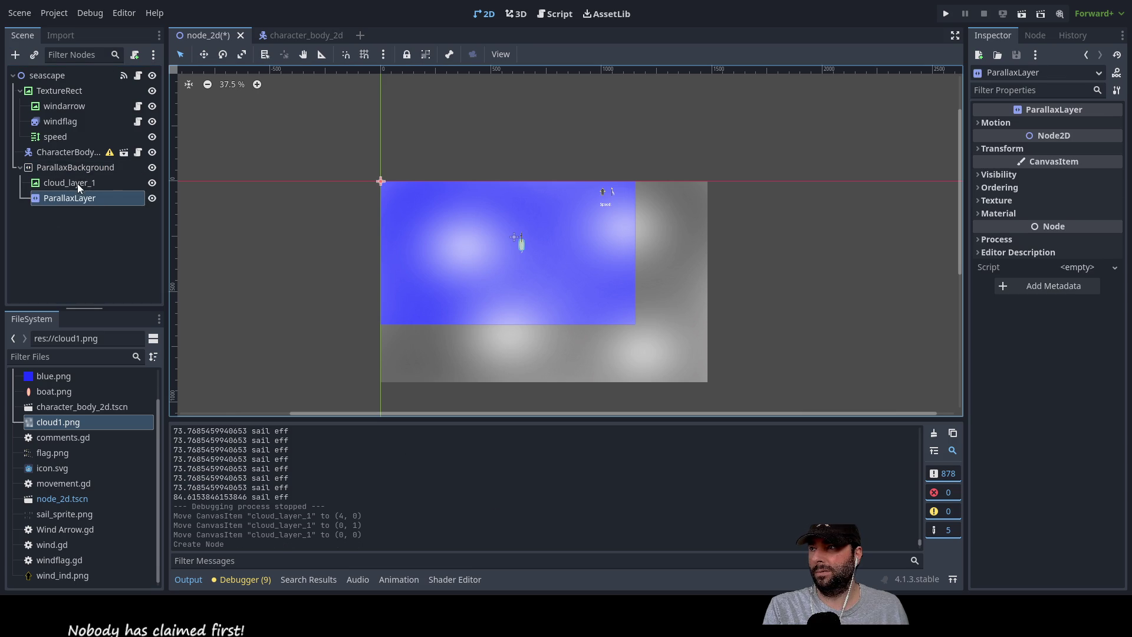
pyautogui.click(77, 184)
pyautogui.click(69, 200)
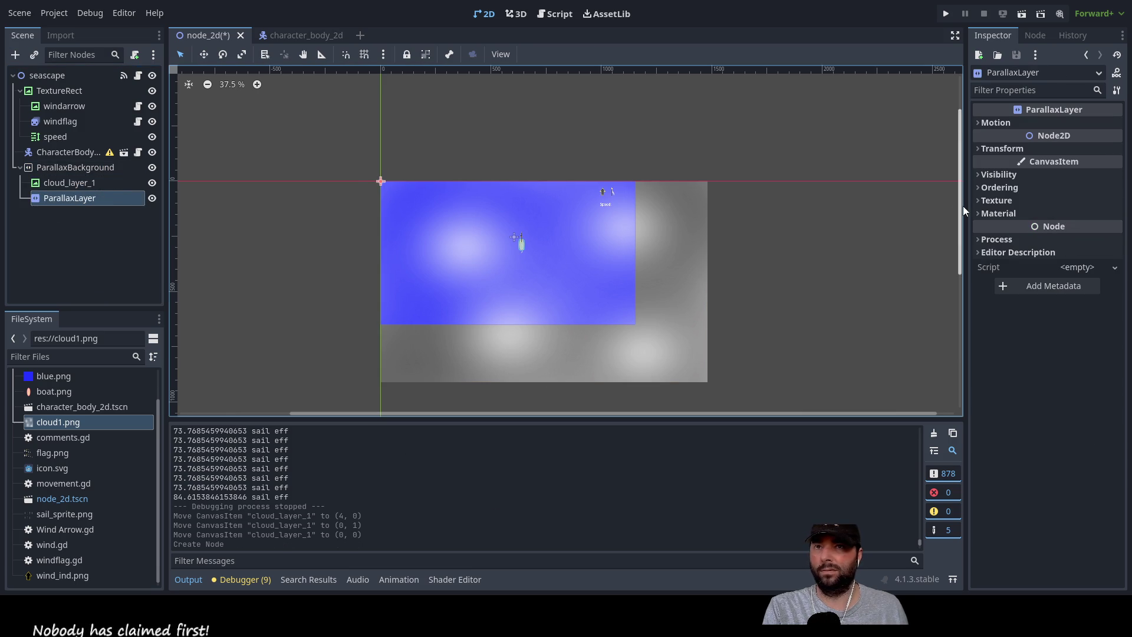
# Expand the ParallaxLayer's Material section and assign a new CanvasItemMaterial.
pyautogui.click(980, 123)
pyautogui.click(980, 123)
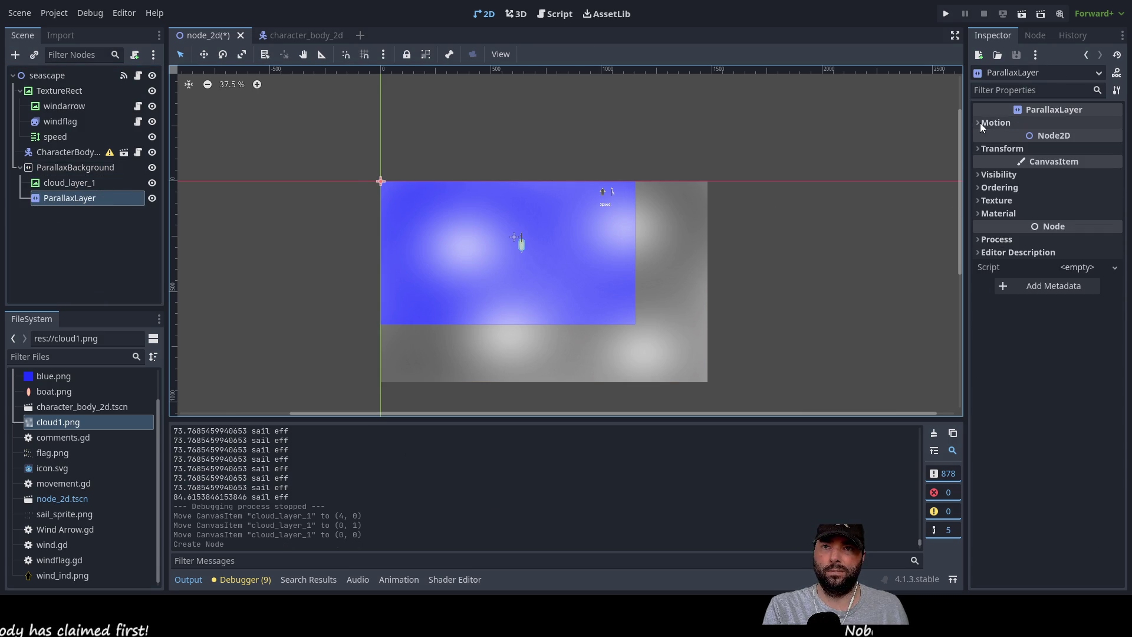
pyautogui.click(975, 148)
pyautogui.click(975, 150)
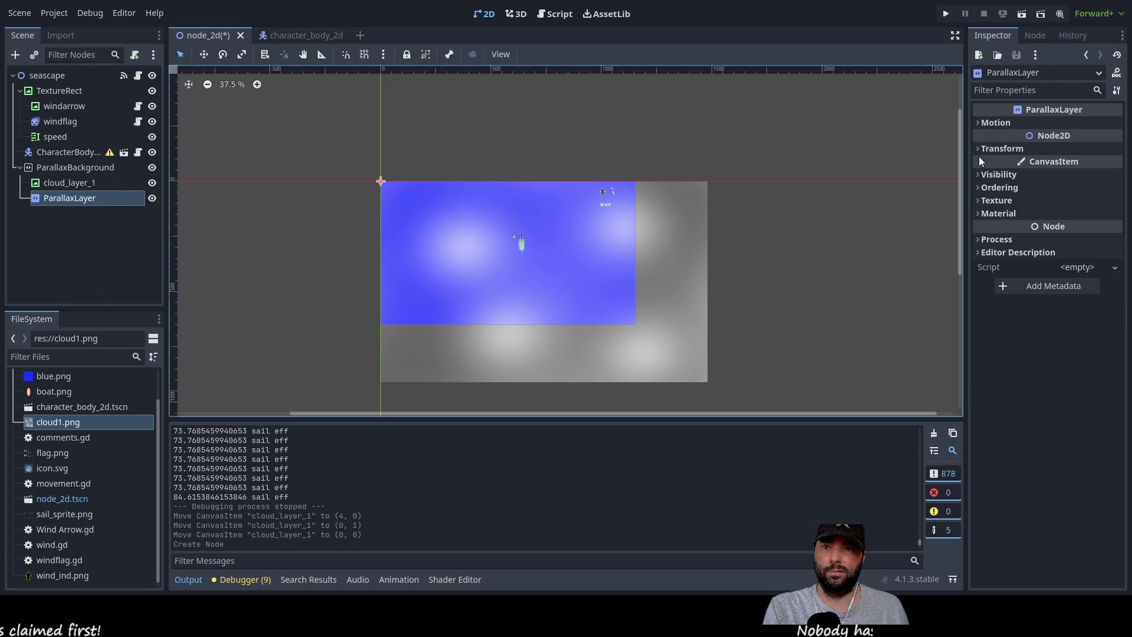
pyautogui.click(979, 199)
pyautogui.click(979, 199)
pyautogui.click(981, 213)
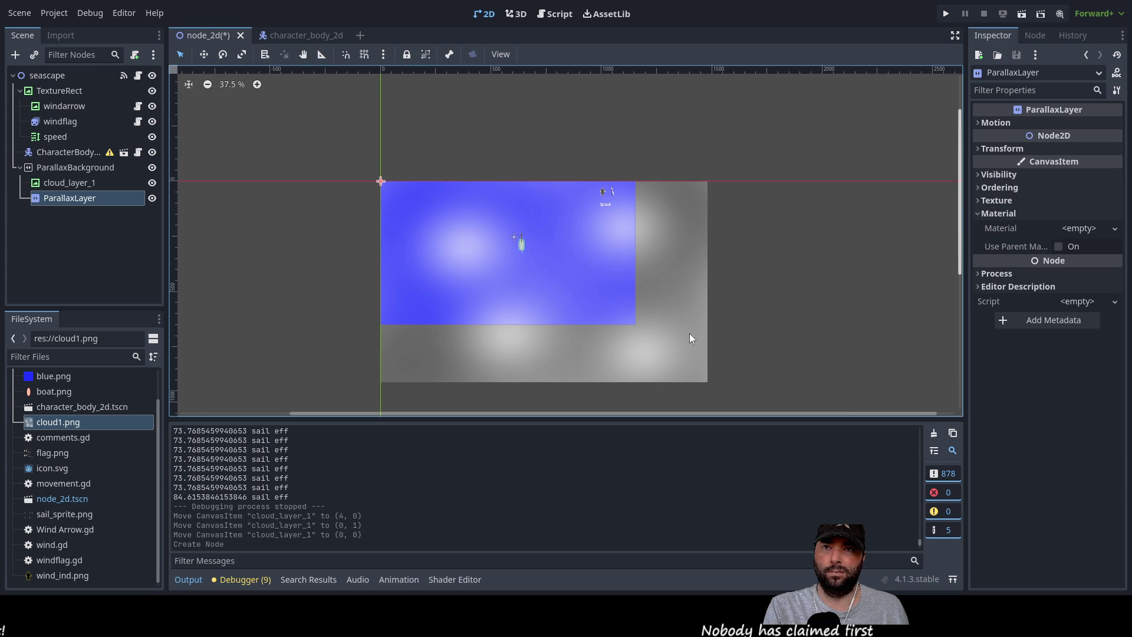
pyautogui.moveTo(58, 422); pyautogui.dragTo(766, 381)
pyautogui.moveTo(967, 292)
pyautogui.mouseDown()
pyautogui.moveTo(1114, 224)
pyautogui.moveTo(1079, 197)
pyautogui.moveTo(1081, 242)
pyautogui.moveTo(1089, 227)
pyautogui.moveTo(1114, 236)
pyautogui.mouseUp()
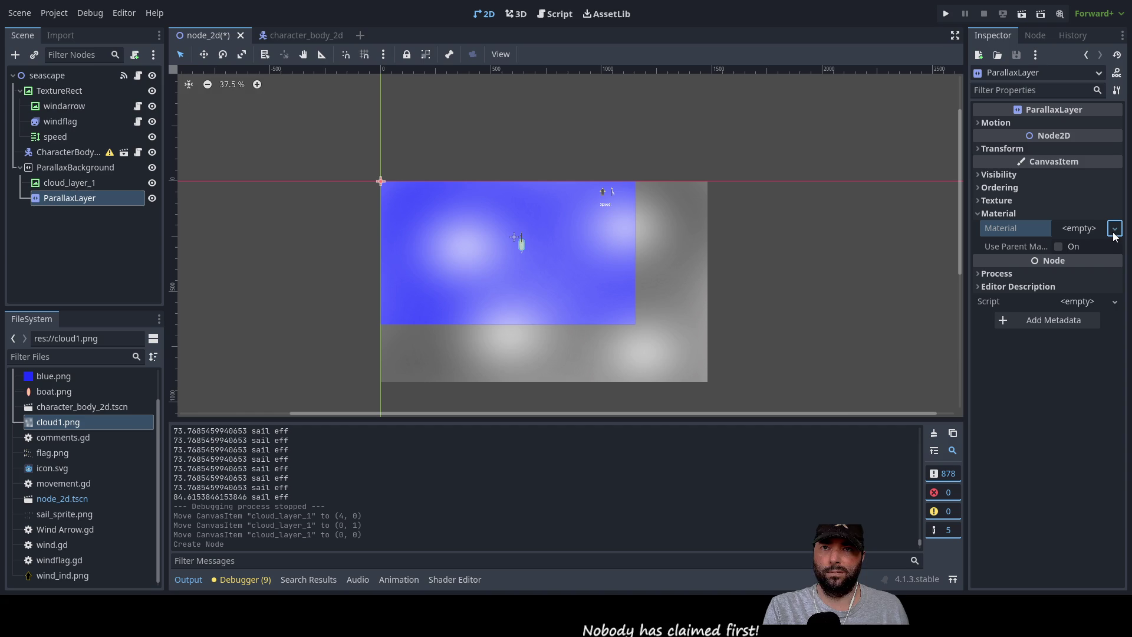
pyautogui.click(1080, 249)
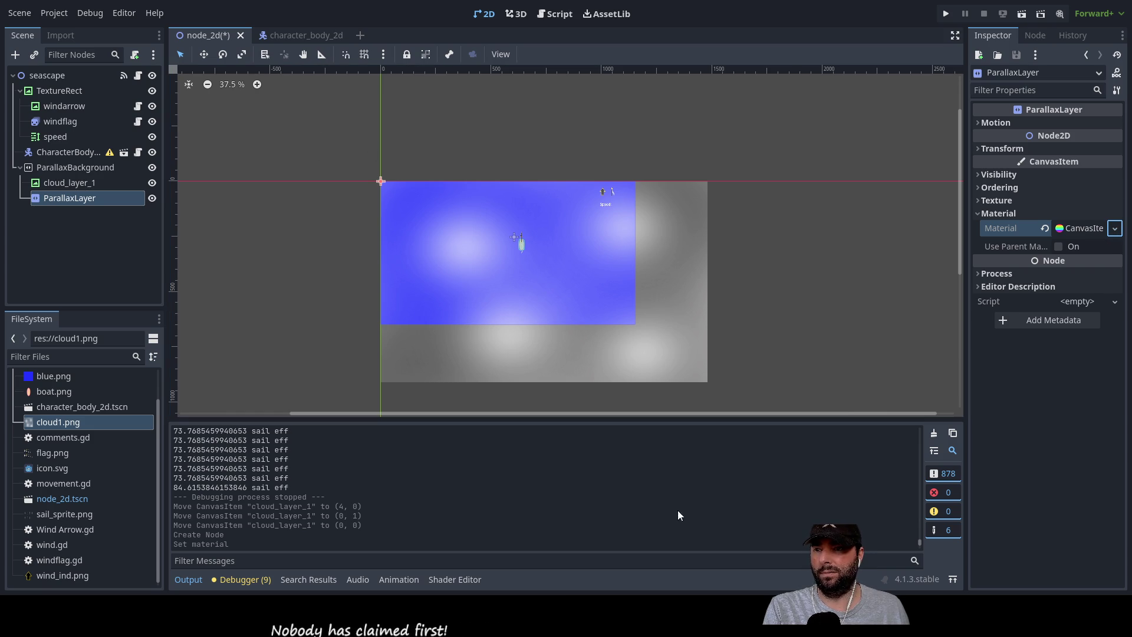
# Open the CanvasItemMaterial resource's own properties from the Inspector's object dropdown.
pyautogui.click(977, 214)
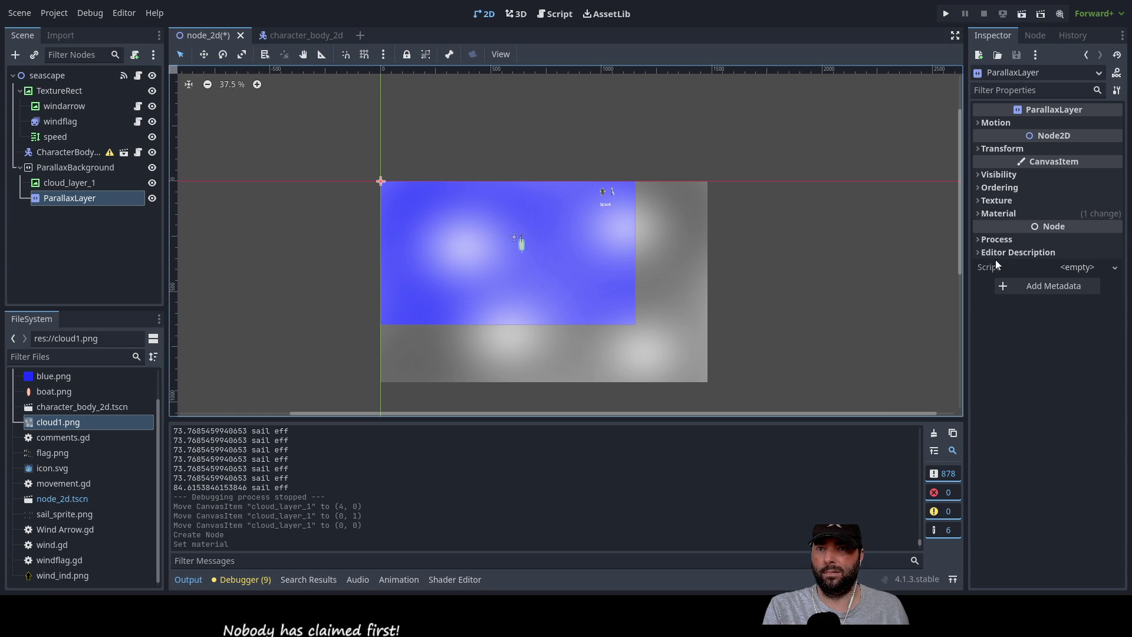
pyautogui.click(979, 121)
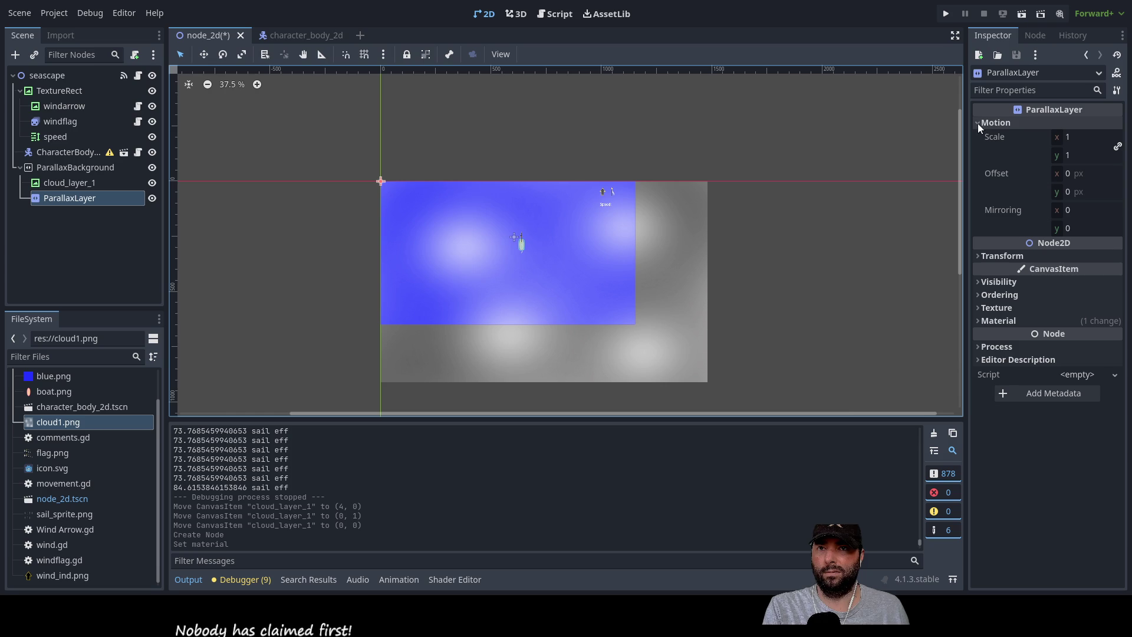
pyautogui.click(978, 124)
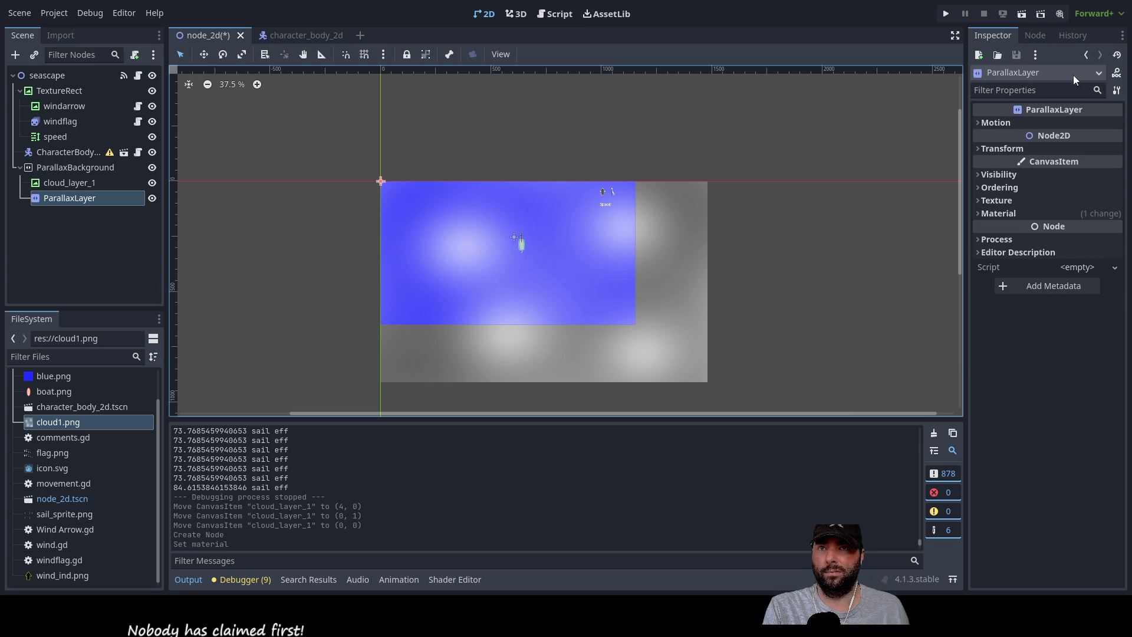
pyautogui.click(1099, 73)
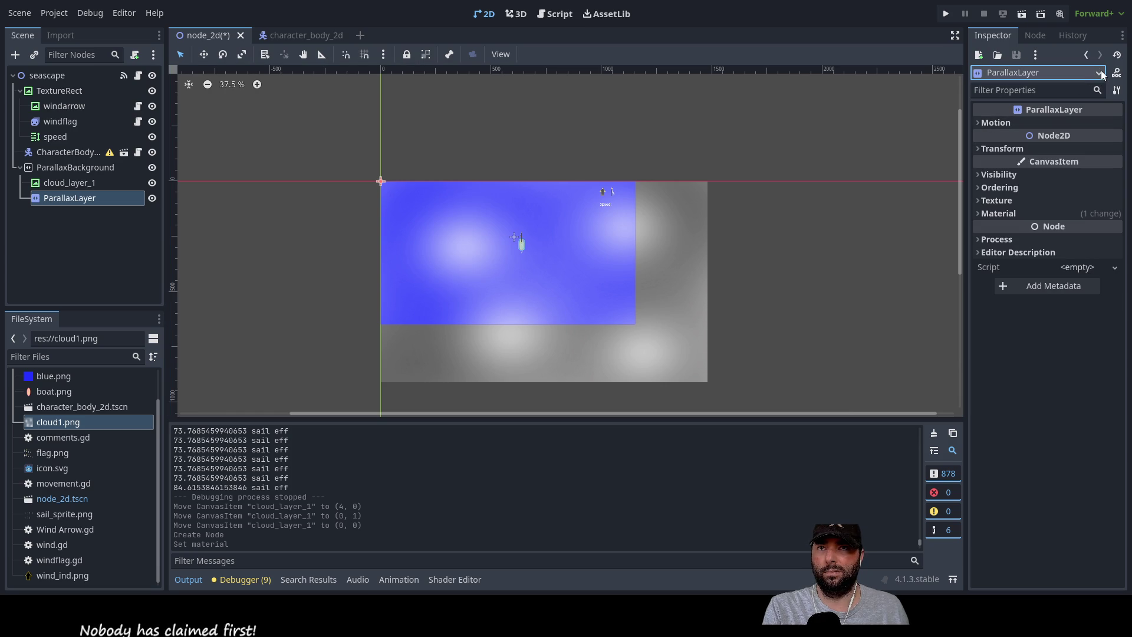
pyautogui.click(1100, 73)
pyautogui.click(1024, 93)
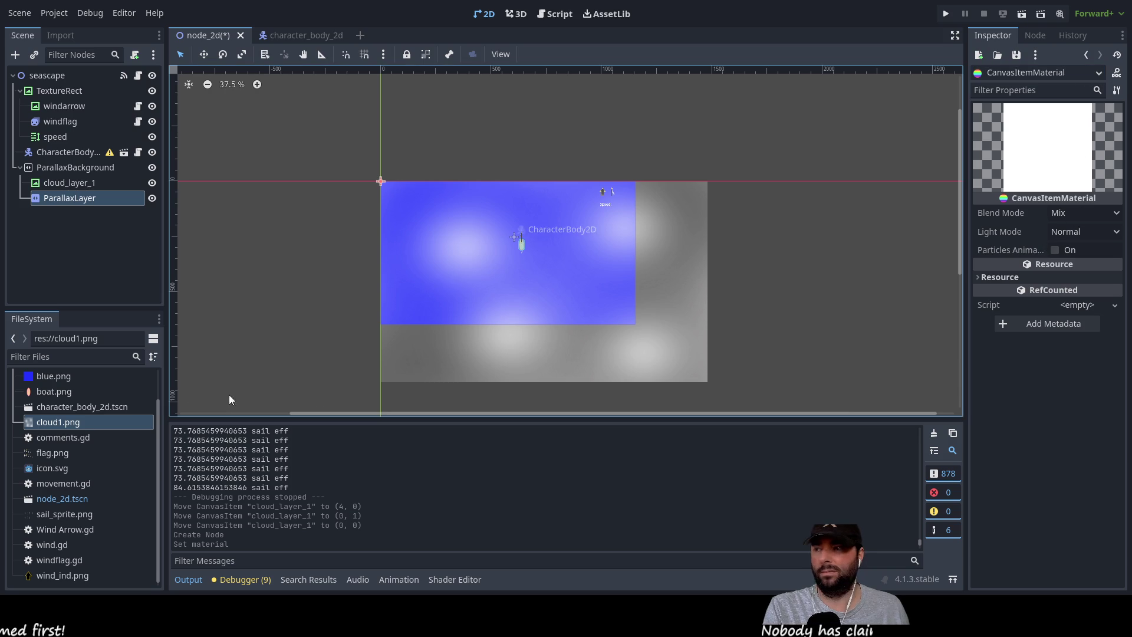
# Check the CanvasItemMaterial's Mix blend mode, then return to the ParallaxLayer.
pyautogui.moveTo(73, 417)
pyautogui.mouseDown()
pyautogui.moveTo(482, 337)
pyautogui.moveTo(1056, 76)
pyautogui.mouseUp()
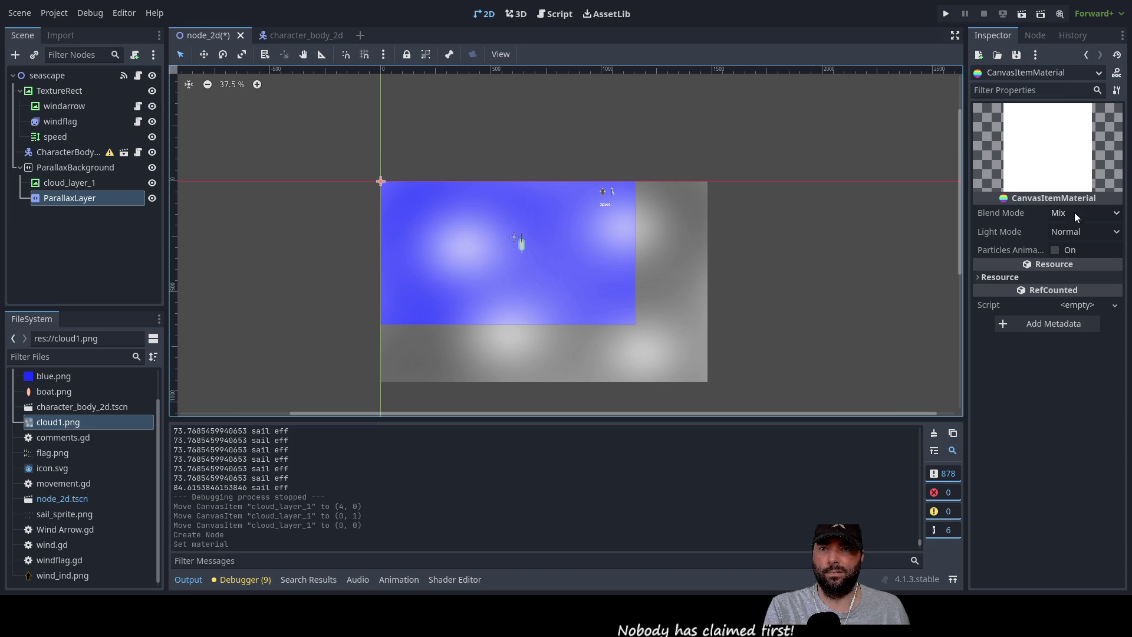
pyautogui.click(1101, 213)
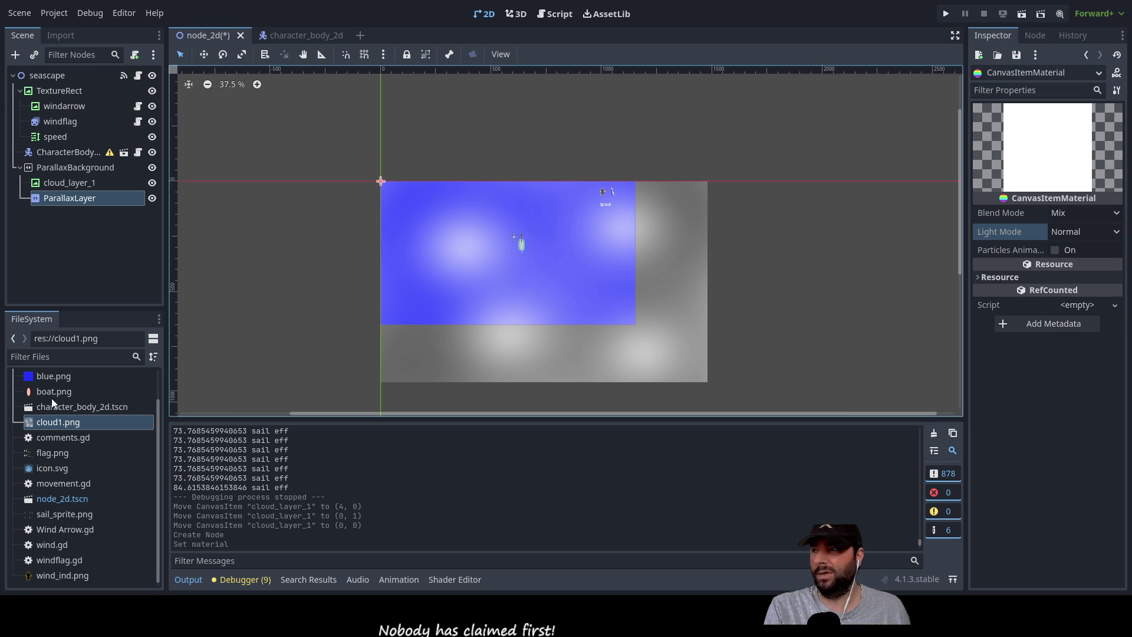
pyautogui.click(72, 184)
pyautogui.click(74, 196)
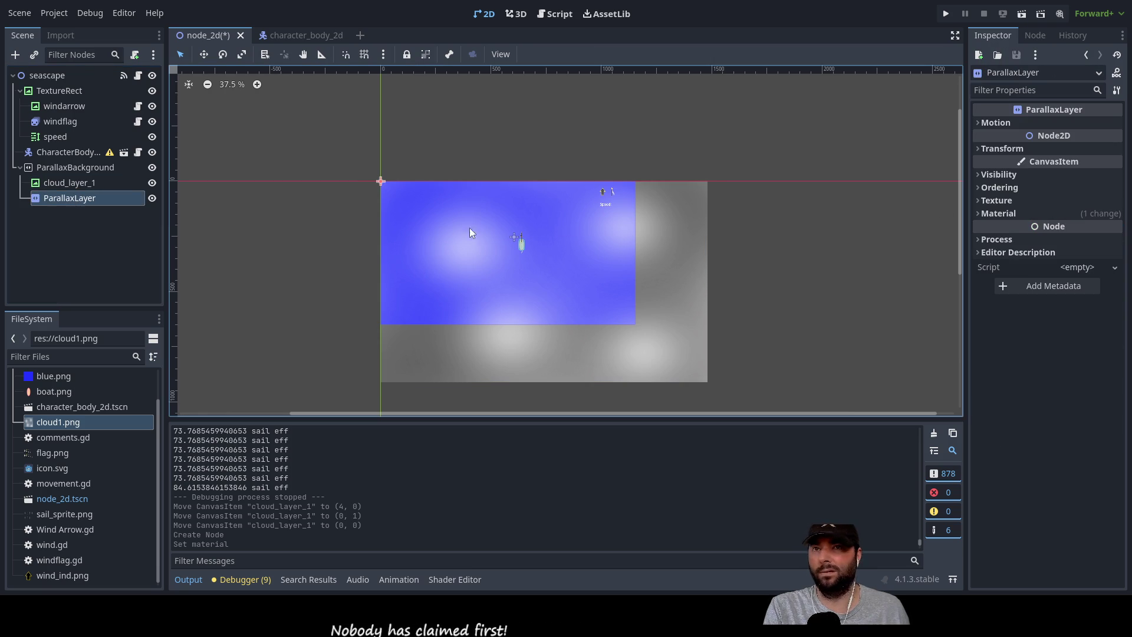
# Browse the ParallaxLayer's Motion, Transform and Process sections, then select ParallaxBackground.
pyautogui.click(975, 123)
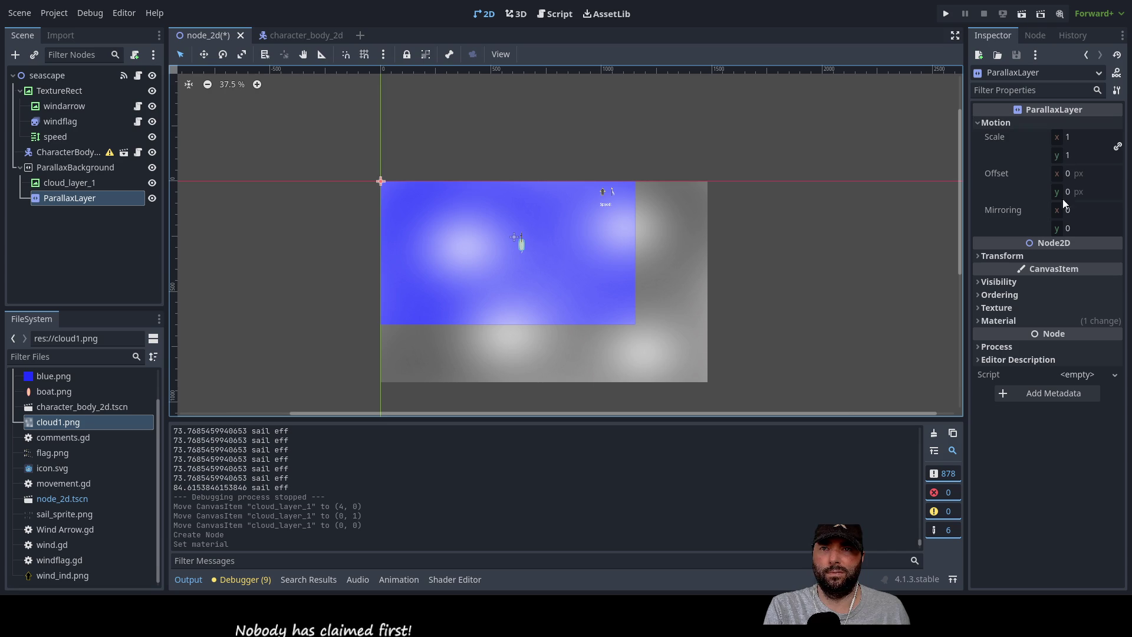
pyautogui.click(982, 122)
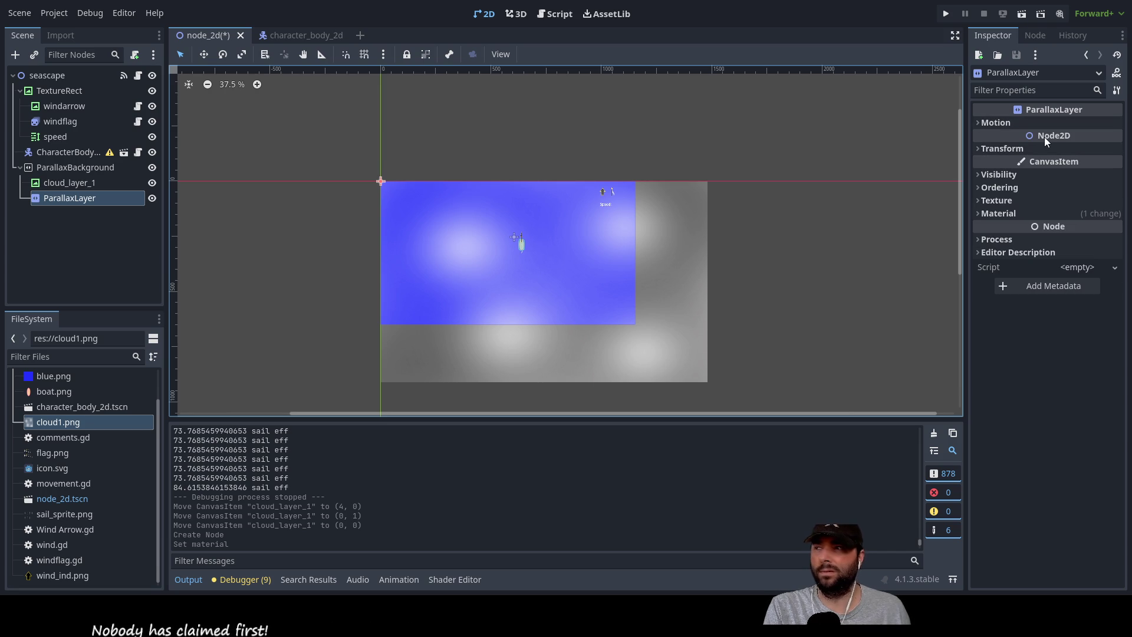
pyautogui.click(978, 172)
pyautogui.click(978, 172)
pyautogui.click(977, 148)
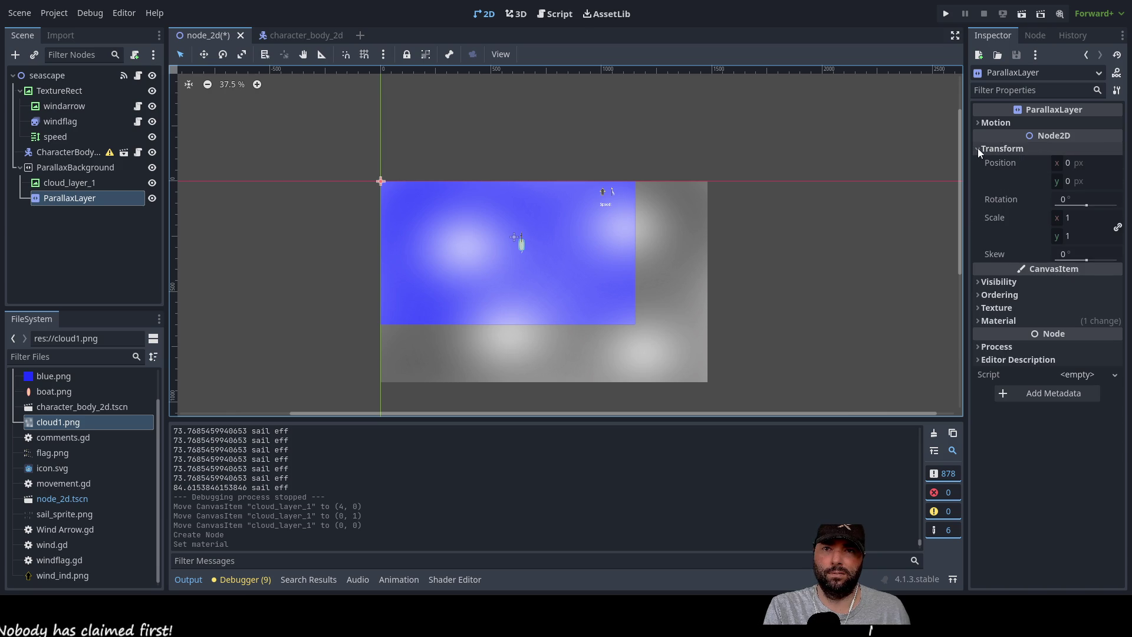
pyautogui.click(978, 148)
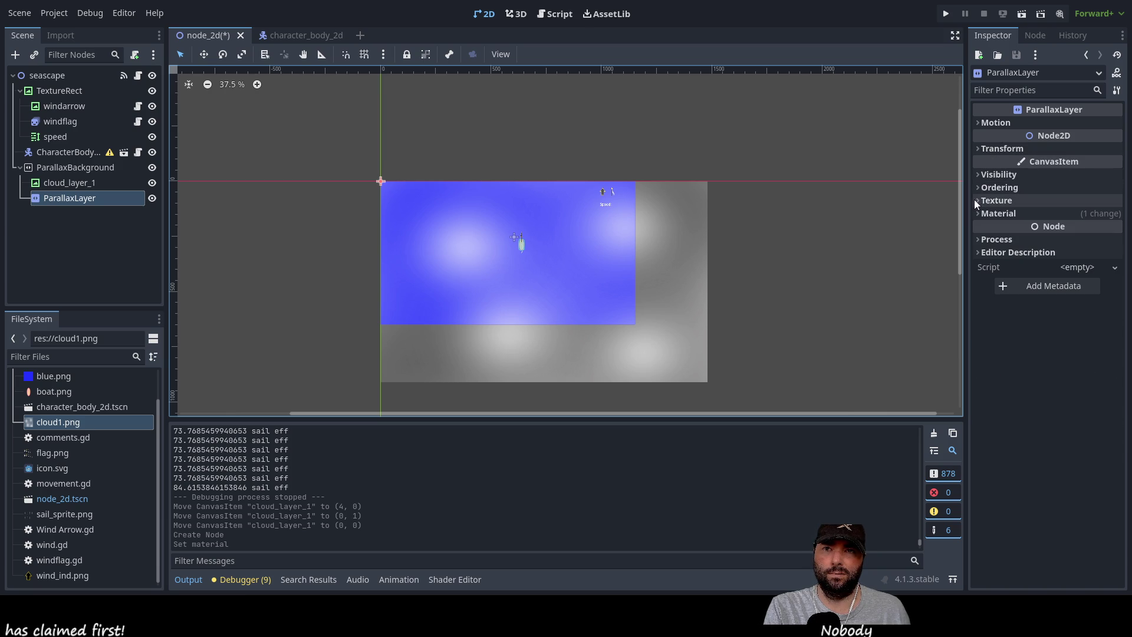
pyautogui.click(976, 240)
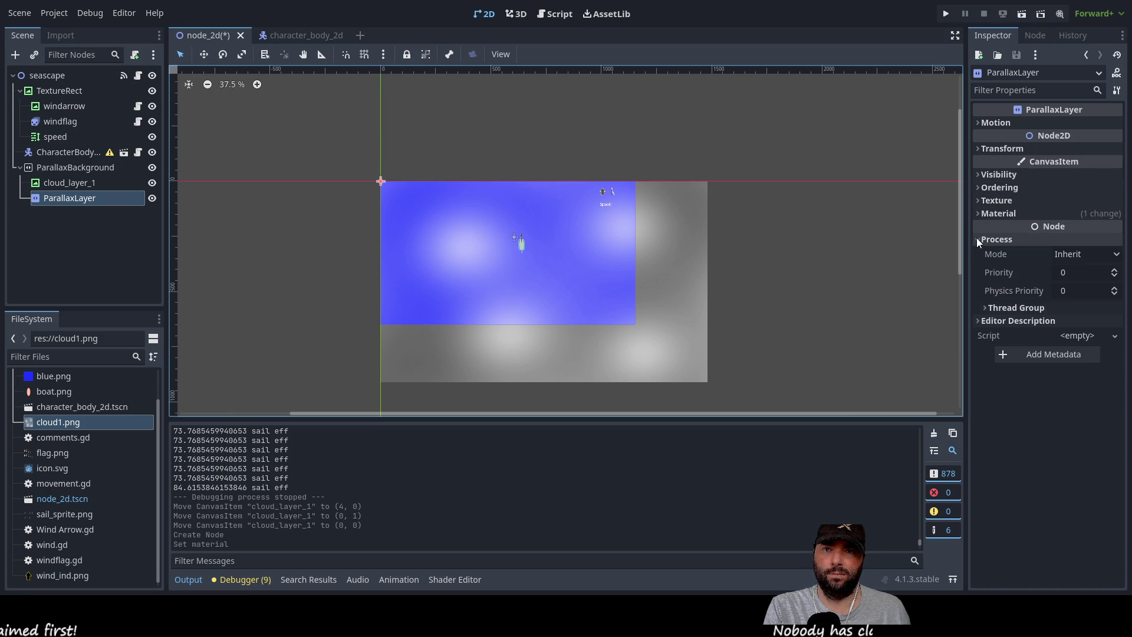
pyautogui.click(976, 238)
pyautogui.click(978, 253)
pyautogui.click(978, 253)
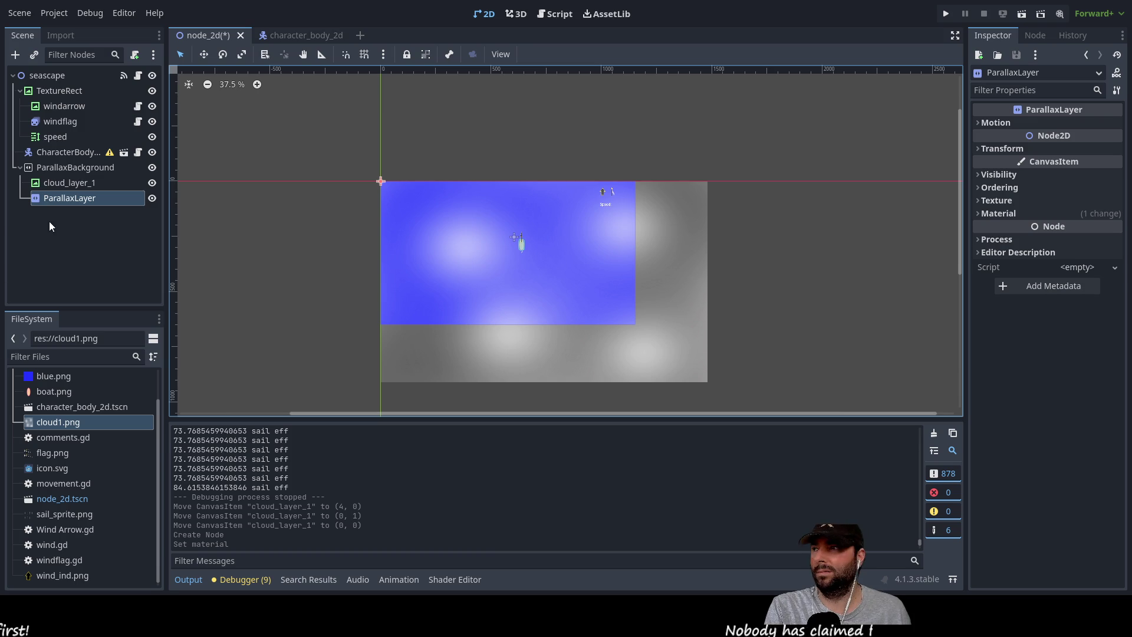
pyautogui.click(59, 168)
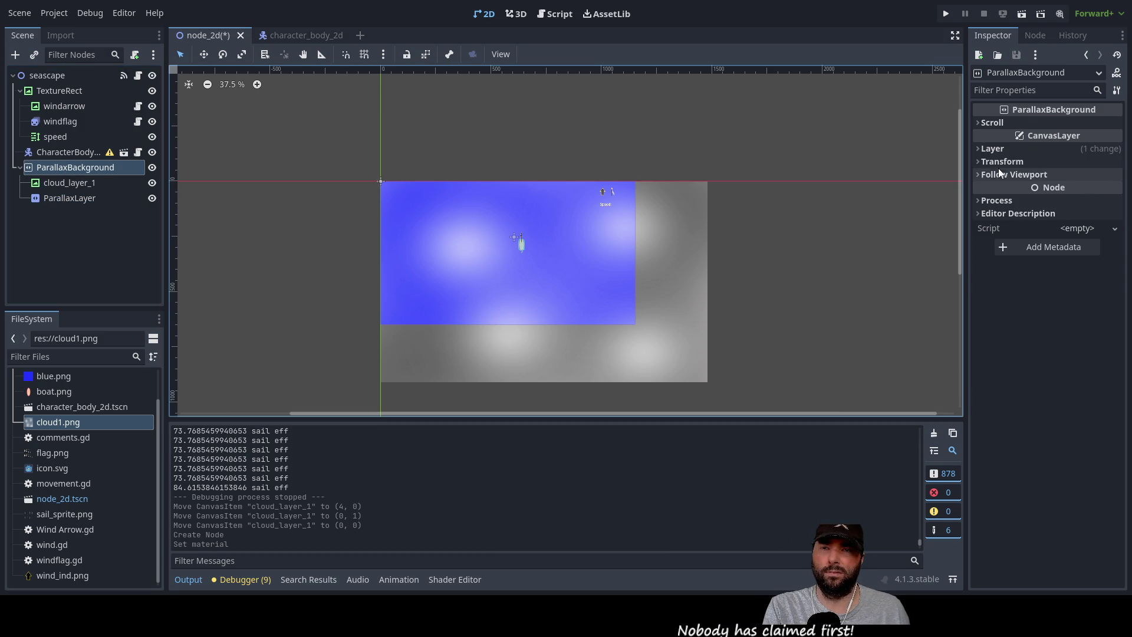
# Confirm ParallaxBackground's Layer is 100 and glance at its Transform and Process sections.
pyautogui.click(977, 149)
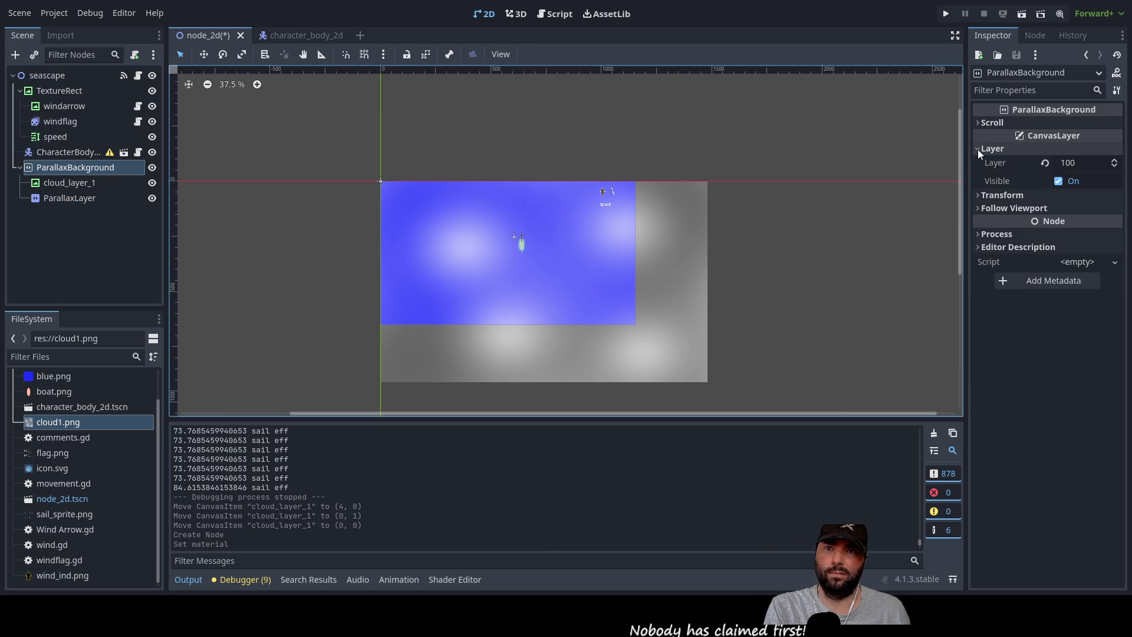
pyautogui.click(978, 150)
pyautogui.click(978, 160)
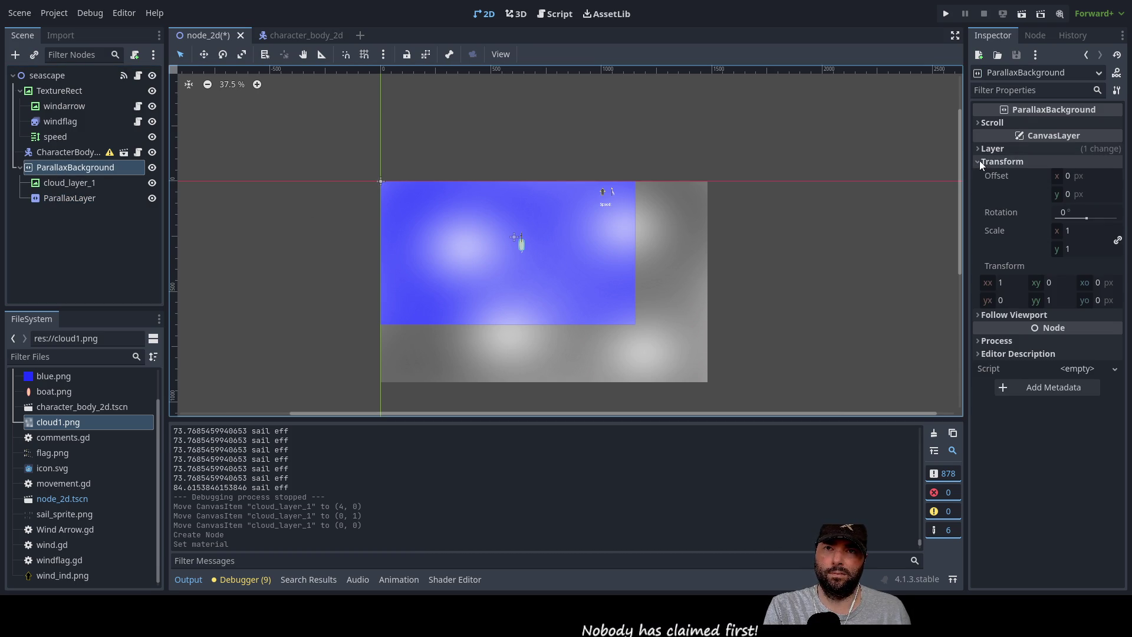
pyautogui.click(979, 161)
pyautogui.click(978, 172)
pyautogui.click(977, 172)
pyautogui.click(979, 198)
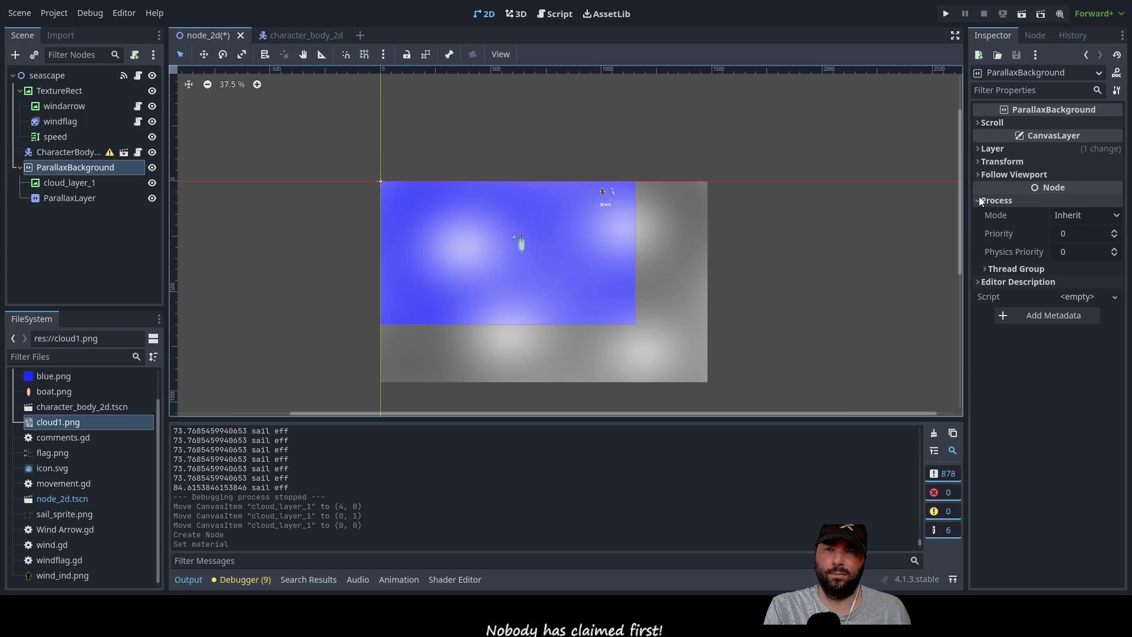
pyautogui.click(979, 200)
# Expand ParallaxBackground's Scroll settings, then select cloud_layer_1 in the Scene dock.
pyautogui.click(980, 230)
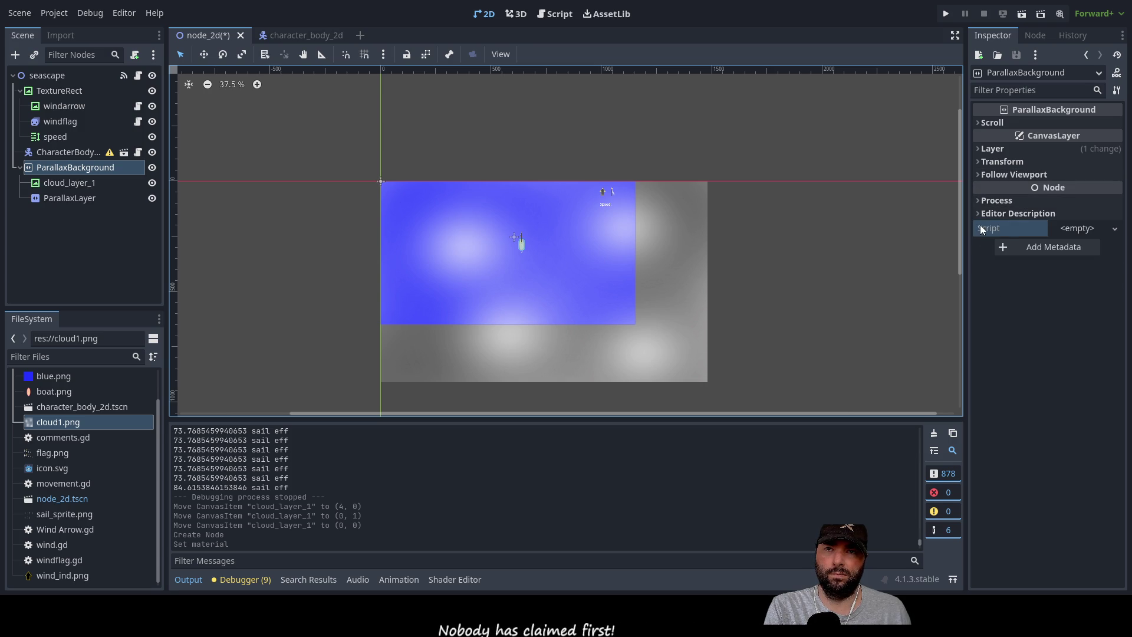
pyautogui.click(978, 213)
pyautogui.click(978, 213)
pyautogui.click(978, 123)
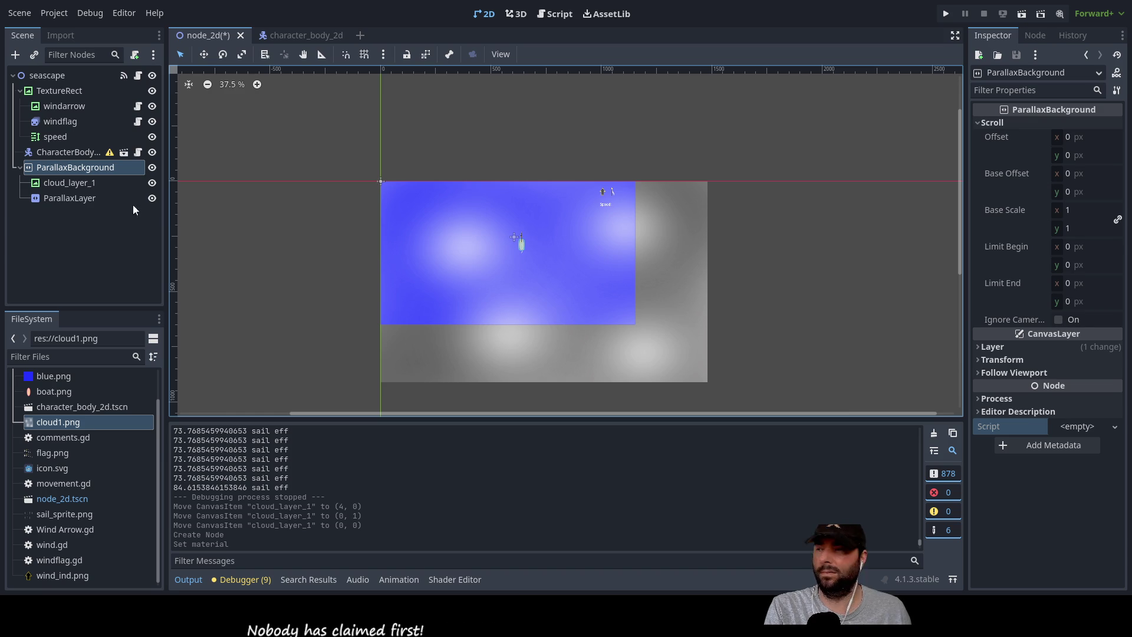
pyautogui.click(79, 167)
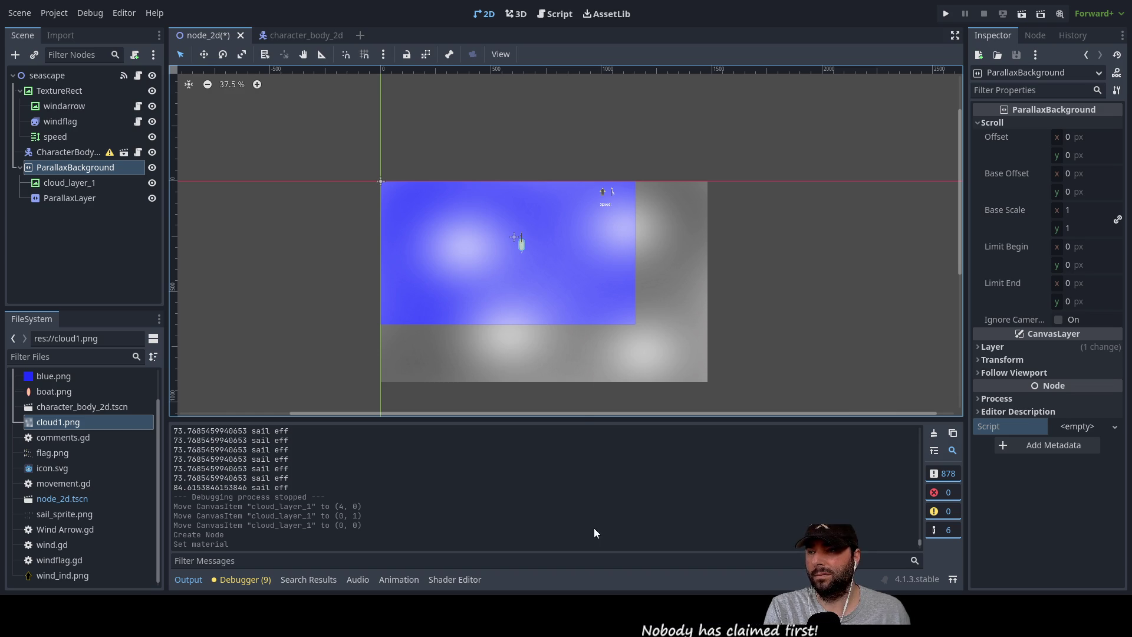
pyautogui.click(55, 183)
# Reparent cloud_layer_1 under the ParallaxLayer and toggle the layer's visibility off and on.
pyautogui.moveTo(55, 183); pyautogui.dragTo(66, 199)
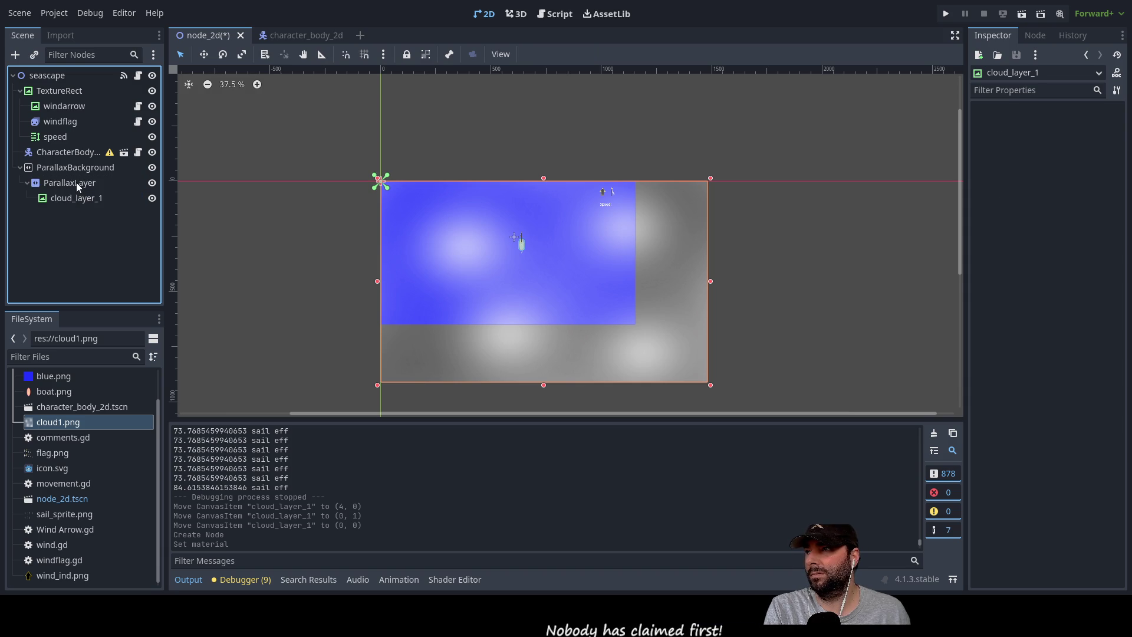
pyautogui.click(76, 182)
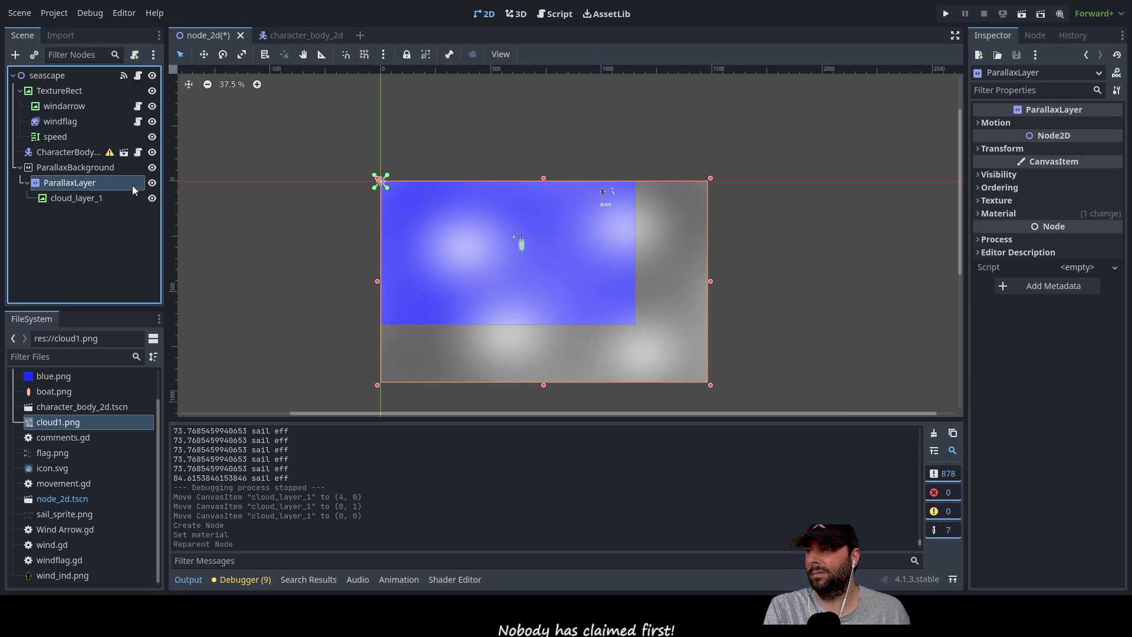
pyautogui.click(151, 183)
pyautogui.click(152, 183)
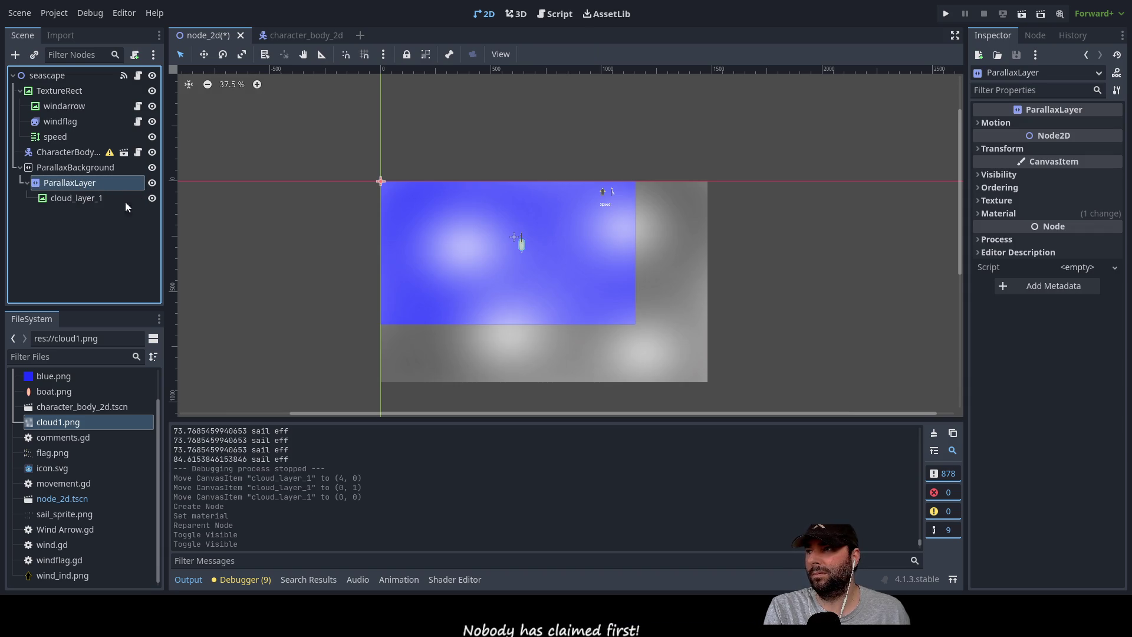
pyautogui.click(84, 229)
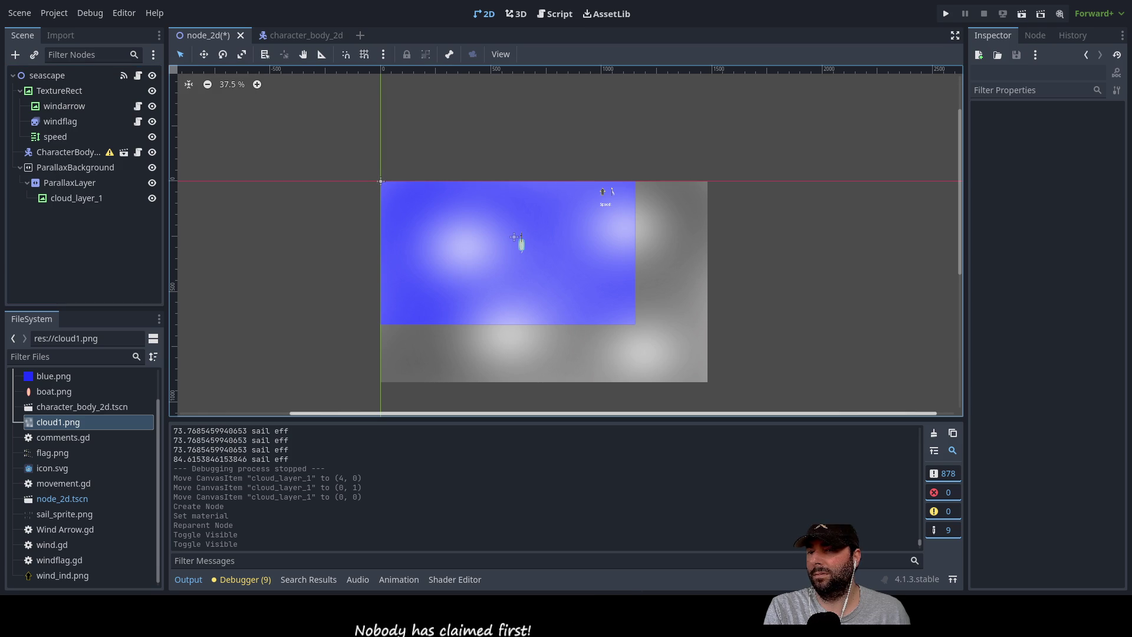
# Run the game to test the clouds, then stop it.
pyautogui.click(946, 14)
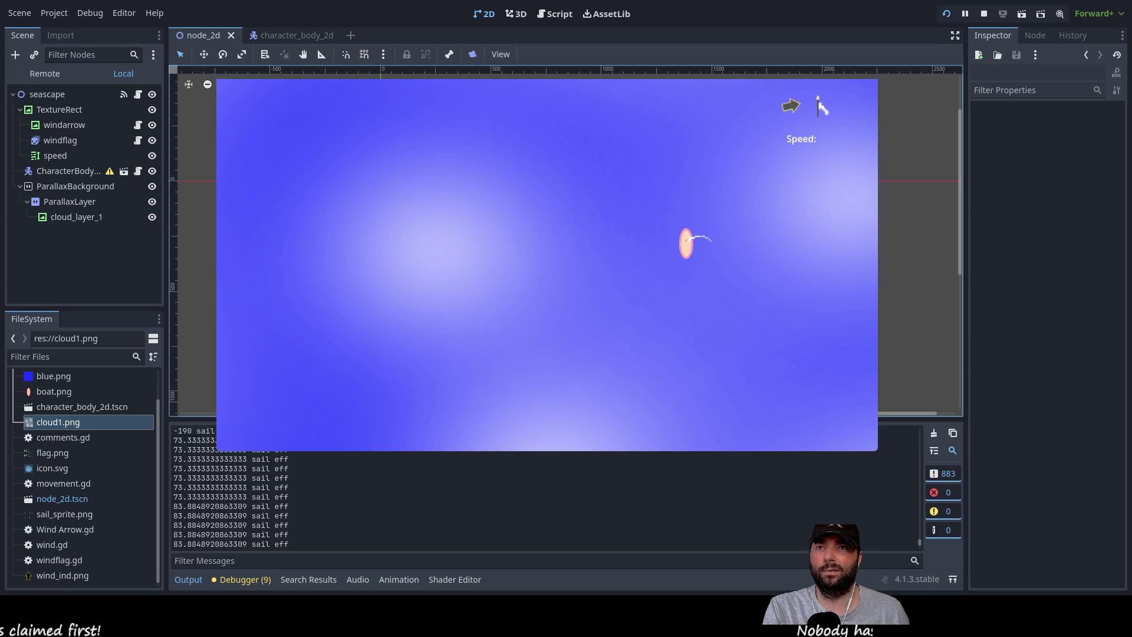
pyautogui.click(983, 13)
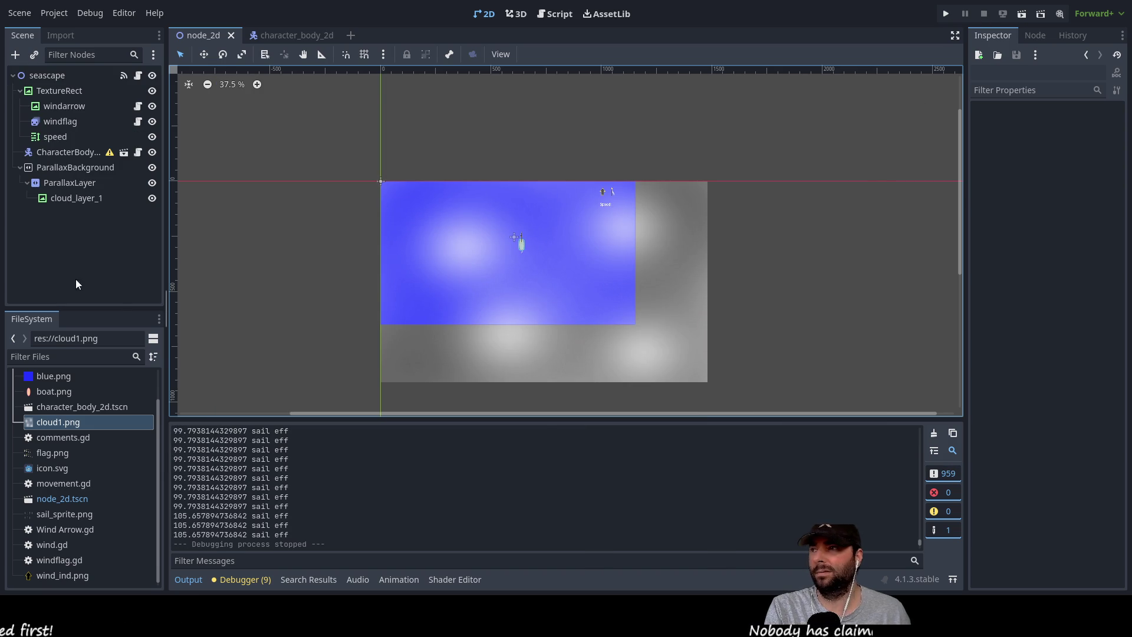
pyautogui.click(76, 166)
# Select ParallaxLayer and expand Motion: scale 1×1, offset 0, mirroring 0.
pyautogui.click(65, 198)
pyautogui.click(67, 184)
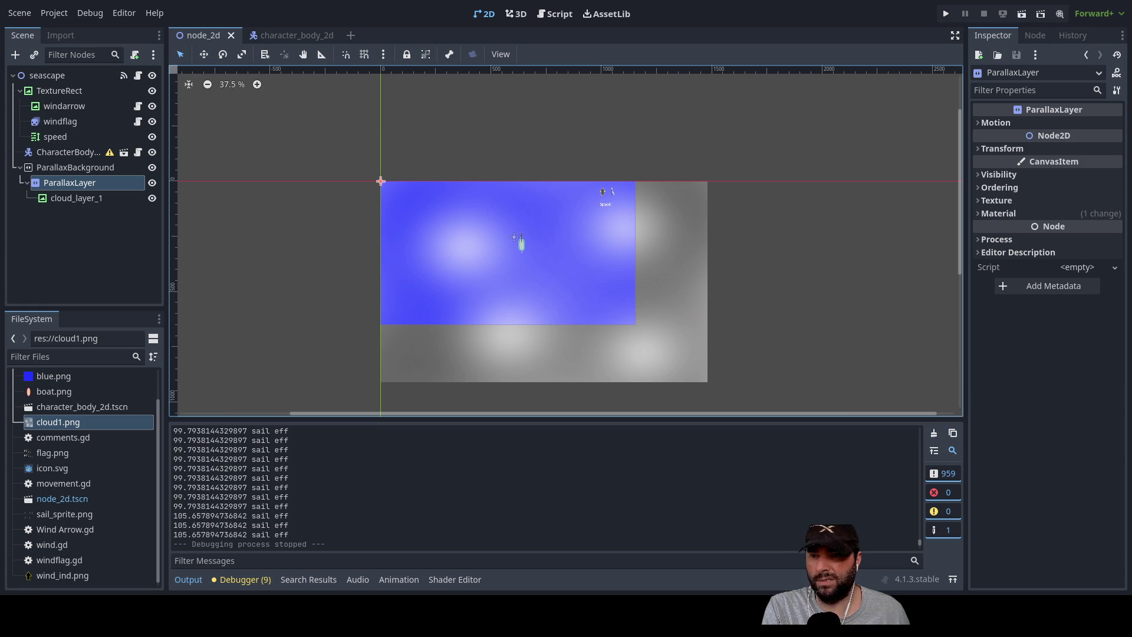
pyautogui.click(979, 122)
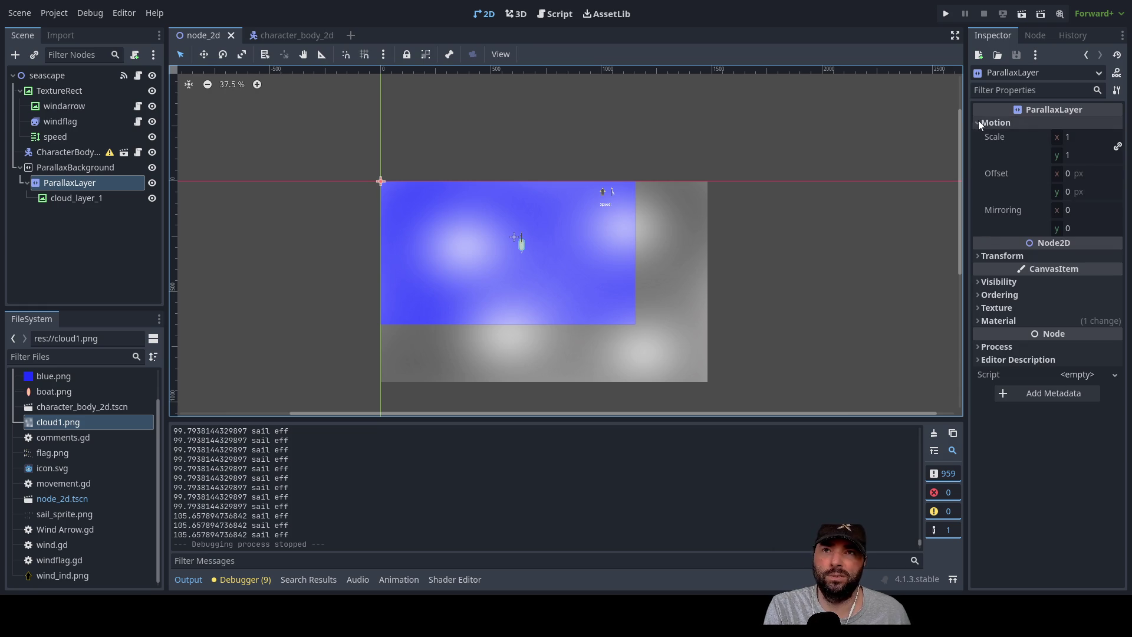
pyautogui.click(976, 257)
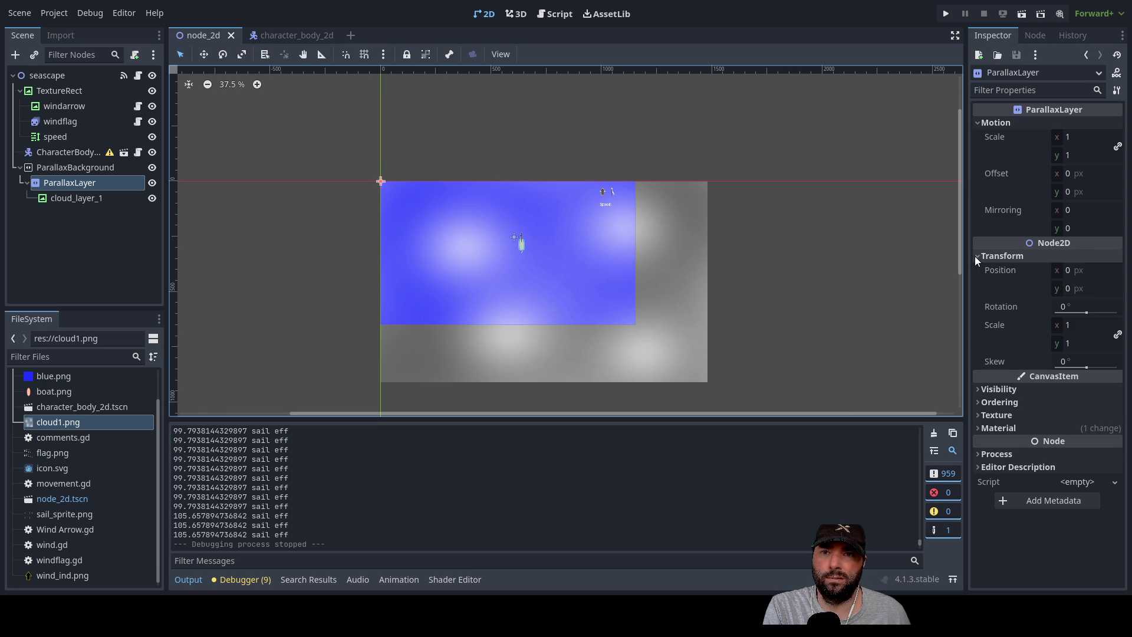
pyautogui.click(975, 256)
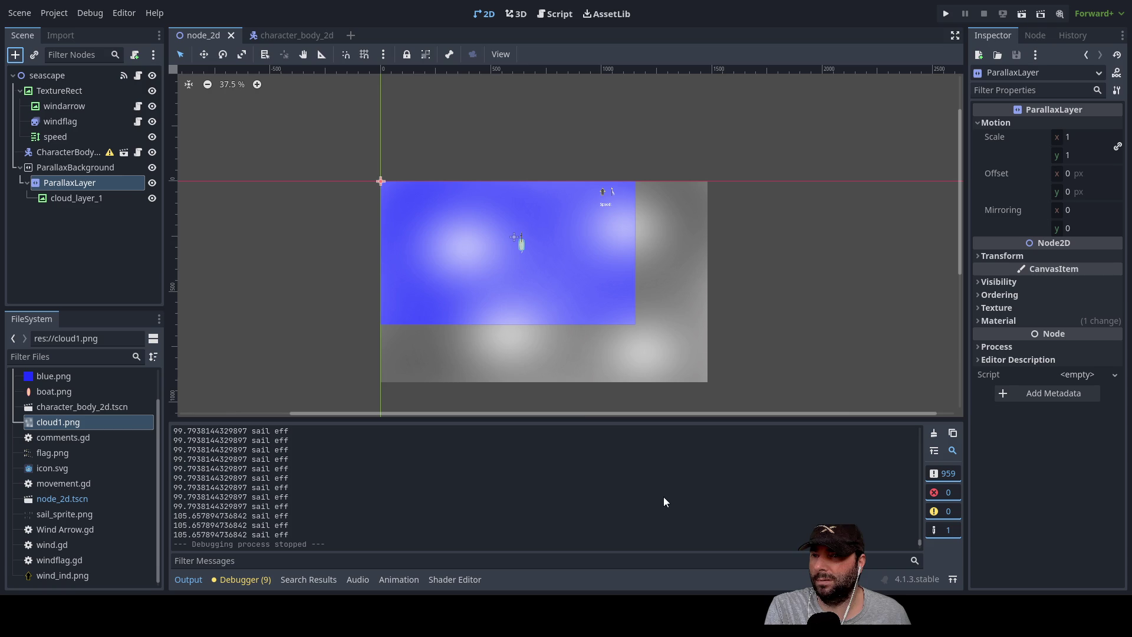
pyautogui.click(72, 170)
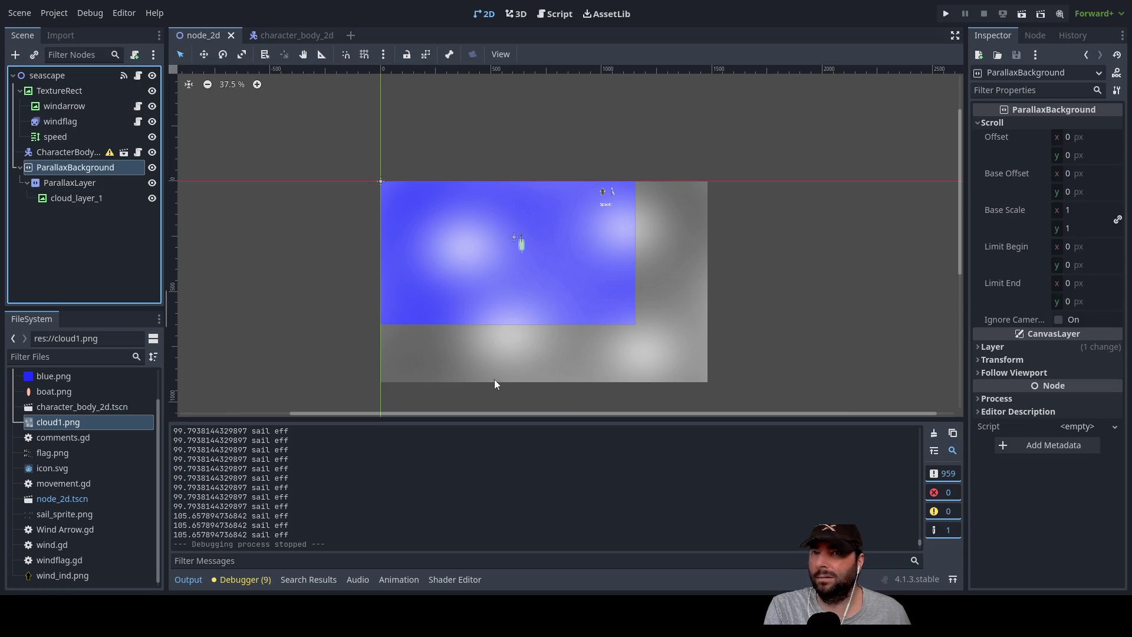
pyautogui.click(979, 346)
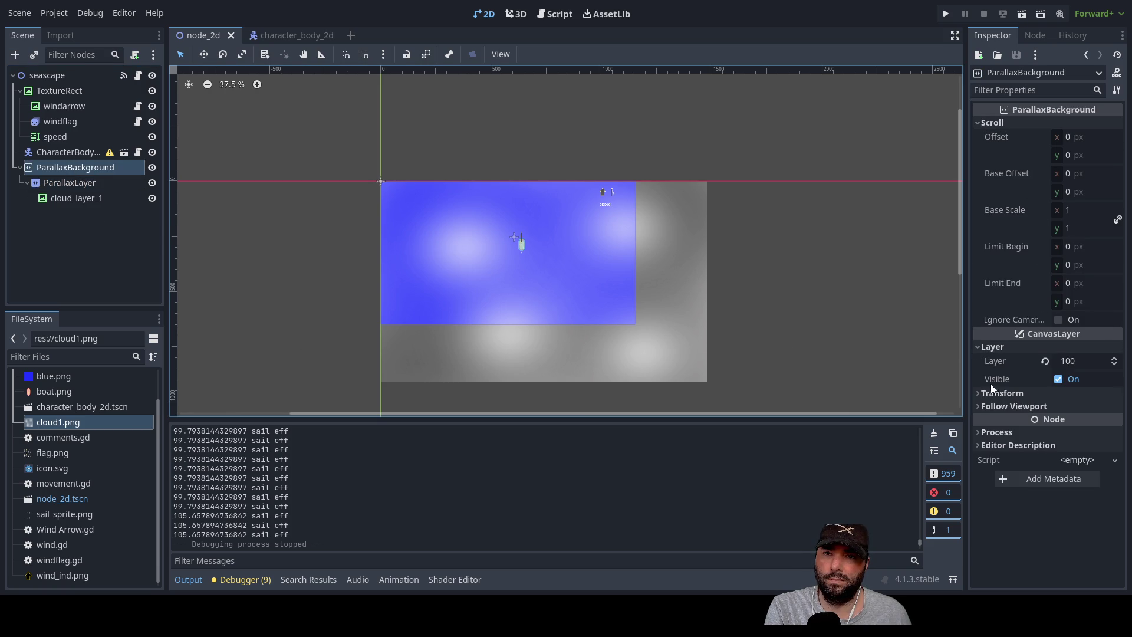
pyautogui.click(978, 348)
pyautogui.click(978, 361)
pyautogui.click(977, 361)
pyautogui.click(978, 369)
pyautogui.click(978, 369)
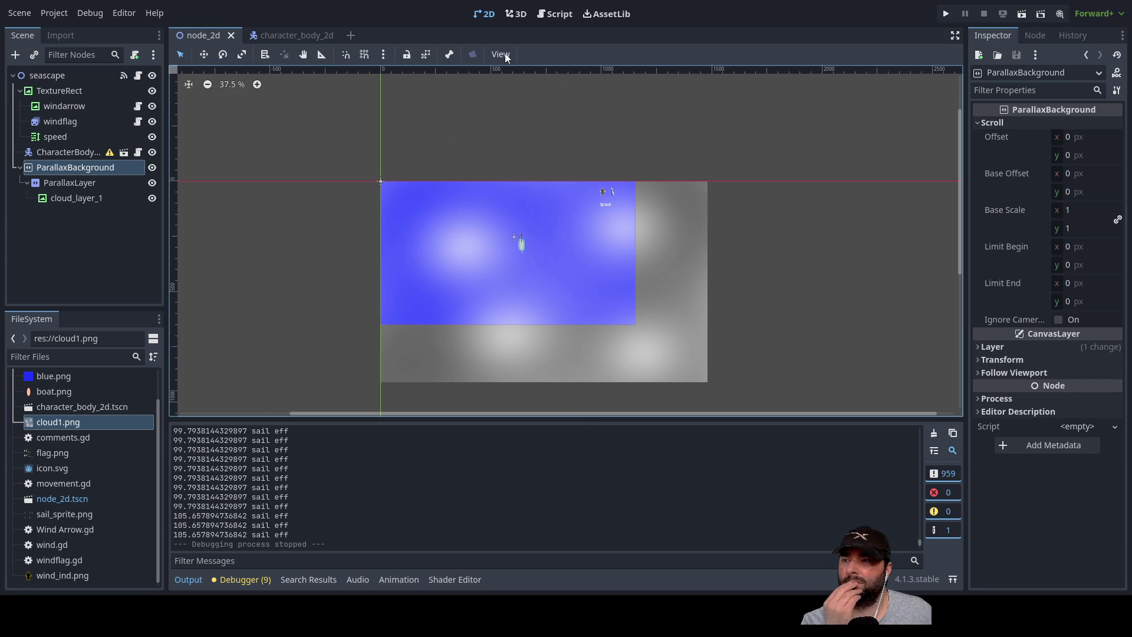
pyautogui.click(69, 181)
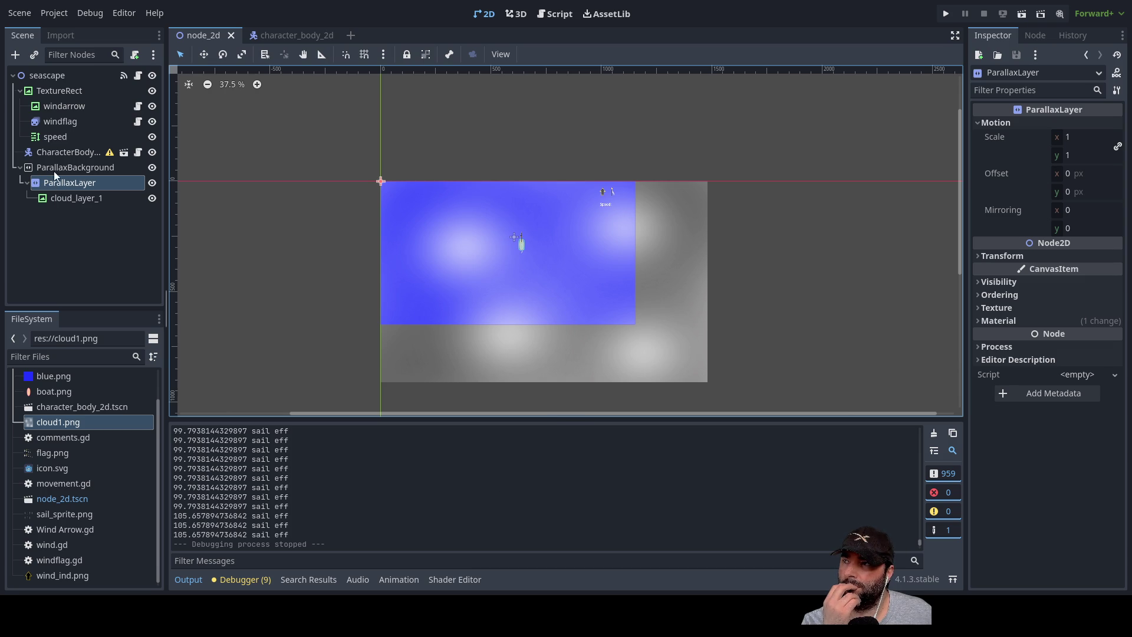
pyautogui.click(64, 200)
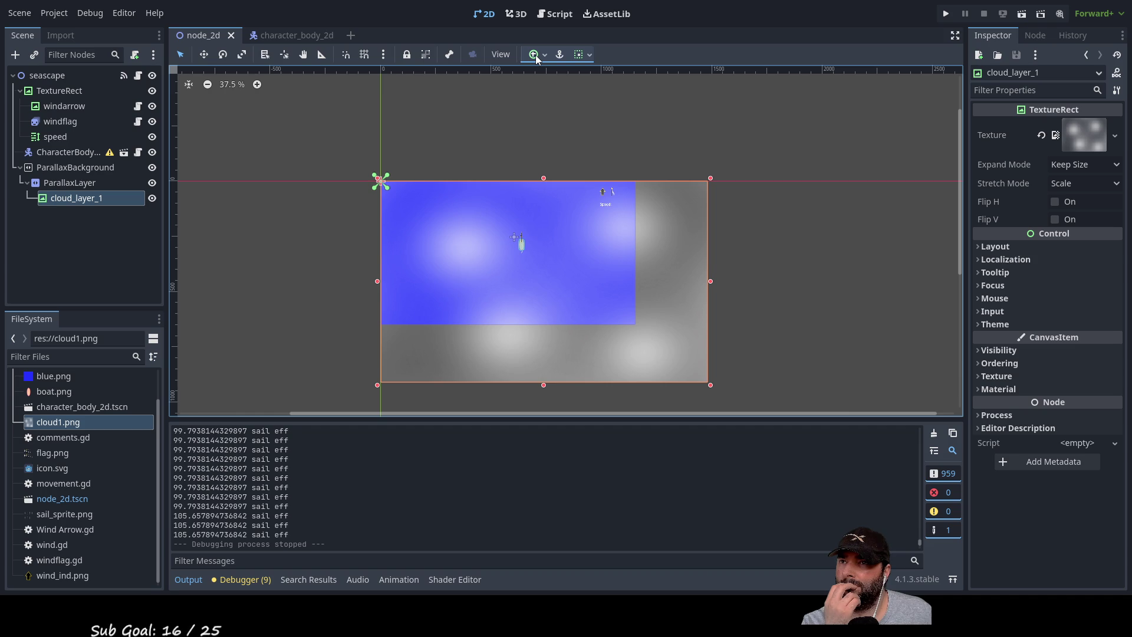
# Select ParallaxBackground and expand Layer, showing layer 100 and visible.
pyautogui.click(76, 168)
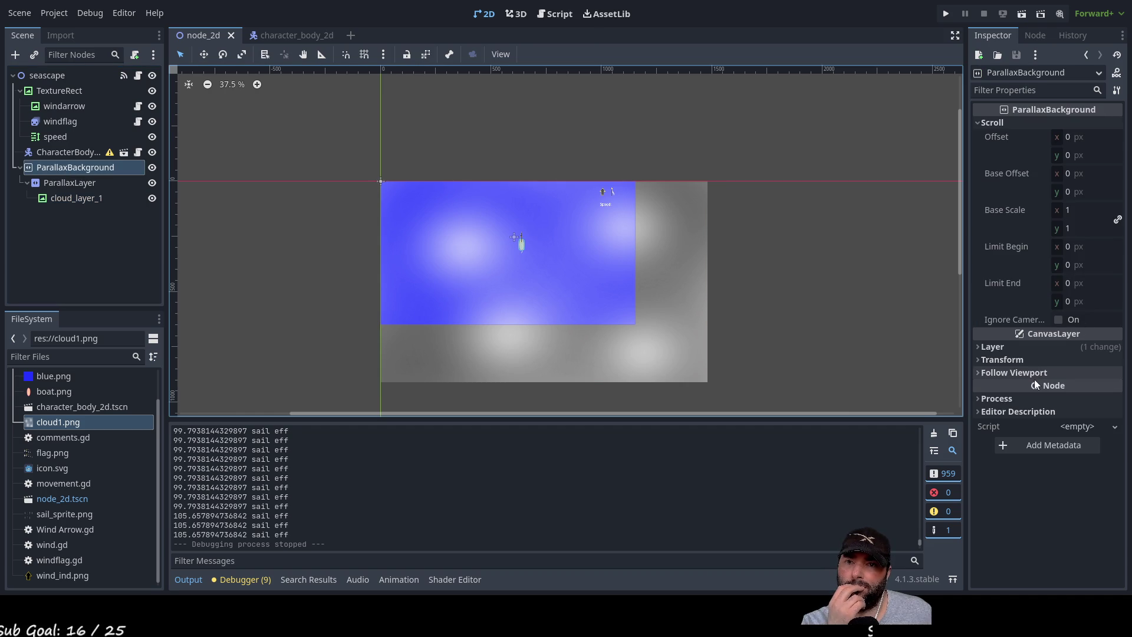
pyautogui.click(979, 347)
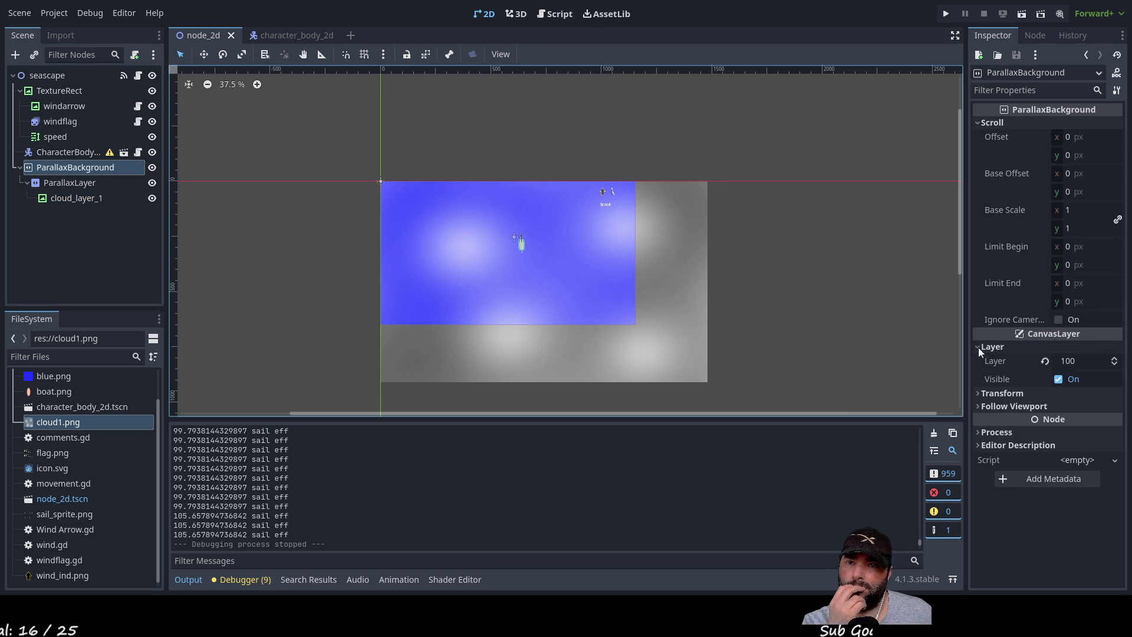
# Set ParallaxBackground's Layer to -100 and click through the scene nodes to check the effect.
pyautogui.click(1073, 361)
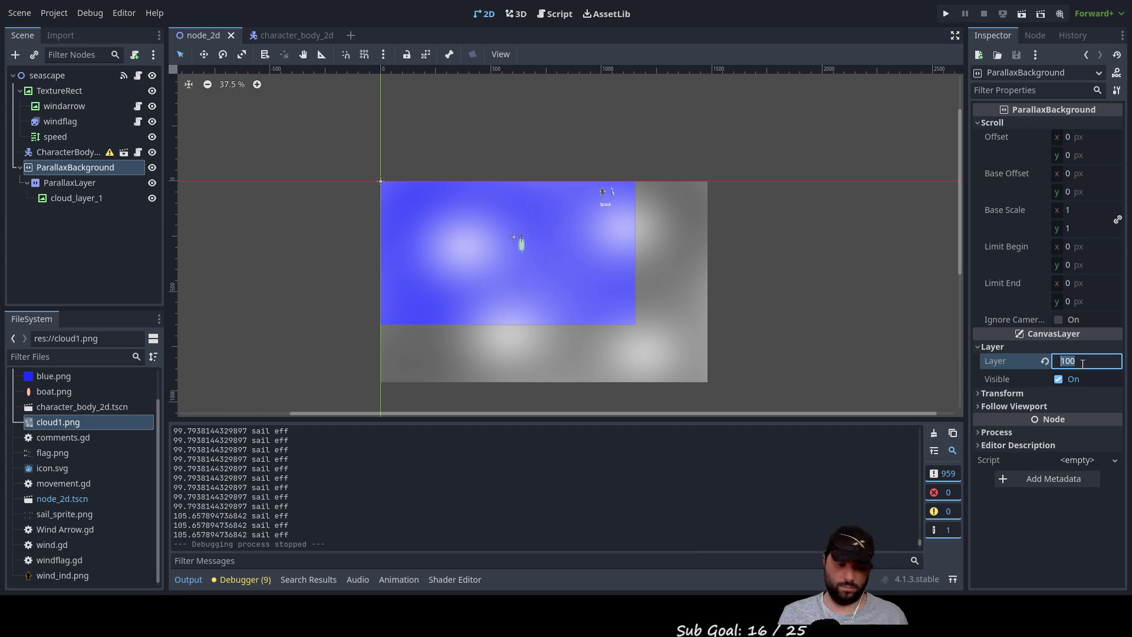
pyautogui.write('1')
pyautogui.press('BackSpace')
pyautogui.write('-10')
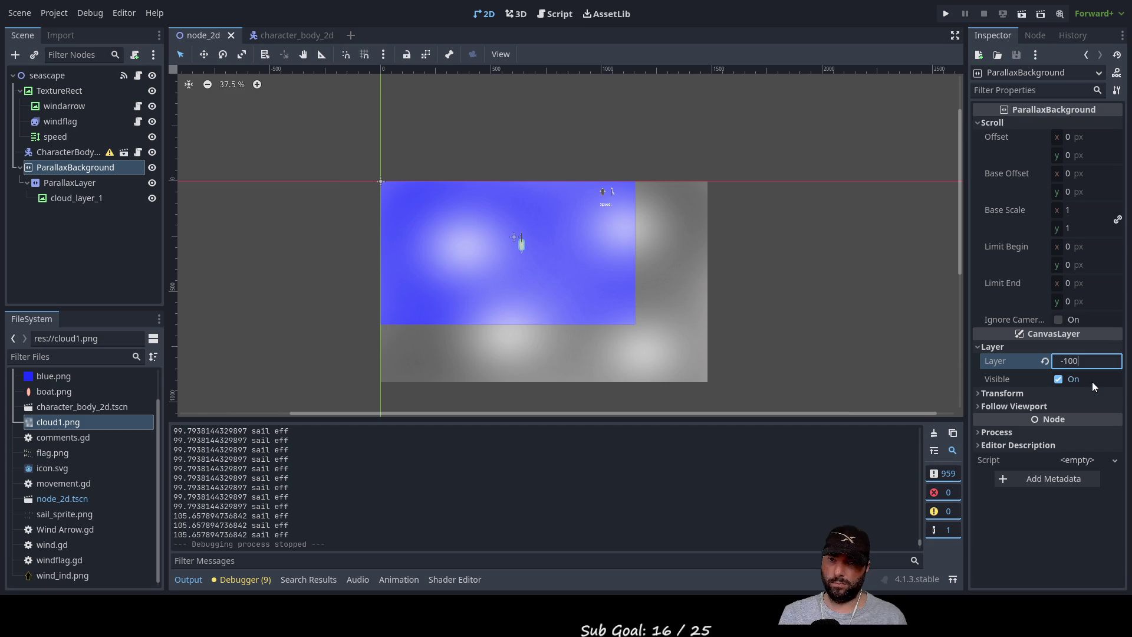
pyautogui.click(866, 306)
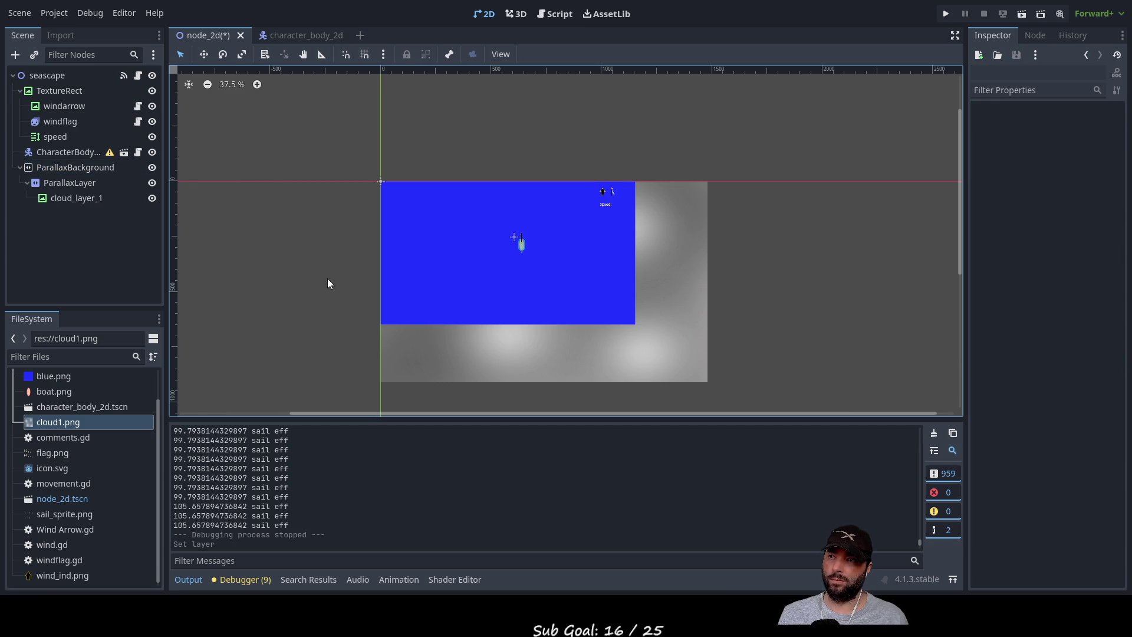
pyautogui.click(69, 169)
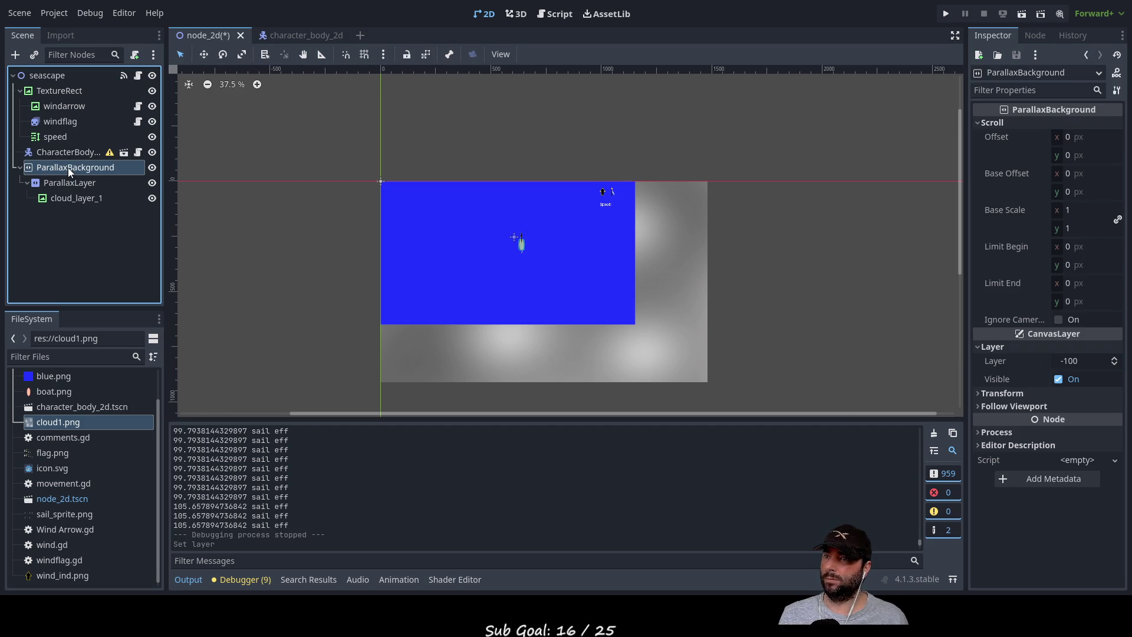
pyautogui.click(76, 182)
pyautogui.click(78, 198)
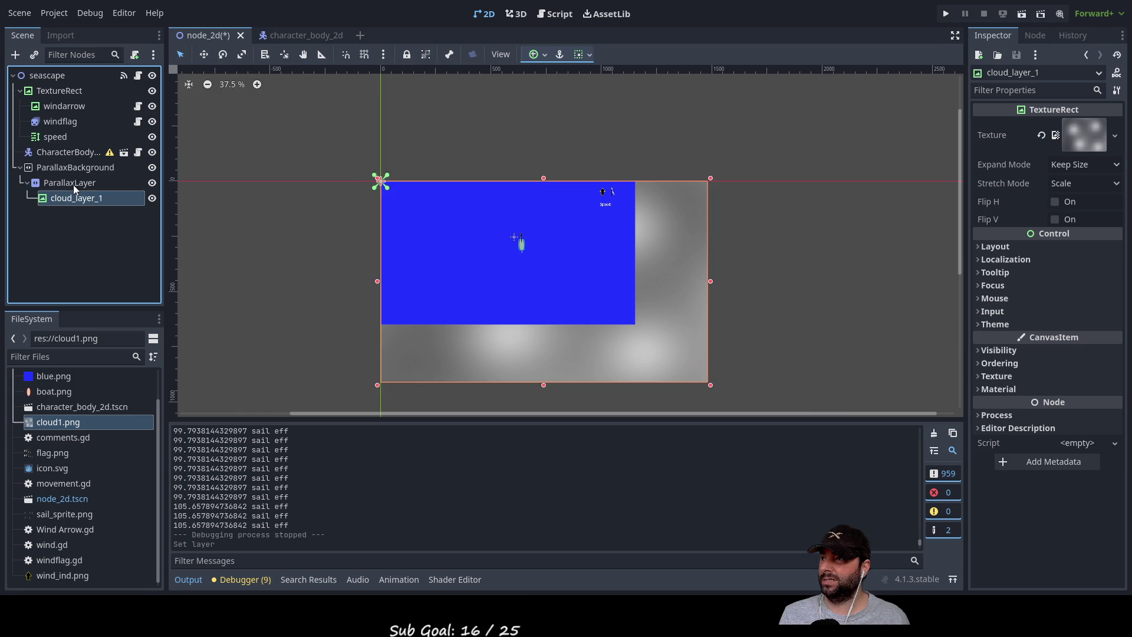
pyautogui.click(73, 184)
pyautogui.click(72, 169)
pyautogui.click(76, 183)
pyautogui.click(80, 197)
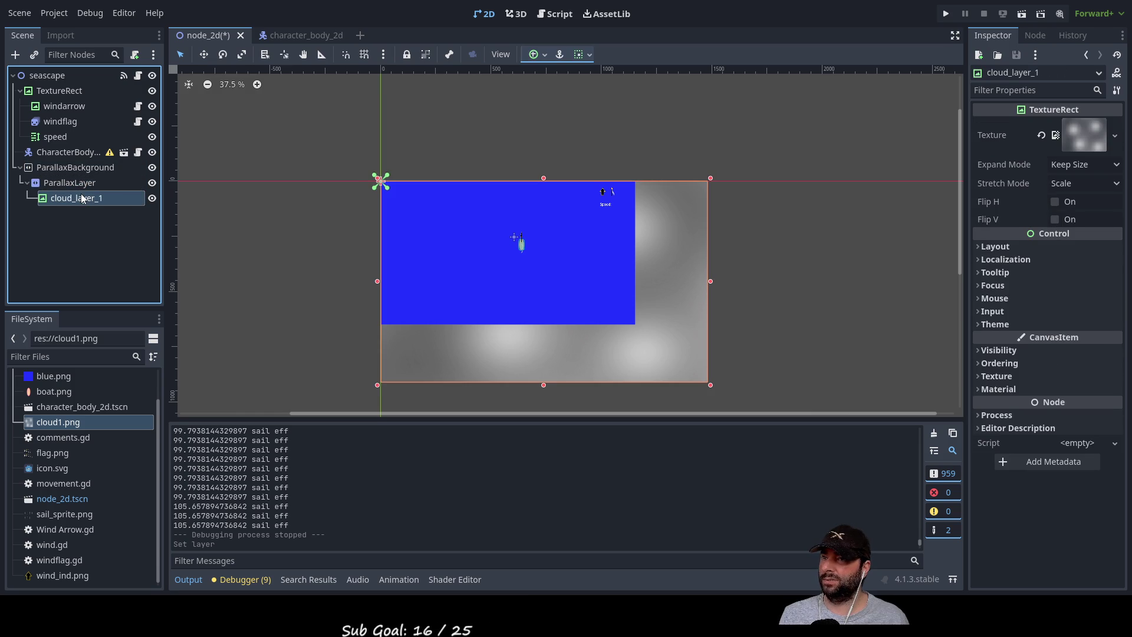
pyautogui.click(80, 168)
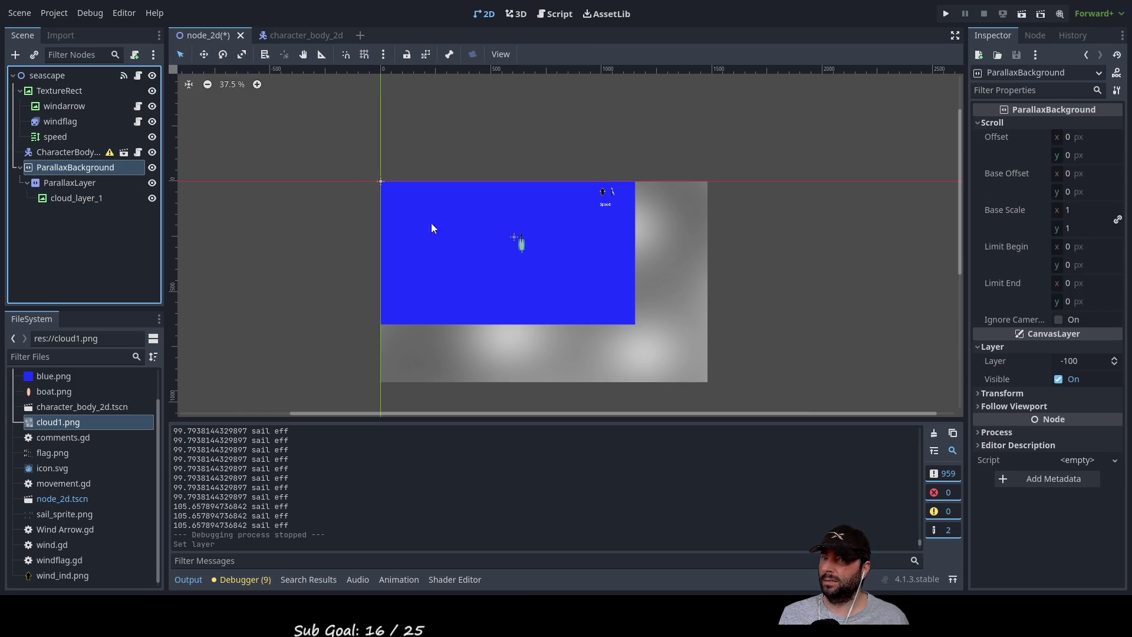
# Set ParallaxBackground's Layer back to 100 so the clouds draw over the sea.
pyautogui.click(1087, 361)
pyautogui.click(1060, 360)
pyautogui.write('100')
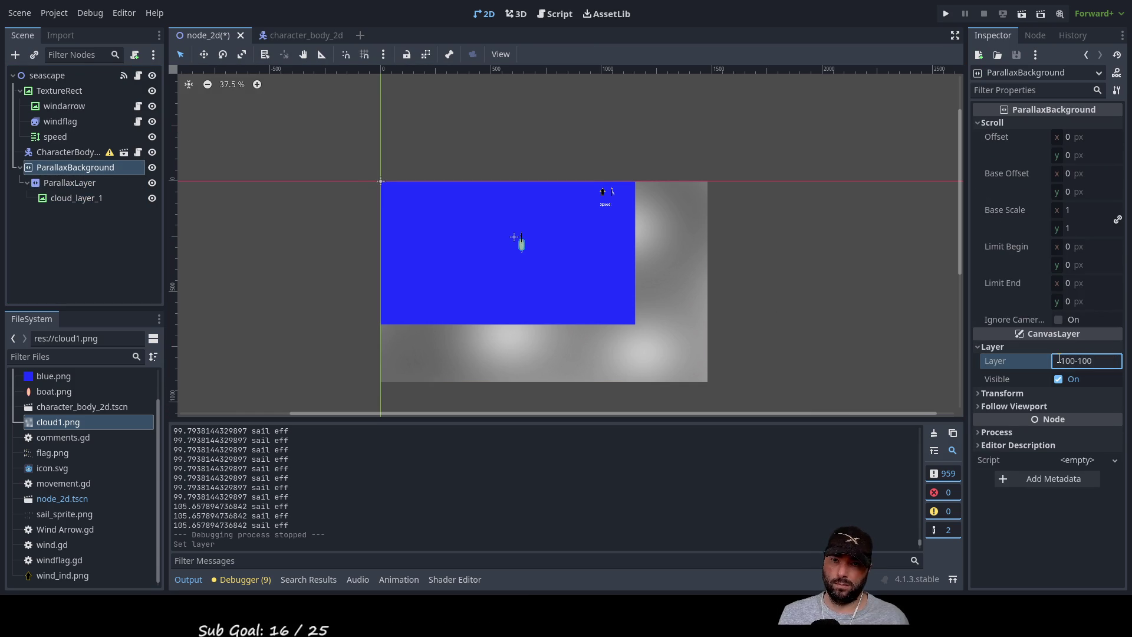
pyautogui.press('Delete')
pyautogui.press('Delete')
pyautogui.press('Delete')
pyautogui.write('-10')
pyautogui.press('BackSpace')
pyautogui.press('BackSpace')
pyautogui.press('BackSpace')
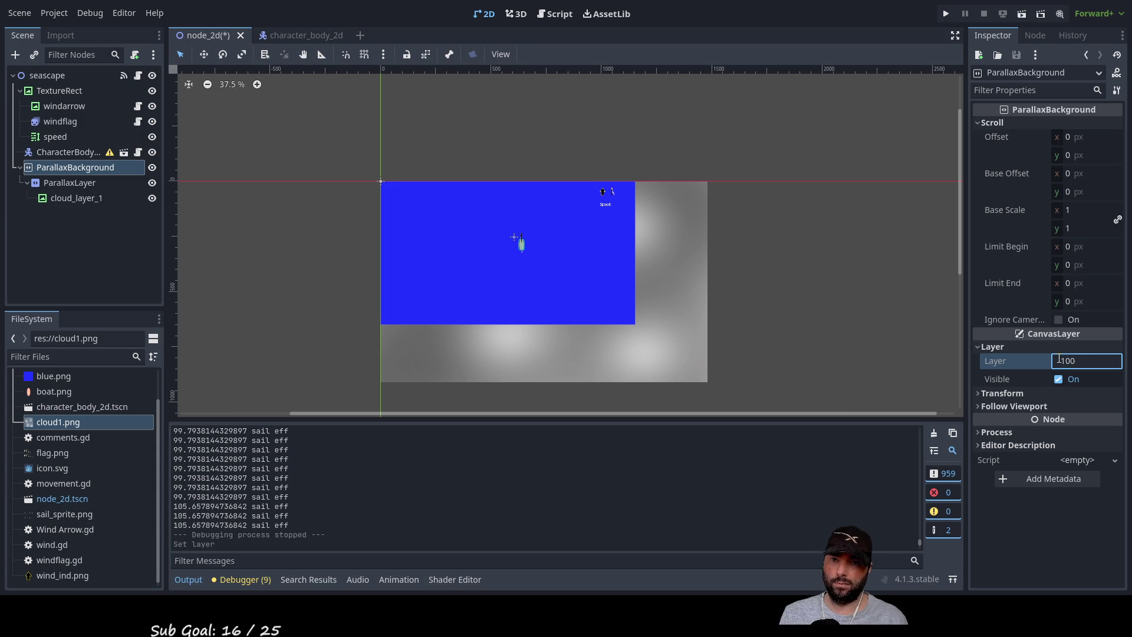
pyautogui.write('100')
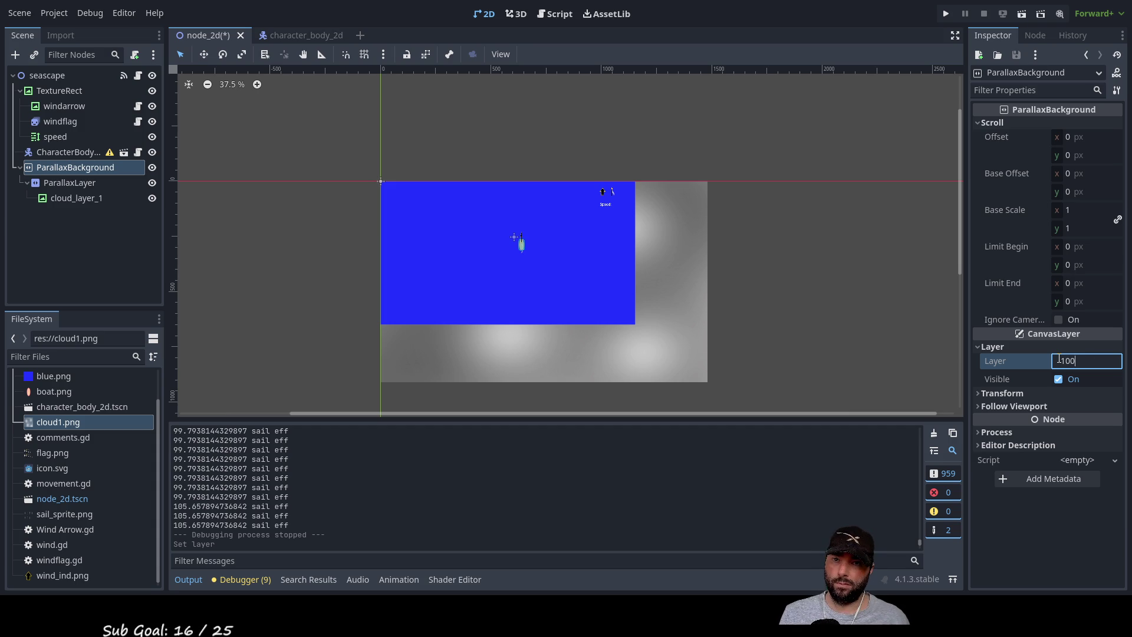
pyautogui.press('Return')
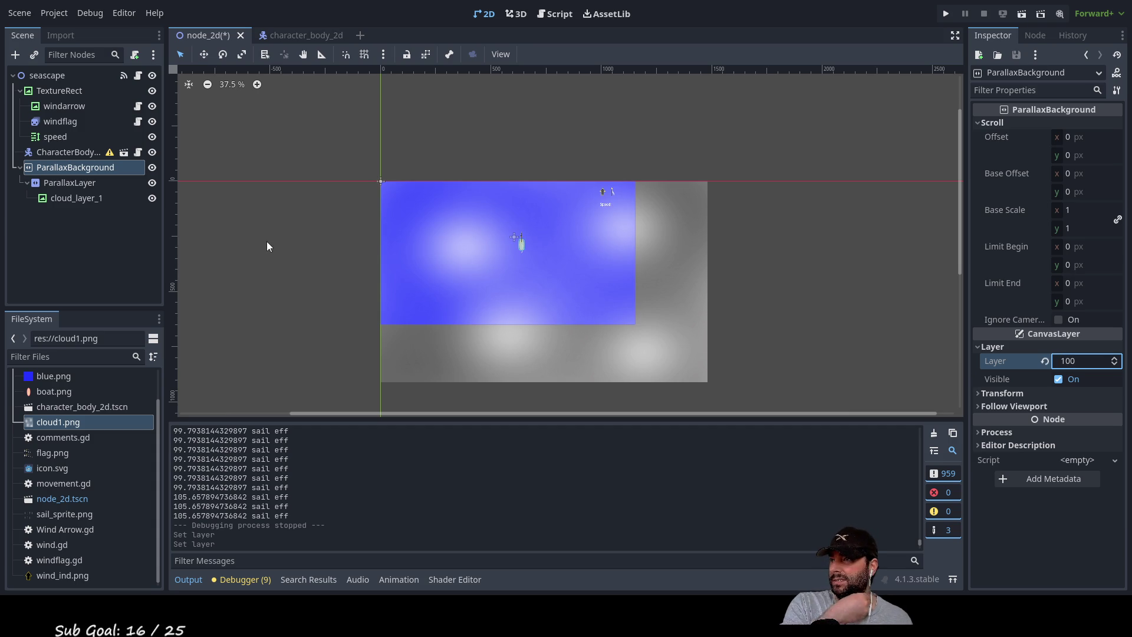
pyautogui.click(83, 184)
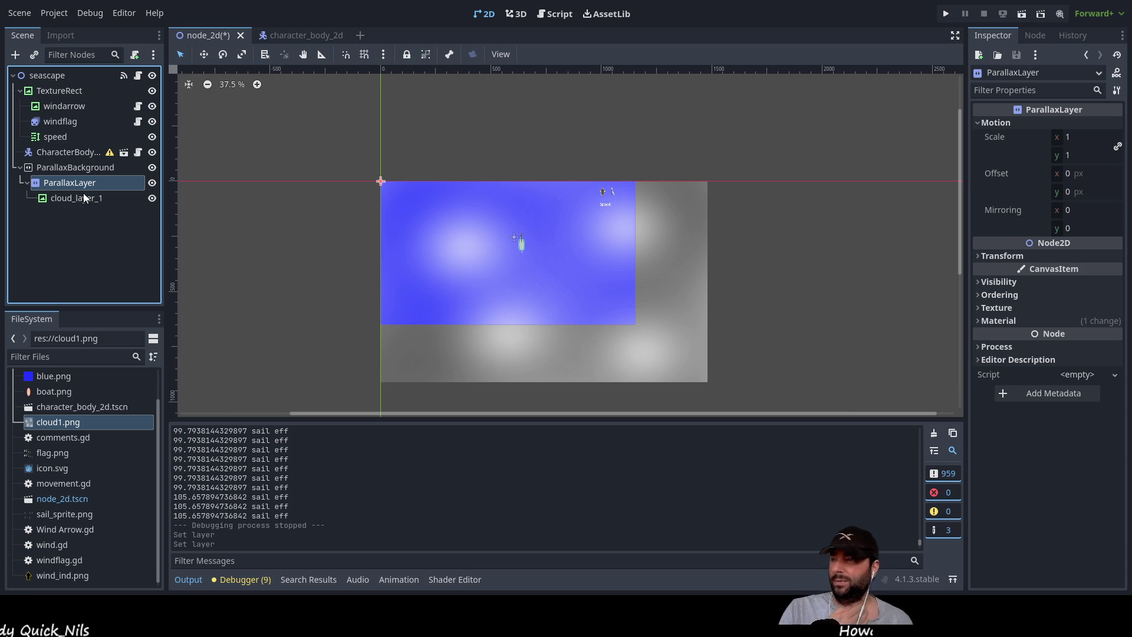
# Look over cloud_layer_1 and ParallaxBackground, then reselect ParallaxLayer to show its Motion settings.
pyautogui.click(87, 200)
pyautogui.click(80, 185)
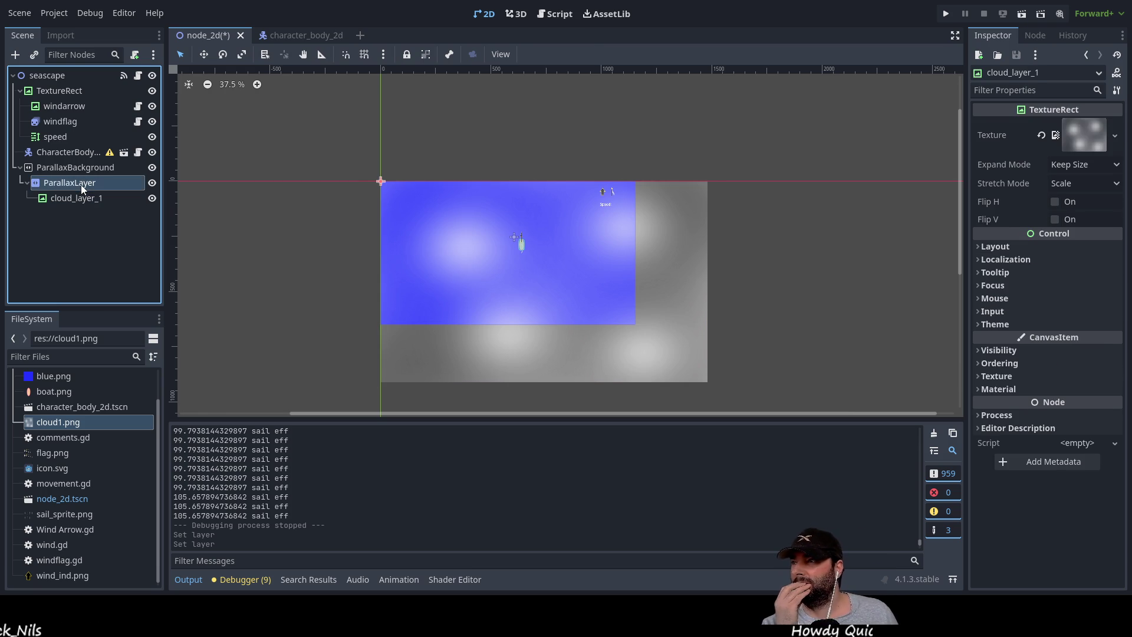
pyautogui.click(83, 166)
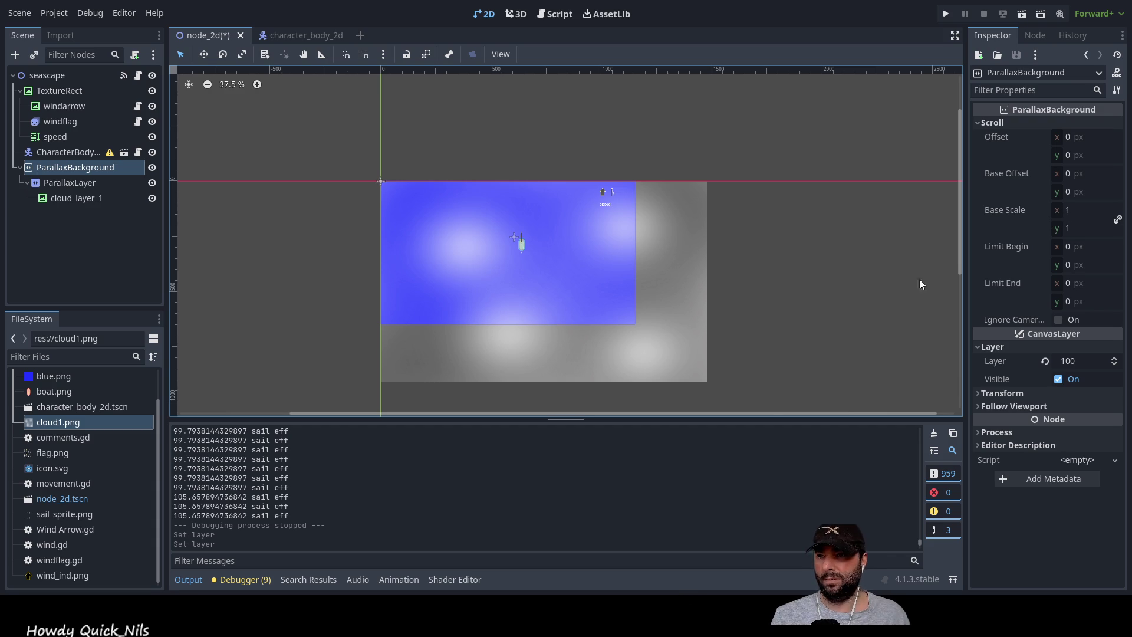
pyautogui.click(1117, 219)
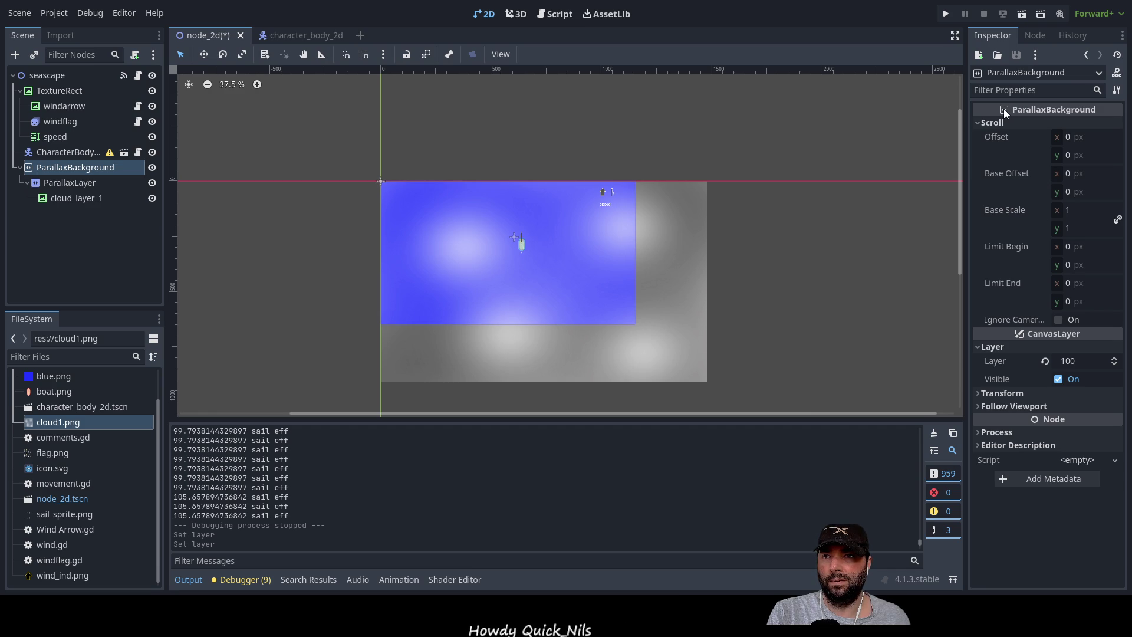
pyautogui.click(91, 182)
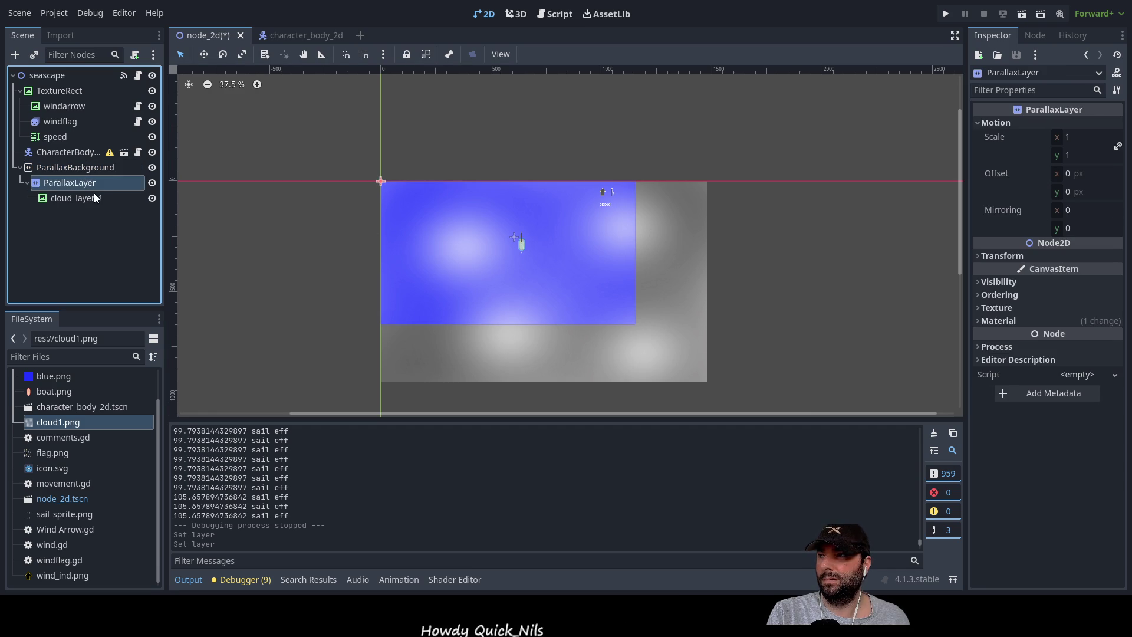
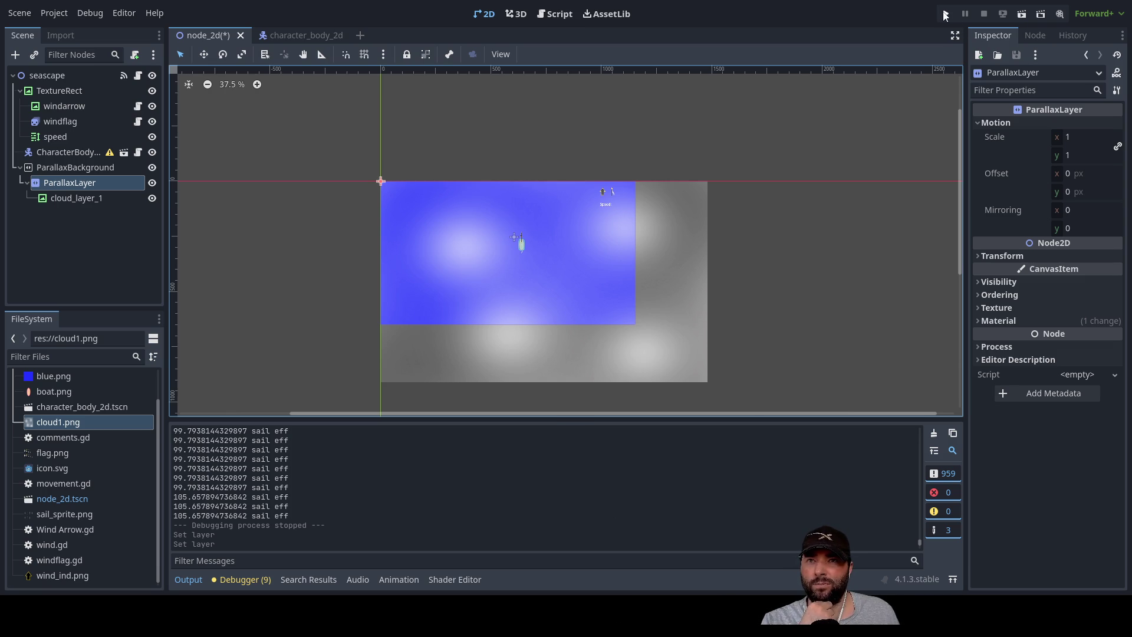
# Save and run the seascape scene to watch the boat, then stop the game.
pyautogui.click(946, 14)
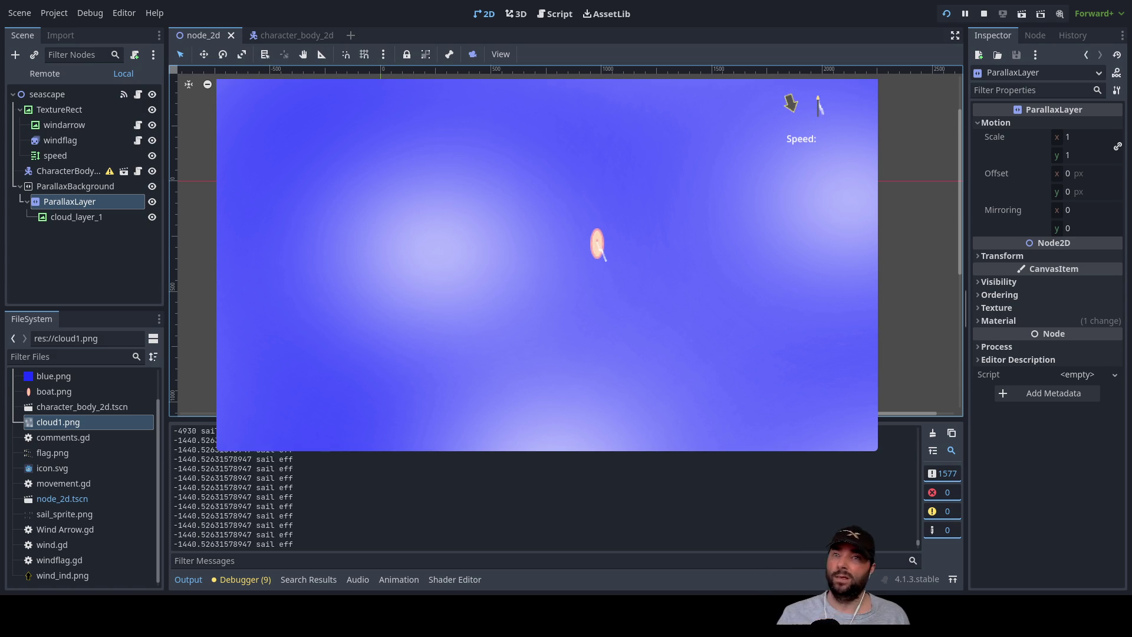
pyautogui.press('F8')
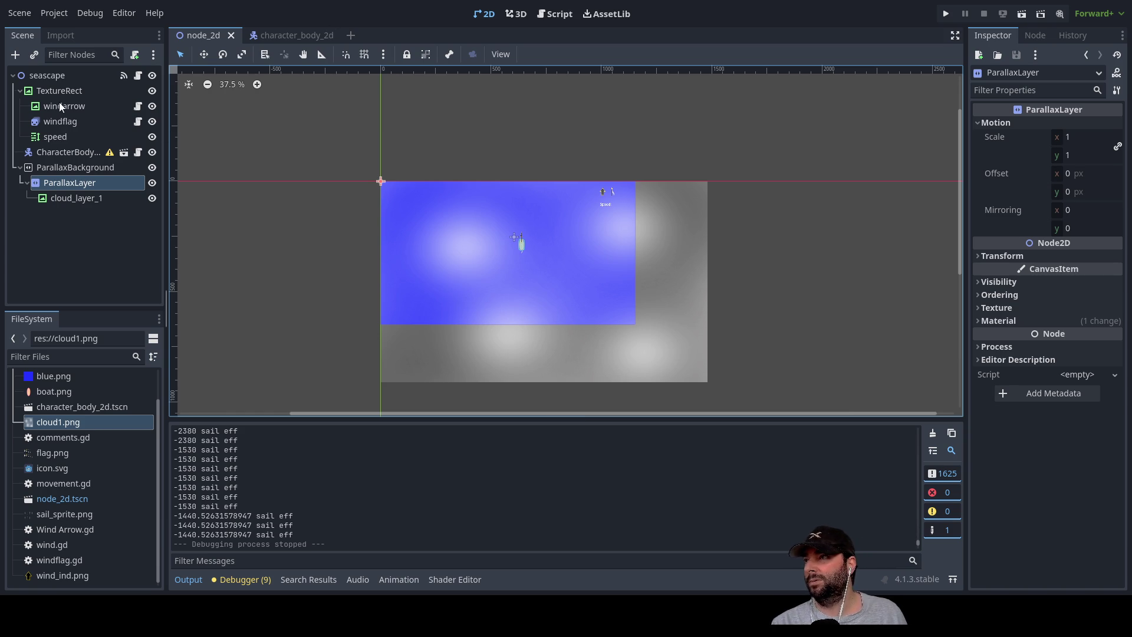
# Switch to the movement.gd script and scroll through its code.
pyautogui.click(555, 14)
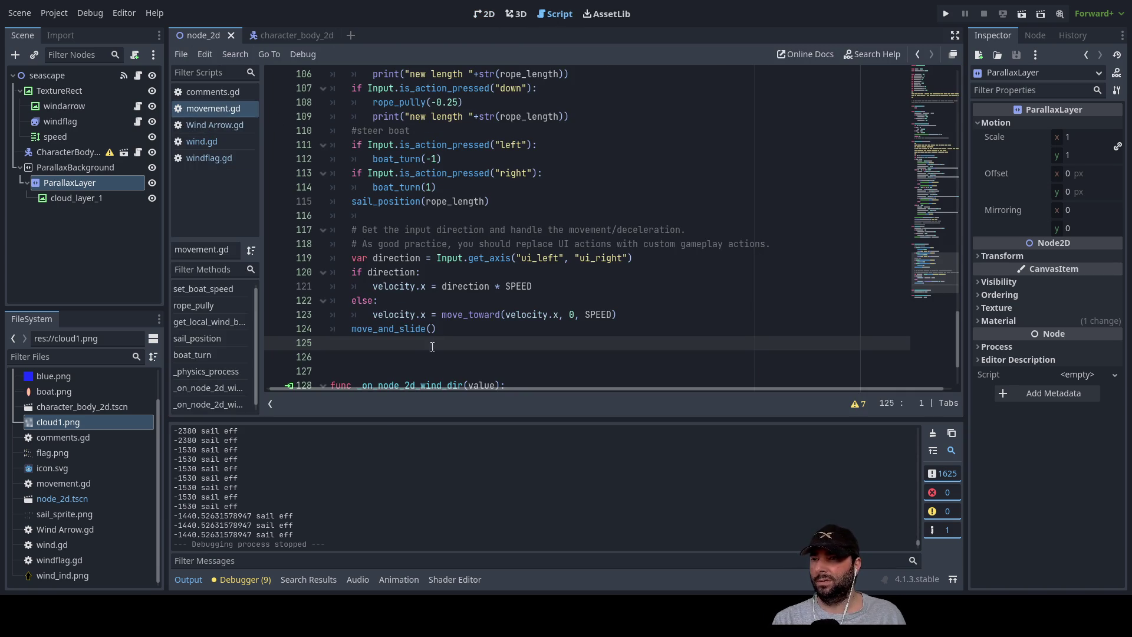
pyautogui.scroll(1, 441, 343)
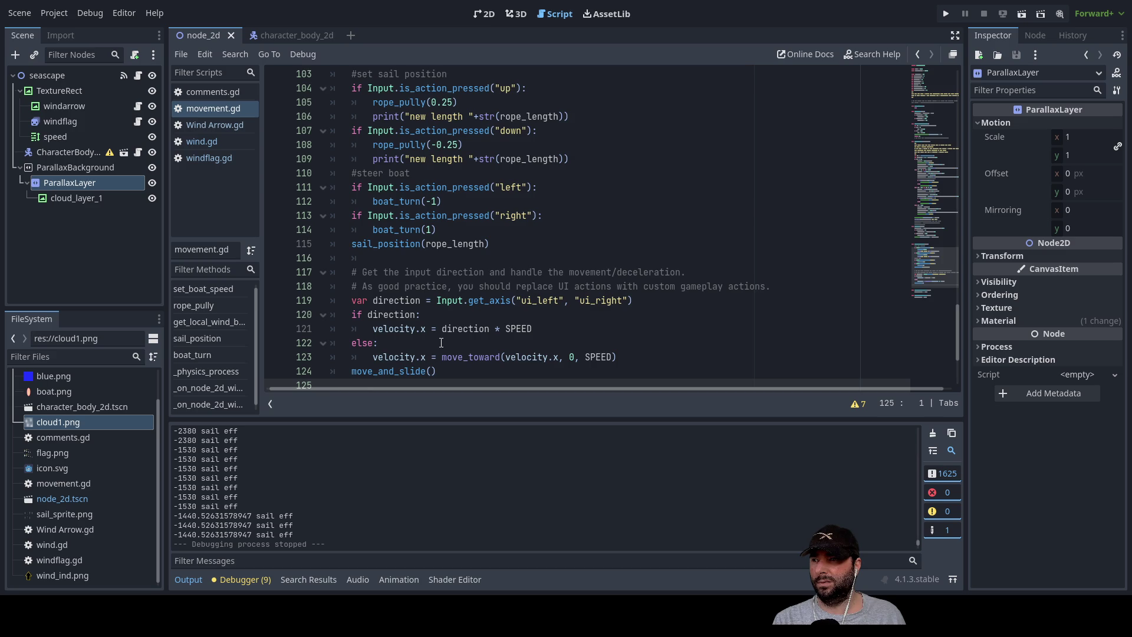
pyautogui.scroll(-3, 441, 343)
pyautogui.scroll(4, 442, 343)
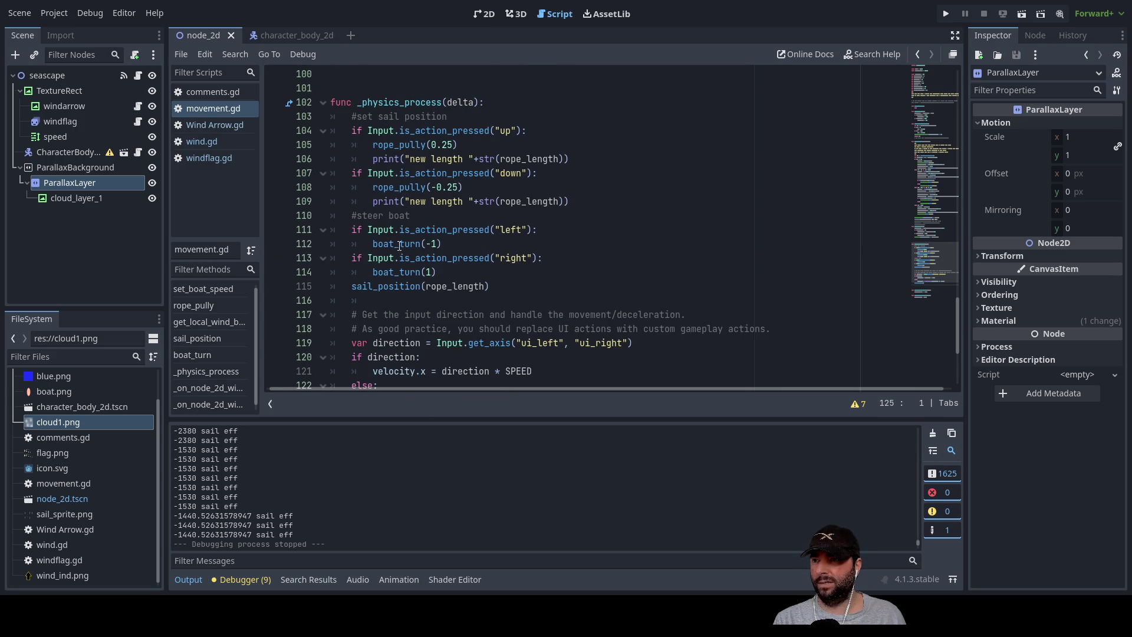
pyautogui.scroll(-2, 427, 307)
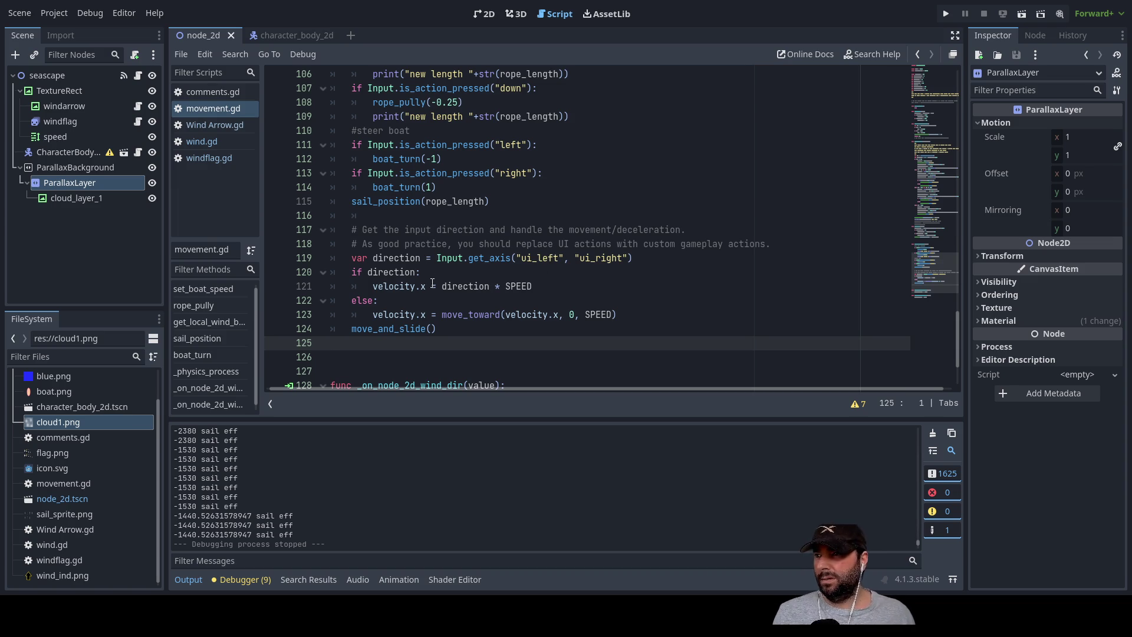
# Comment out both velocity.x lines with # and insert blank lines above them.
pyautogui.click(537, 287)
pyautogui.press('Down')
pyautogui.press('Down')
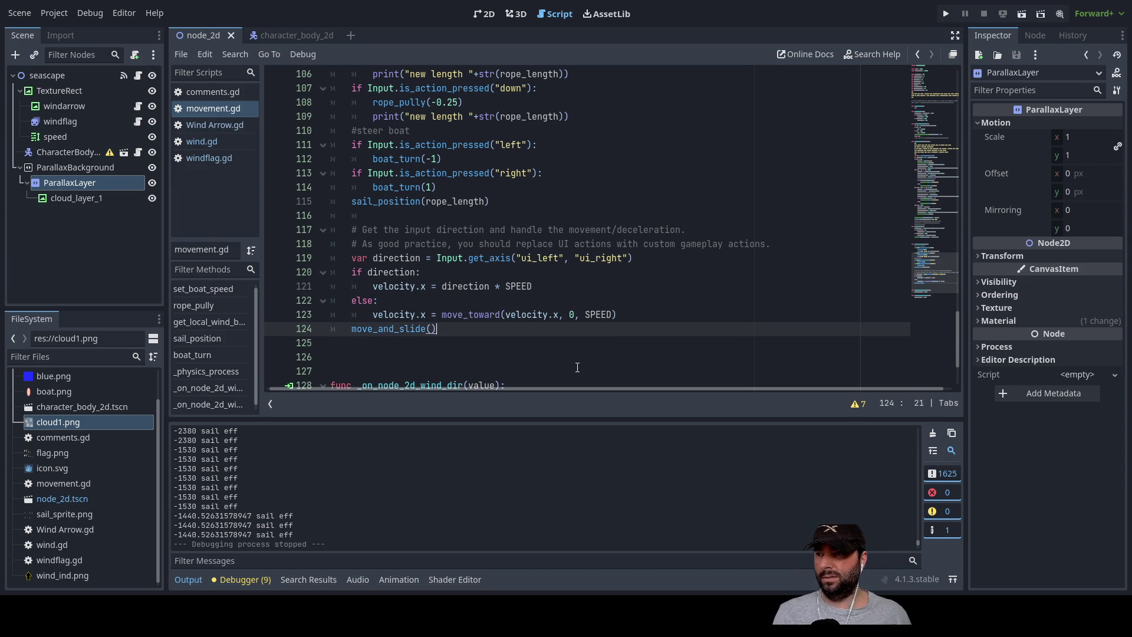
pyautogui.press('Left')
pyautogui.press('Left')
pyautogui.press('Left')
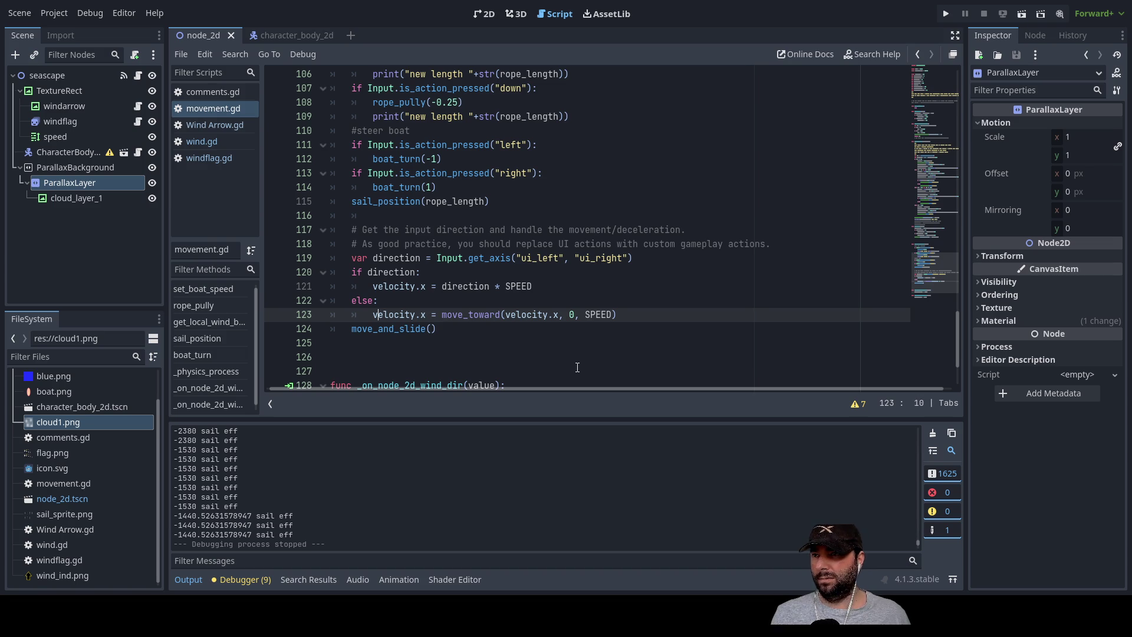
pyautogui.press('Up')
pyautogui.press('Up')
pyautogui.press('Return')
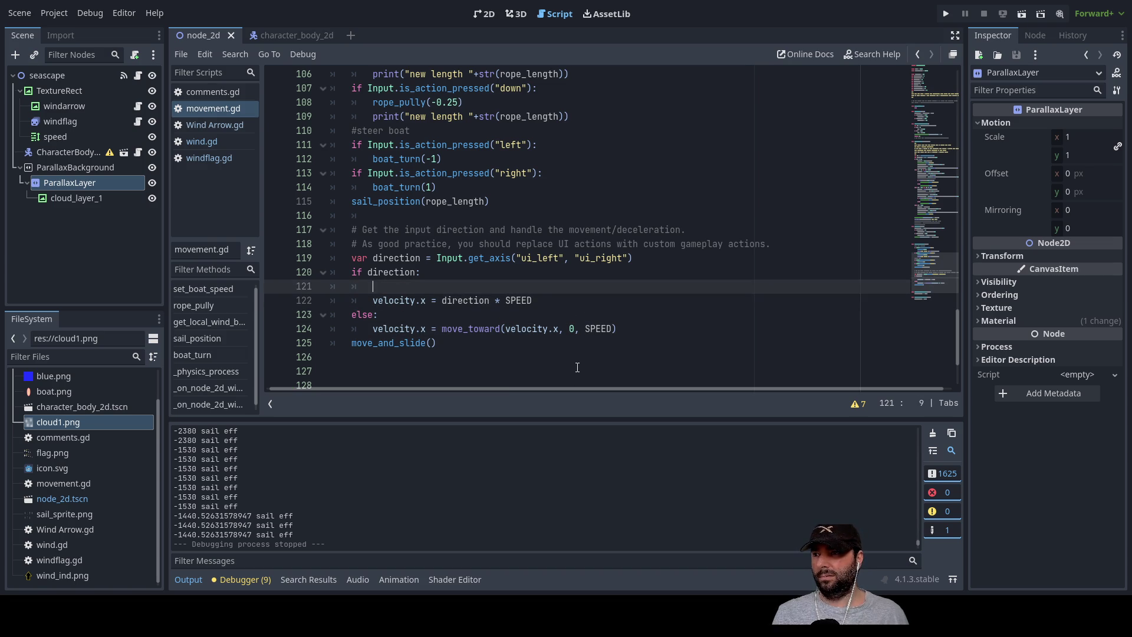
pyautogui.write('#')
pyautogui.press('Down')
pyautogui.press('Down')
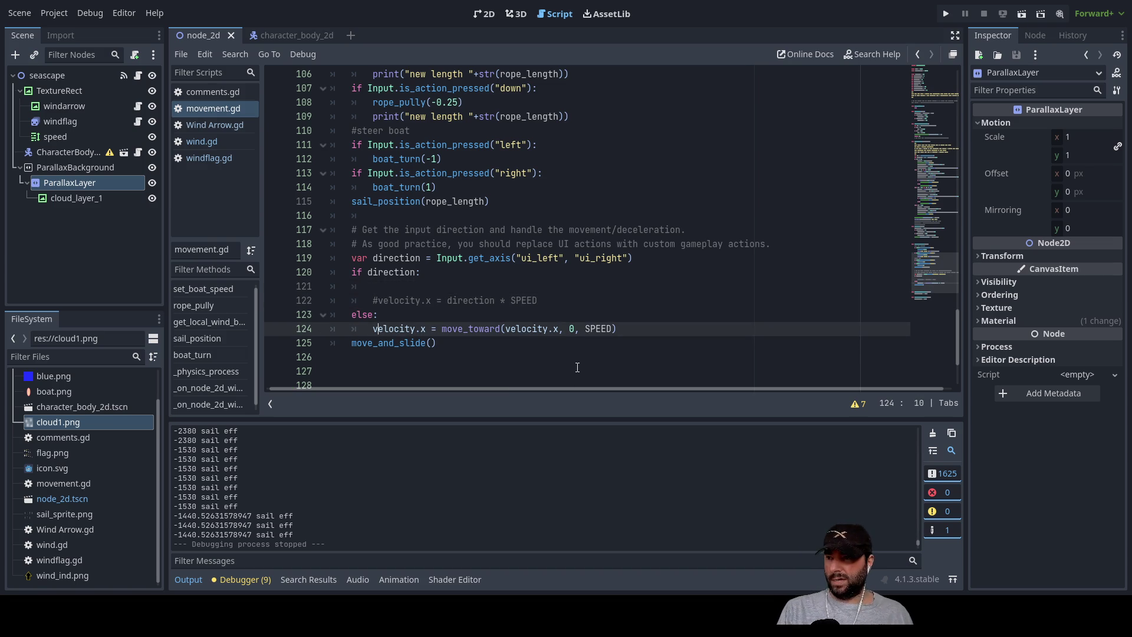
pyautogui.write('#')
pyautogui.press('Return')
pyautogui.press('Up')
pyautogui.press('Up')
pyautogui.press('Up')
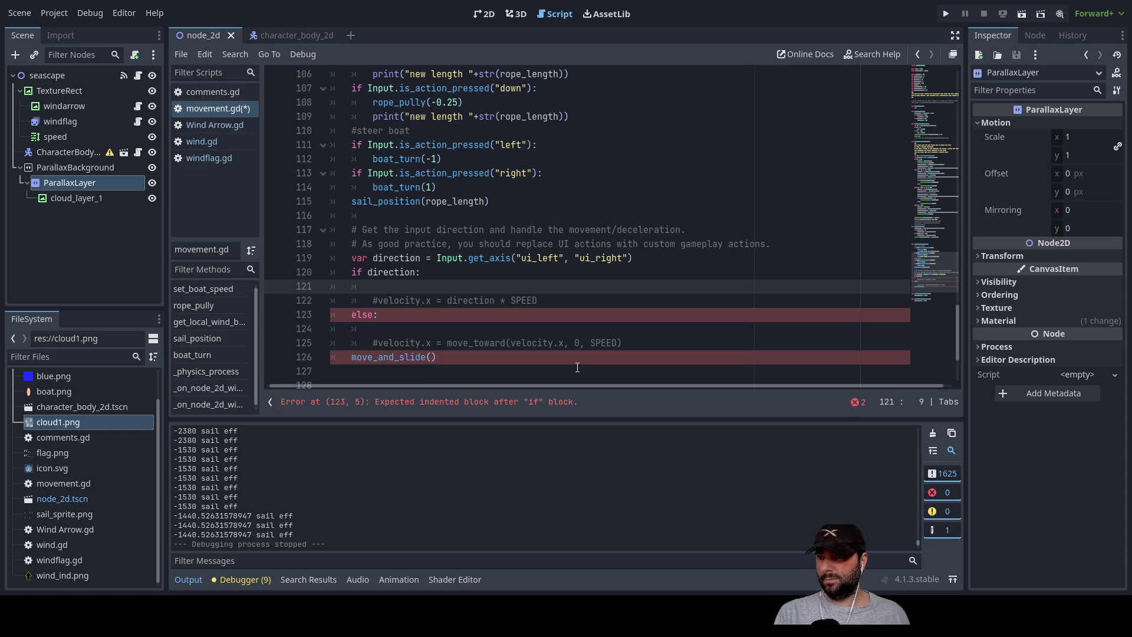
pyautogui.press('Down')
pyautogui.press('Down')
pyautogui.press('Down')
pyautogui.press('Down')
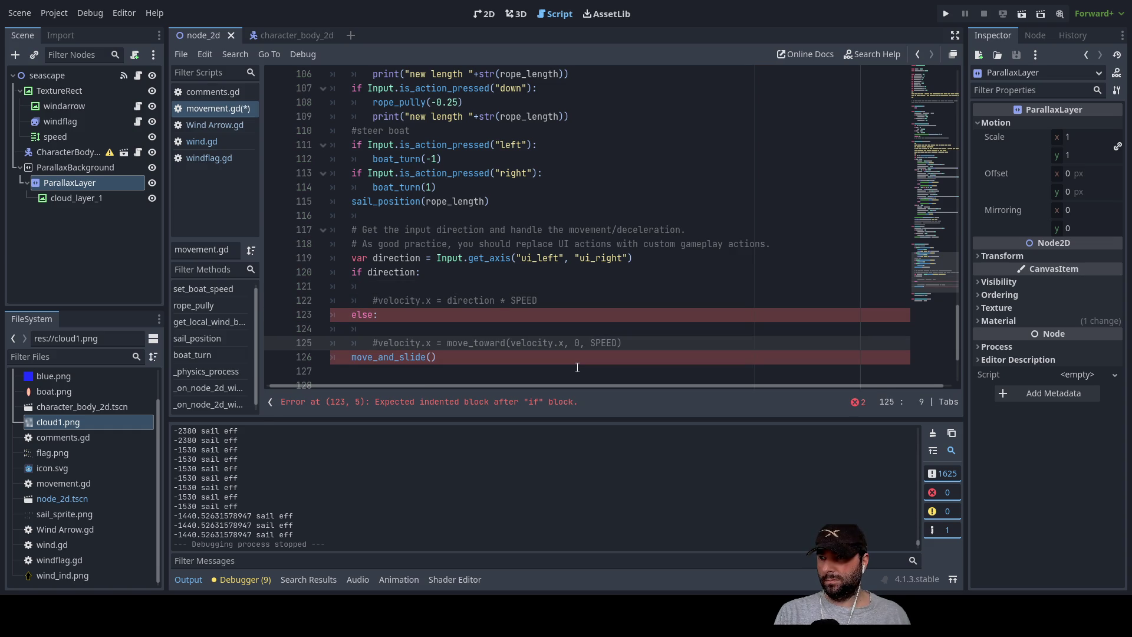
pyautogui.press('Up')
pyautogui.press('Up')
pyautogui.press('Up')
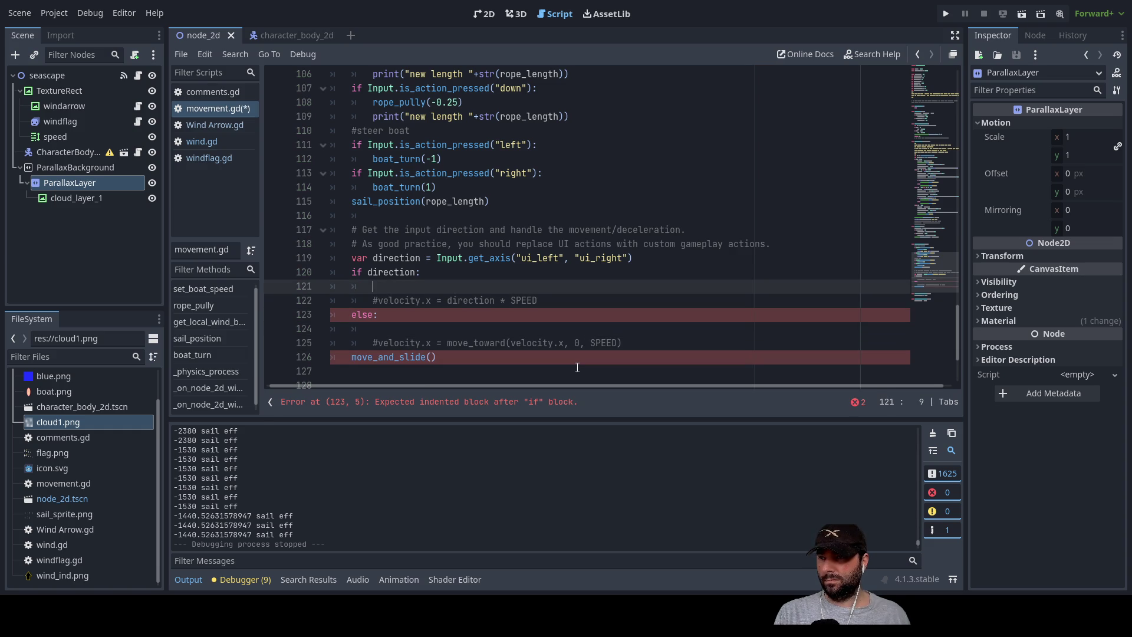
pyautogui.press('Down')
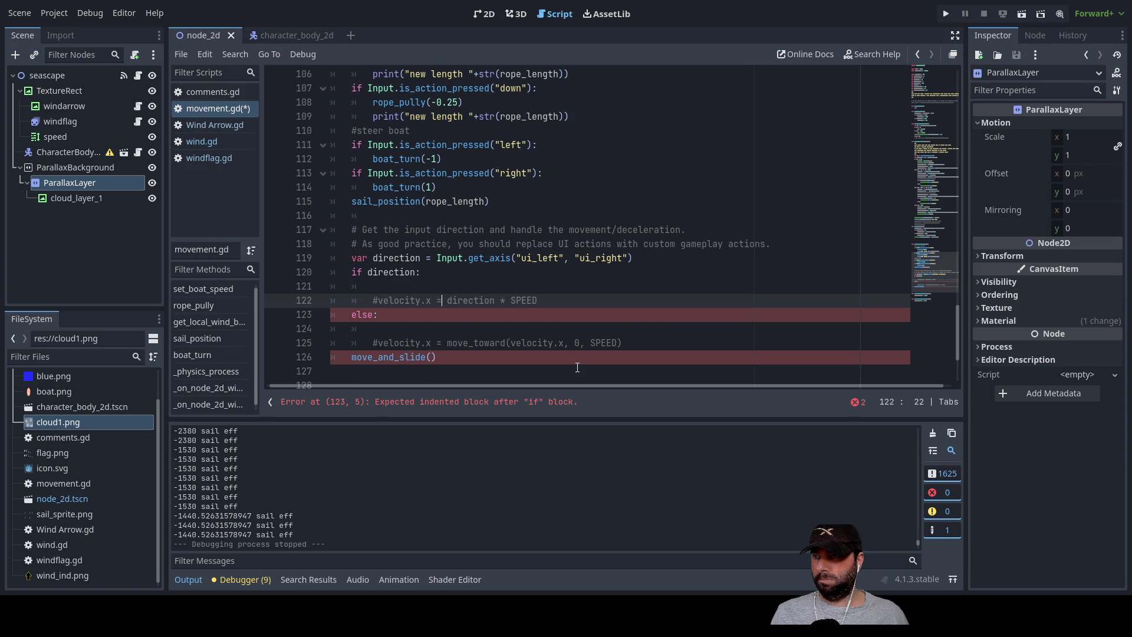
# Copy 'direction' onto the blank line 121 and run the game.
pyautogui.hotkey('shift', 'Right')
pyautogui.hotkey('shift', 'Right')
pyautogui.hotkey('shift', 'Right')
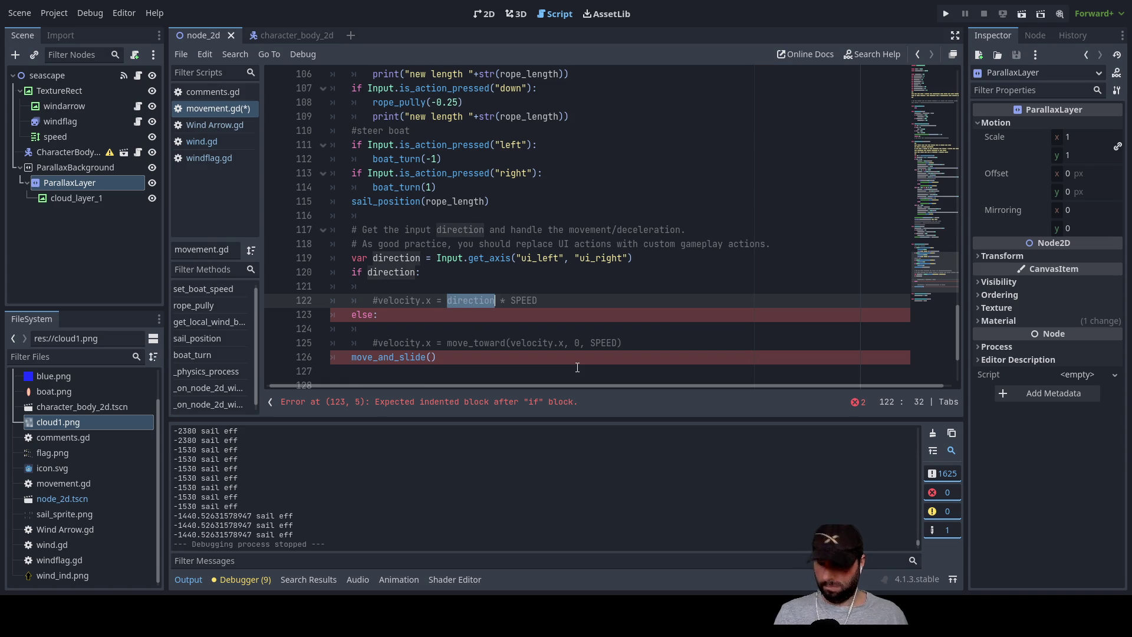
pyautogui.hotkey('ctrl', 'c')
pyautogui.press('Up')
pyautogui.hotkey('ctrl', 'v')
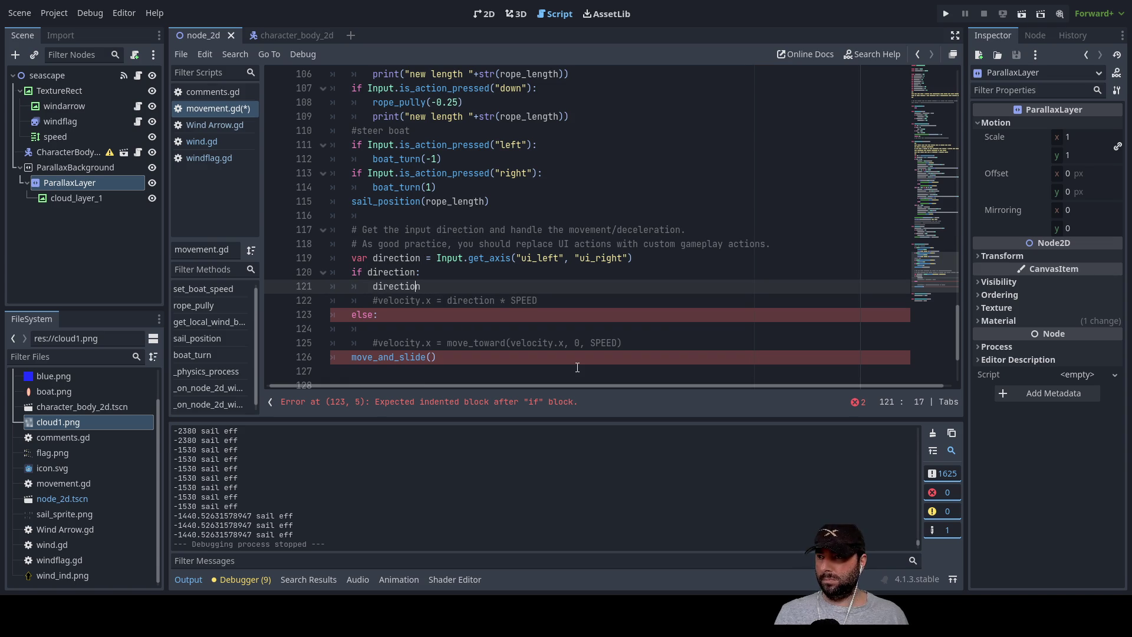
pyautogui.press('Home')
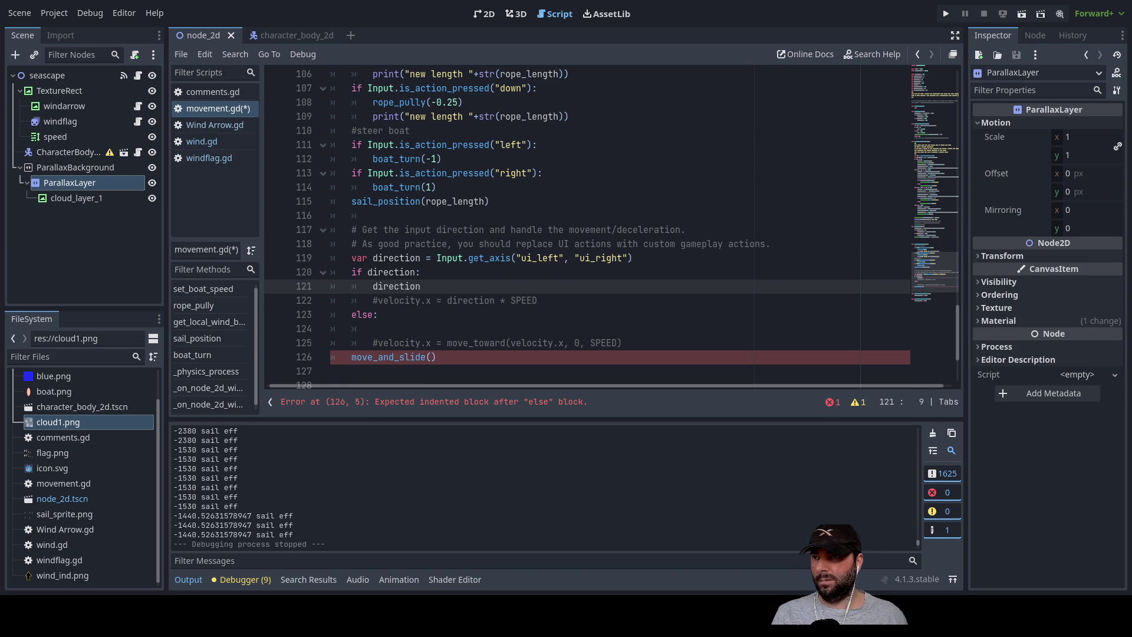
pyautogui.press('F5')
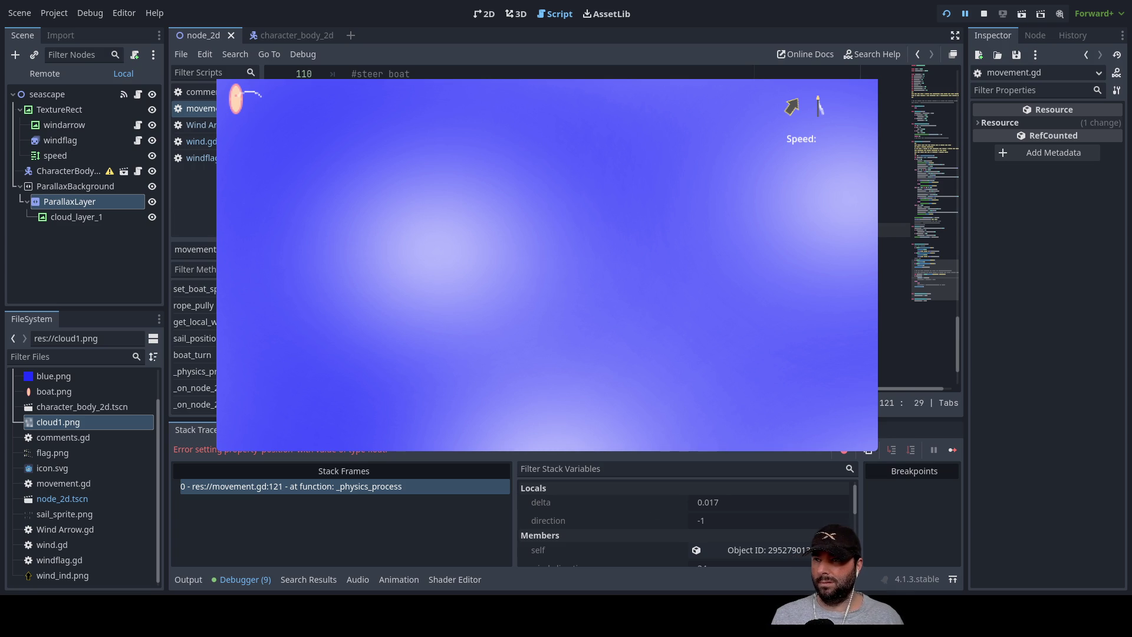
# Make line 121 'position += direction * 1 * delta', add pass under else, and stop the game.
pyautogui.press('BackSpace')
pyautogui.press('BackSpace')
pyautogui.press('BackSpace')
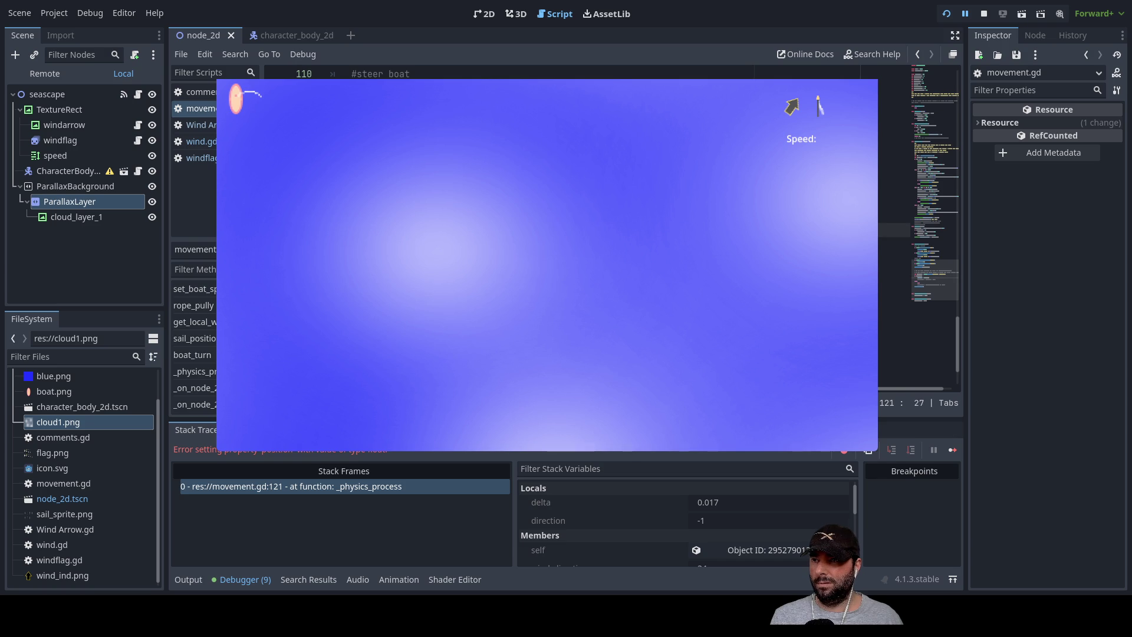
pyautogui.hotkey('ctrl', 'v')
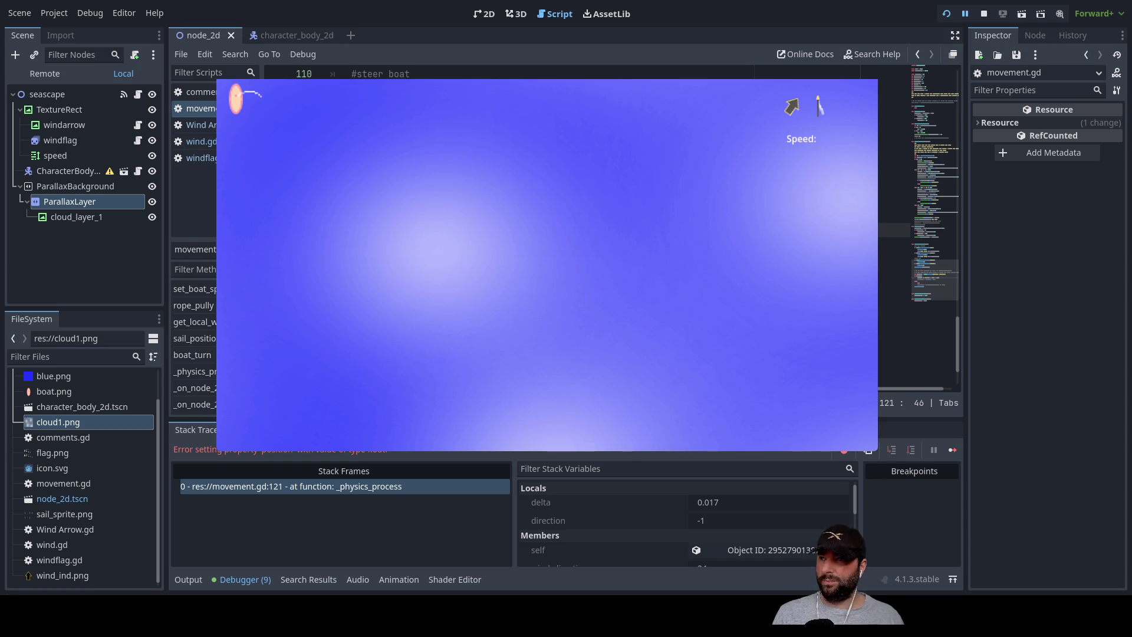
pyautogui.hotkey('ctrl', 'z')
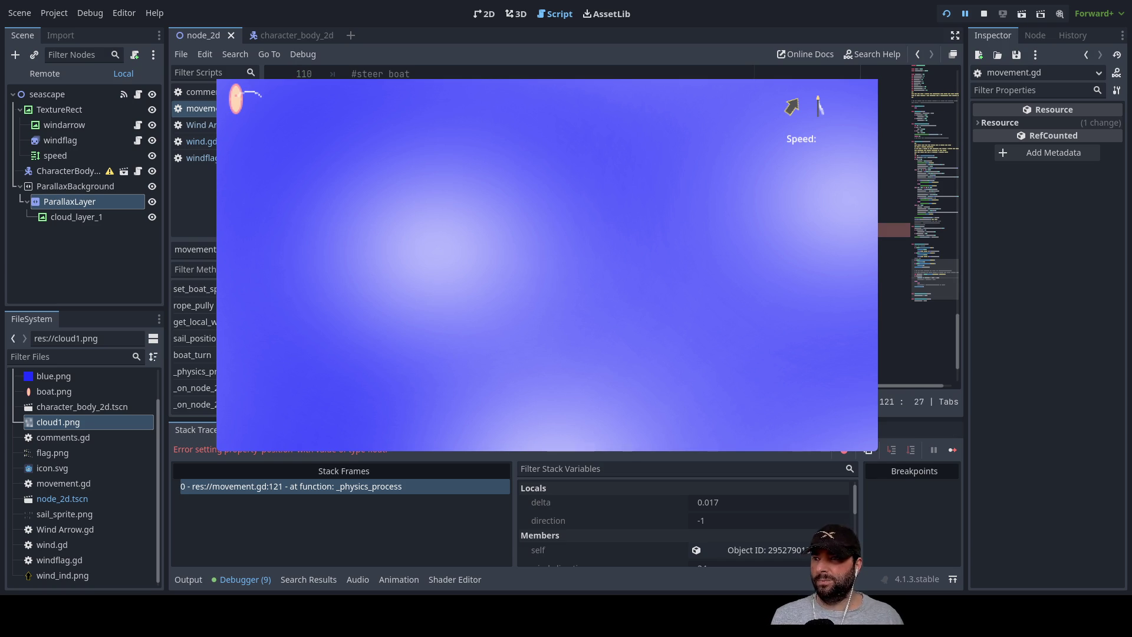
pyautogui.press('Down')
pyautogui.press('Down')
pyautogui.press('Down')
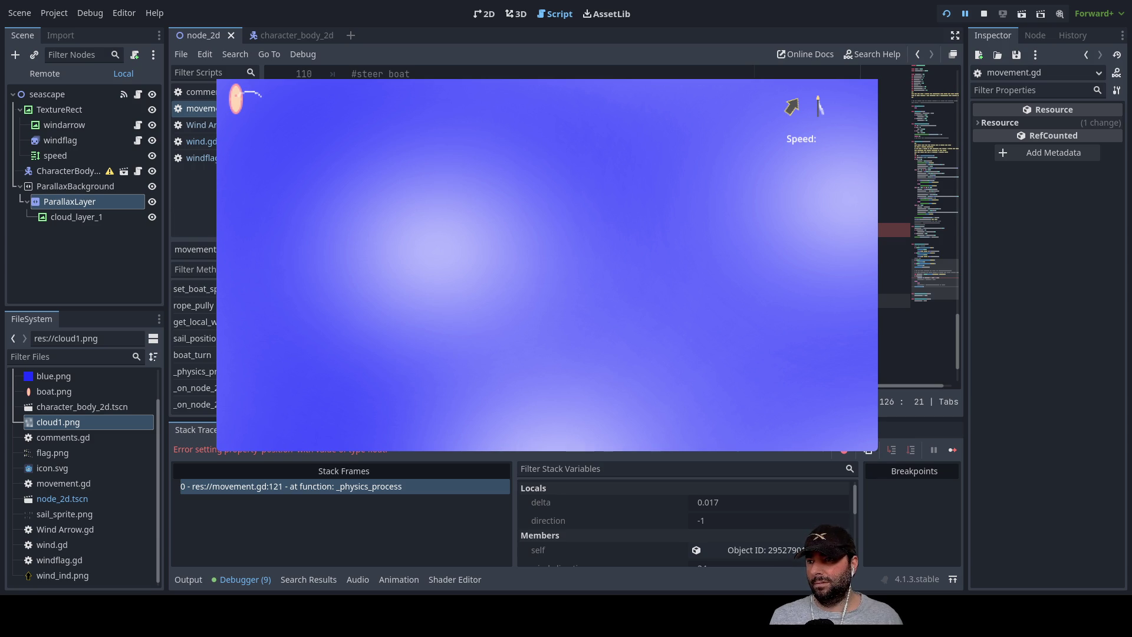
pyautogui.click(531, 229)
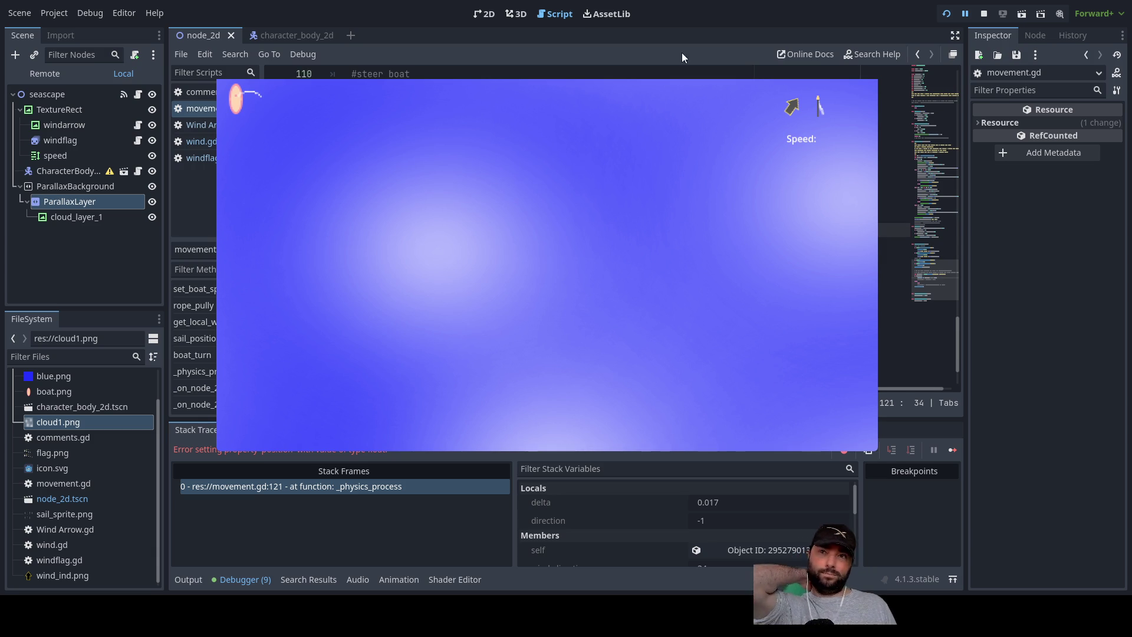
pyautogui.click(984, 14)
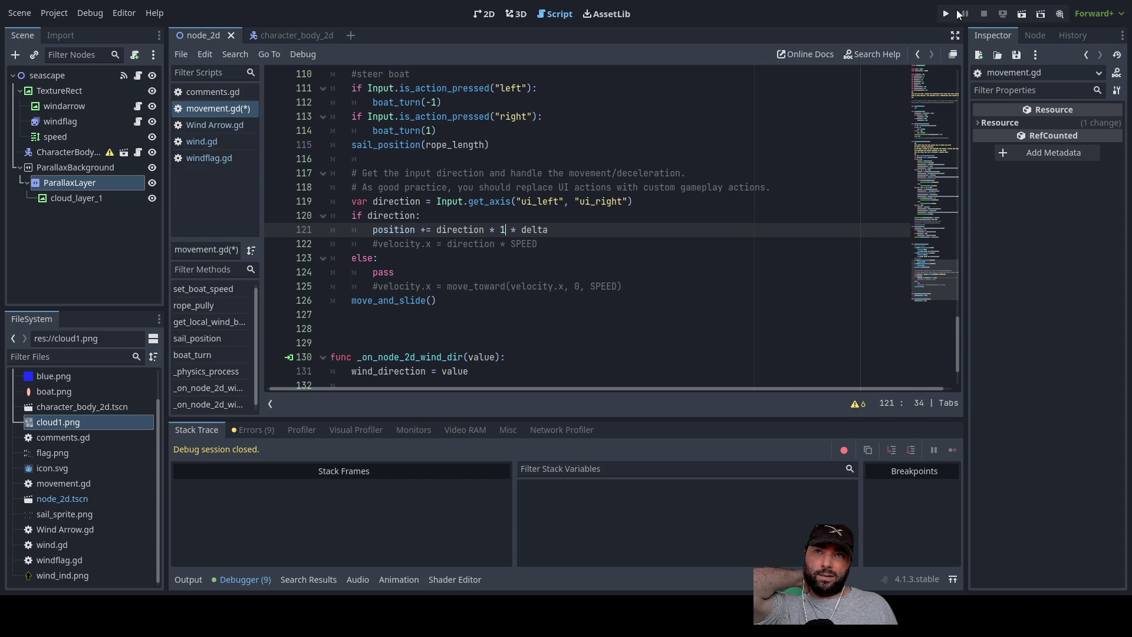
# Retest the game and change line 121 to position += direction*delta, stopping after the error.
pyautogui.press('F5')
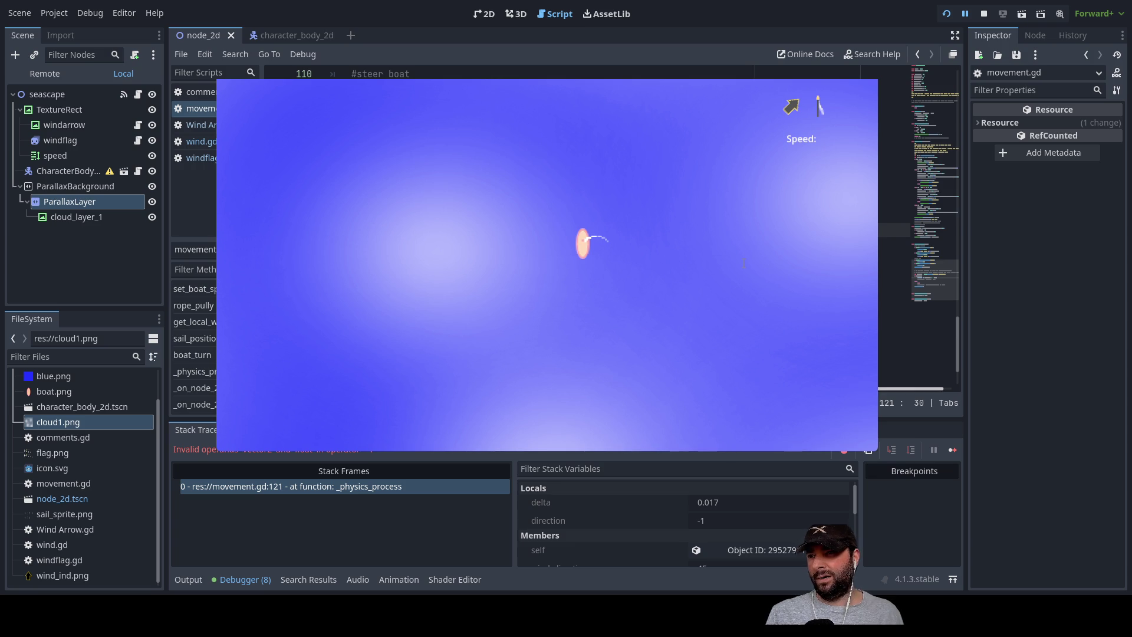
pyautogui.press('End')
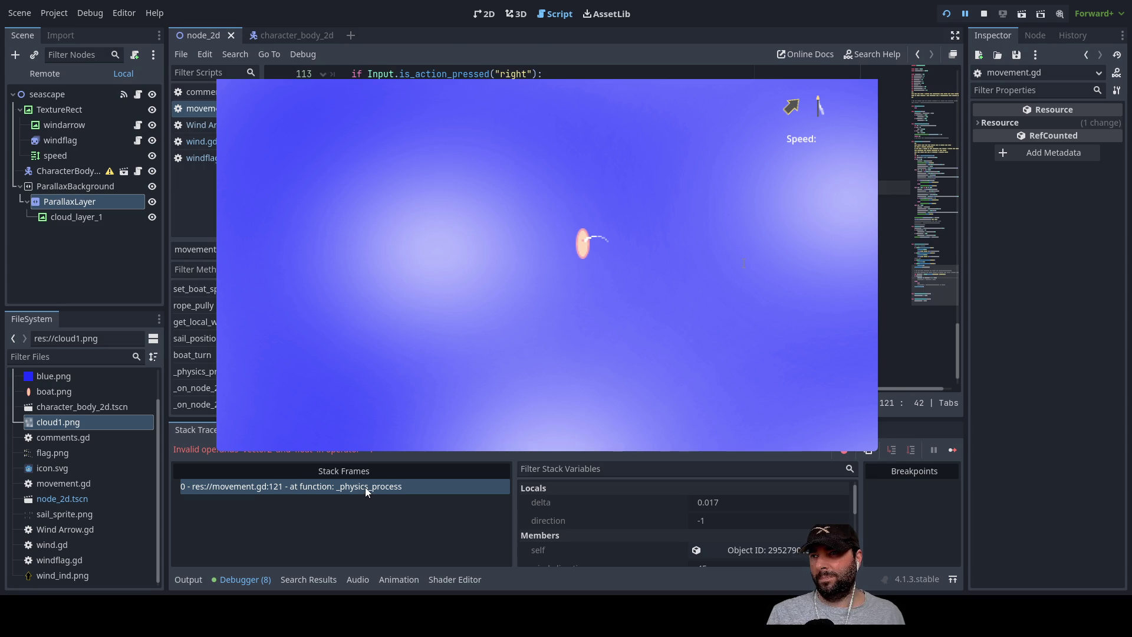
pyautogui.click(984, 15)
pyautogui.click(946, 14)
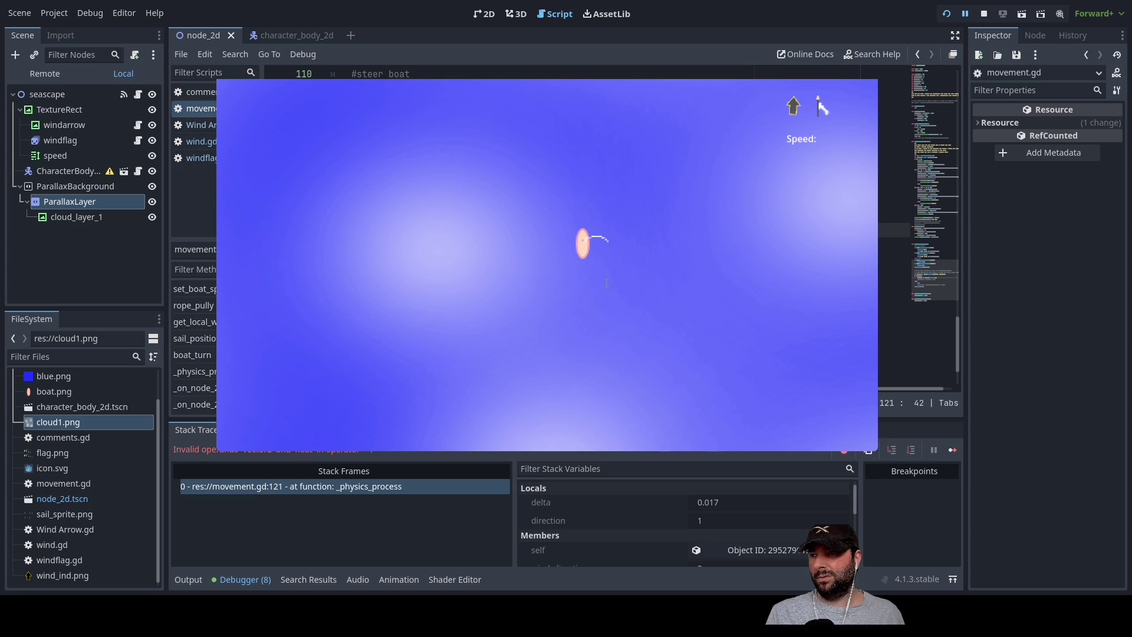
pyautogui.press('Right')
pyautogui.press('Right')
pyautogui.press('Right')
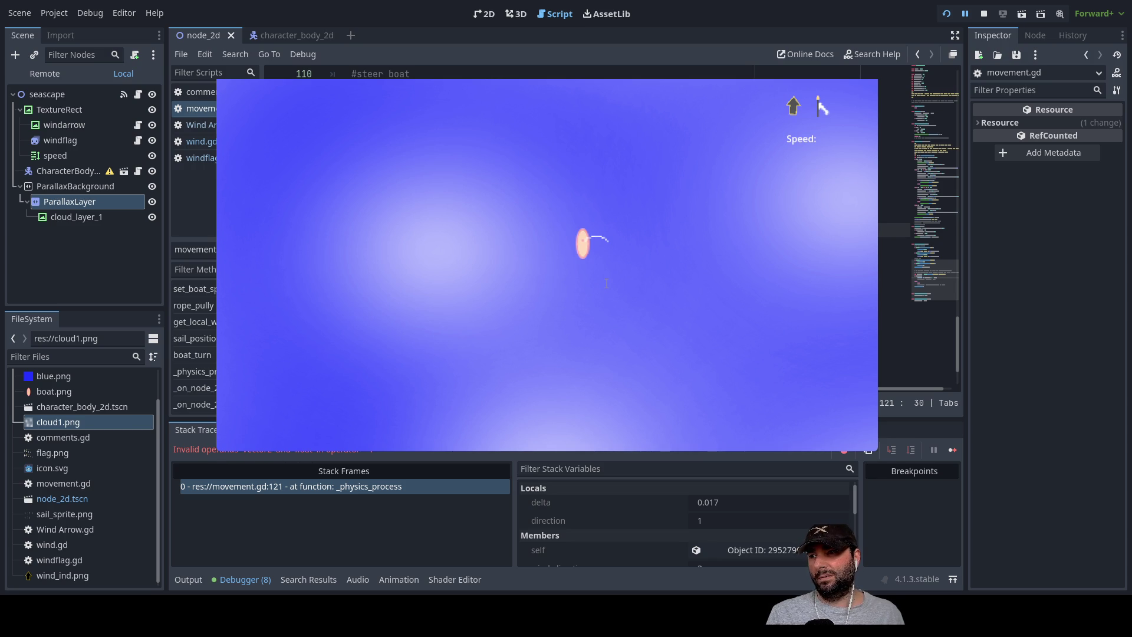
pyautogui.press('Right')
pyautogui.press('Right')
pyautogui.press('Right')
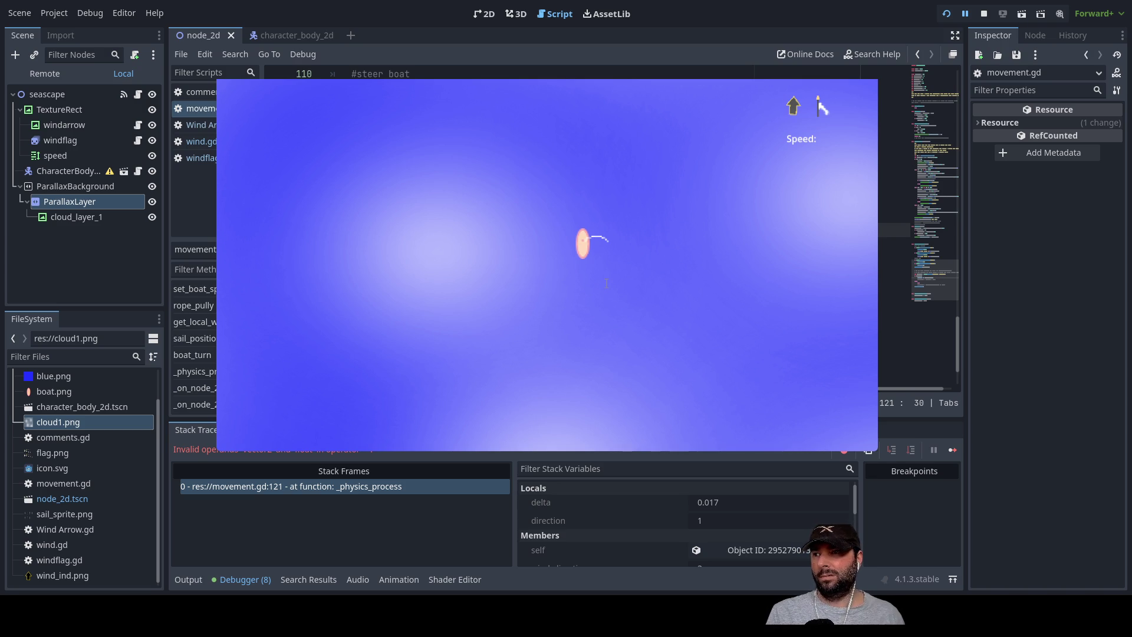
pyautogui.click(983, 15)
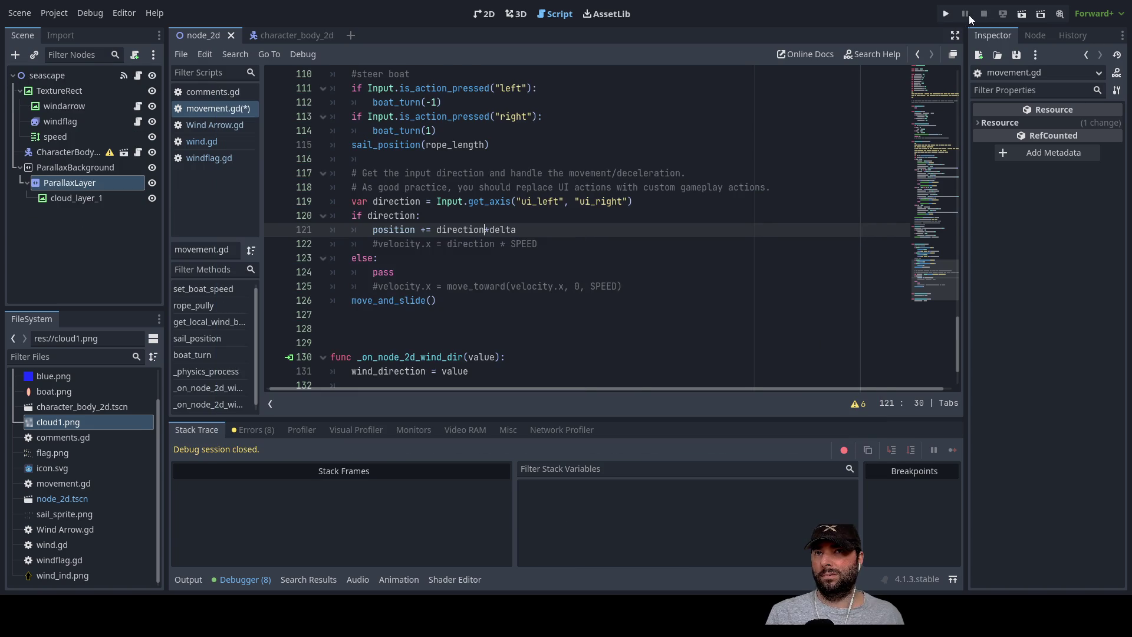
# Replace the get_axis line with Input.get_vector(ui_left, ui_right, ui_up, ui_down) and test-run the game.
pyautogui.press('F5')
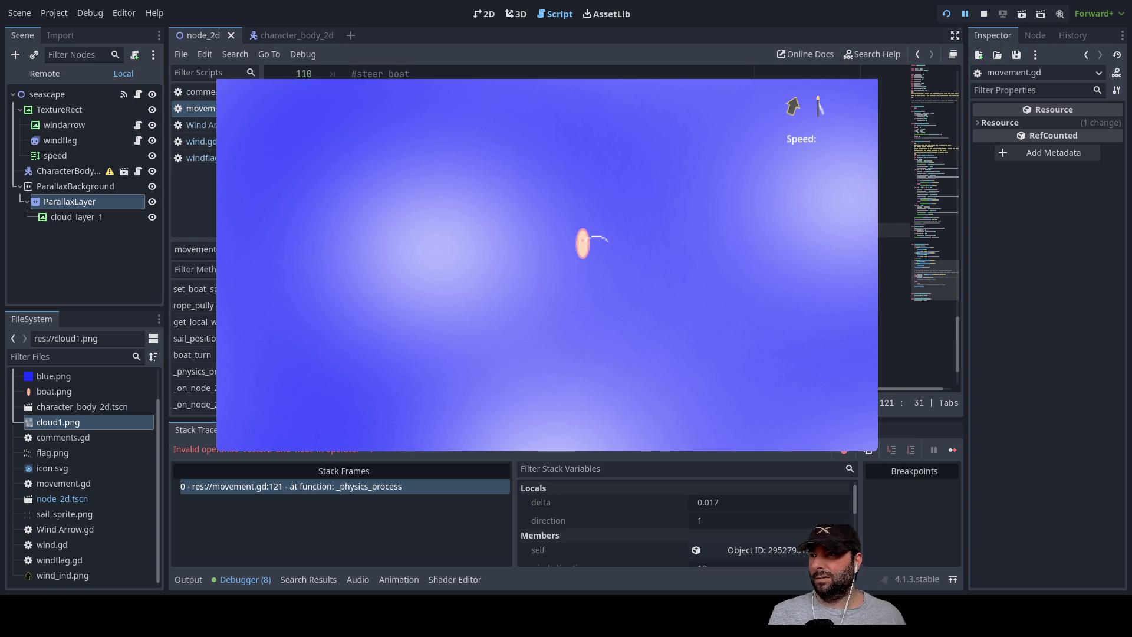
pyautogui.click(893, 215)
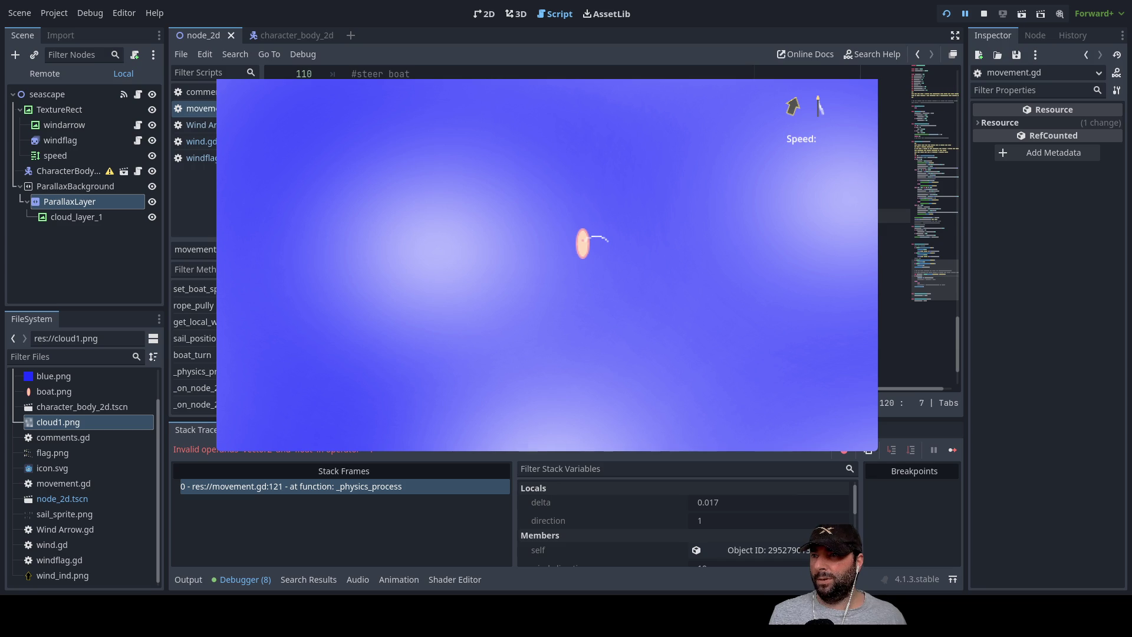
pyautogui.hotkey('ctrl', 'v')
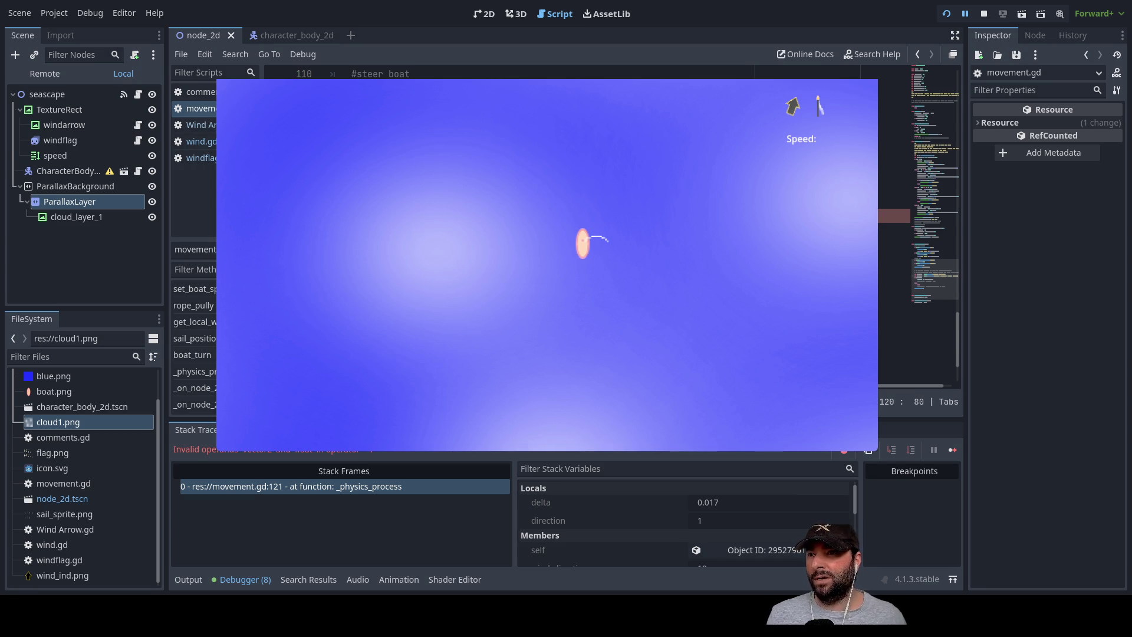
pyautogui.press('Up')
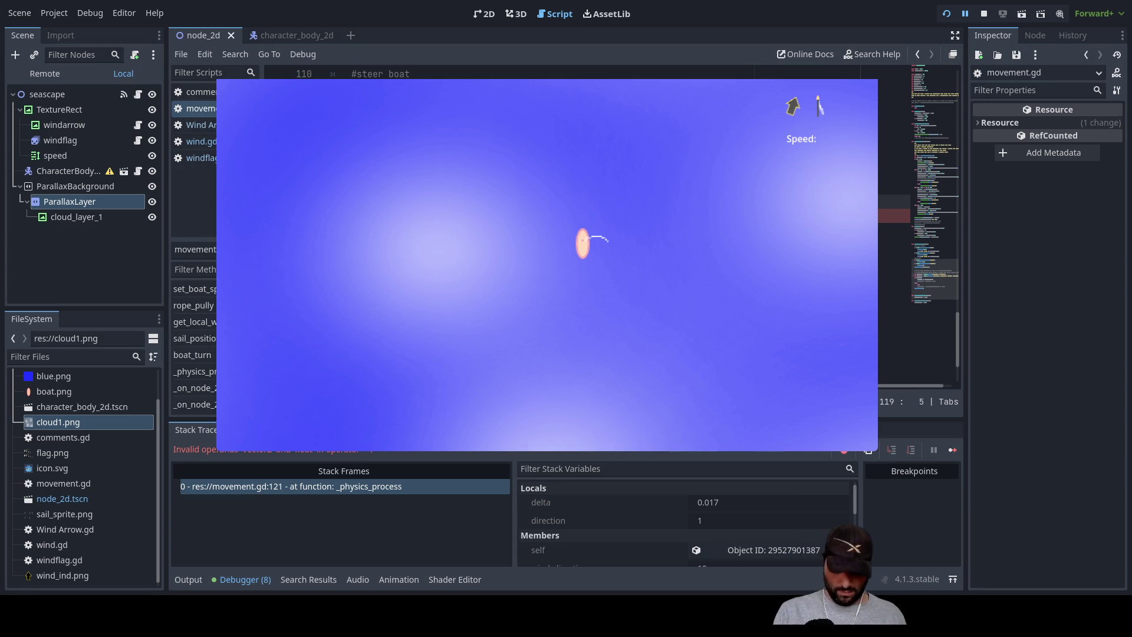
pyautogui.press('Down')
pyautogui.press('Down')
pyautogui.press('Down')
pyautogui.press('End')
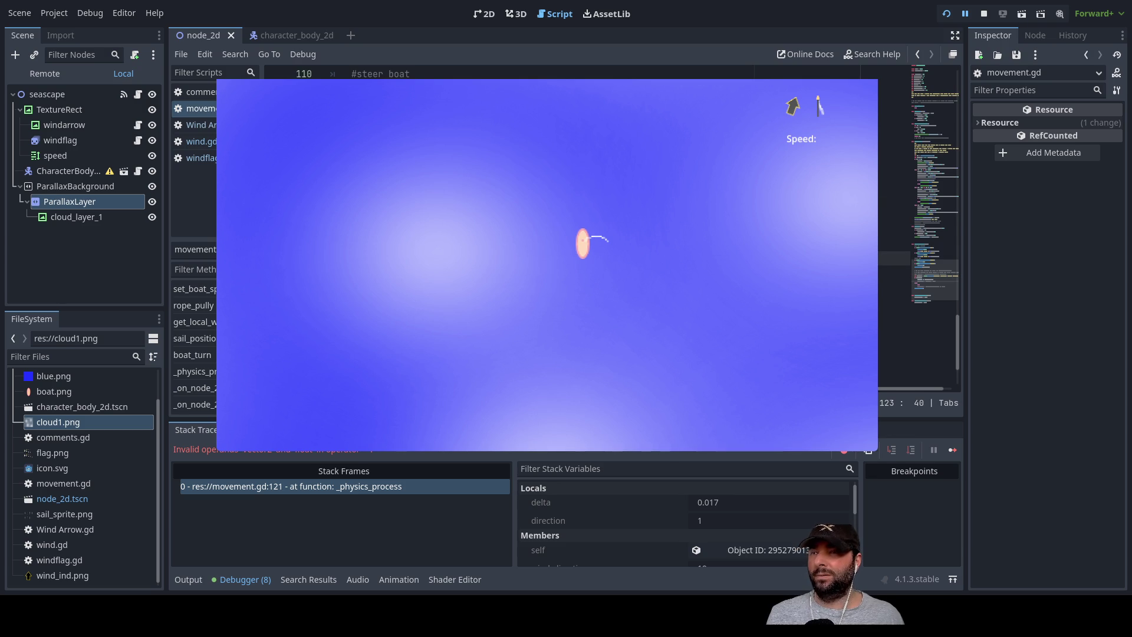
pyautogui.click(983, 14)
pyautogui.click(946, 17)
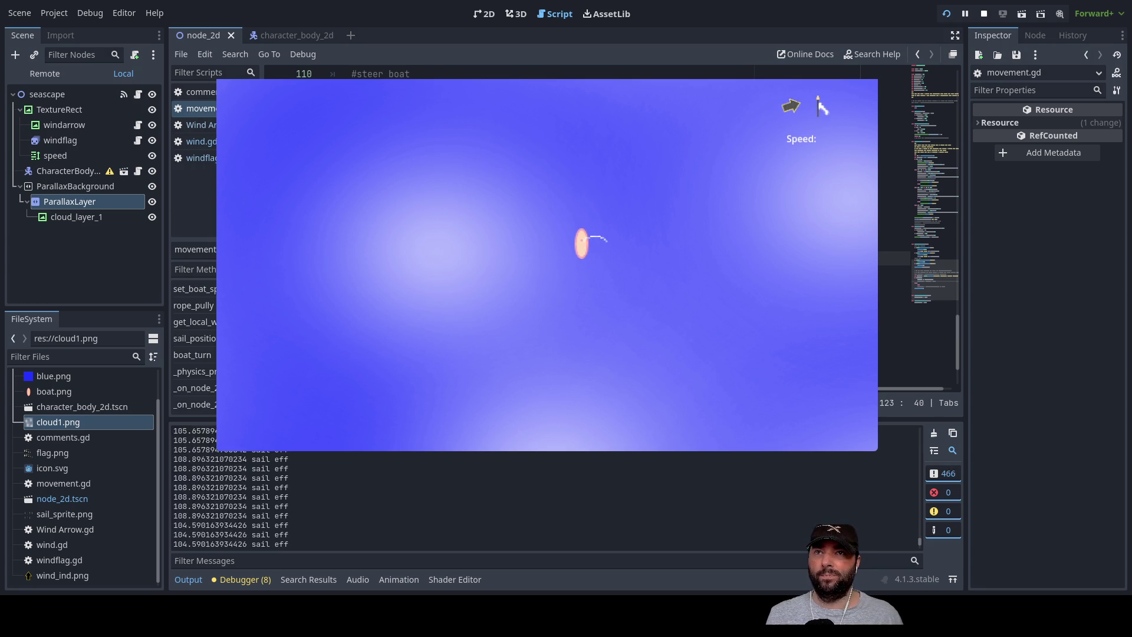
pyautogui.press('F8')
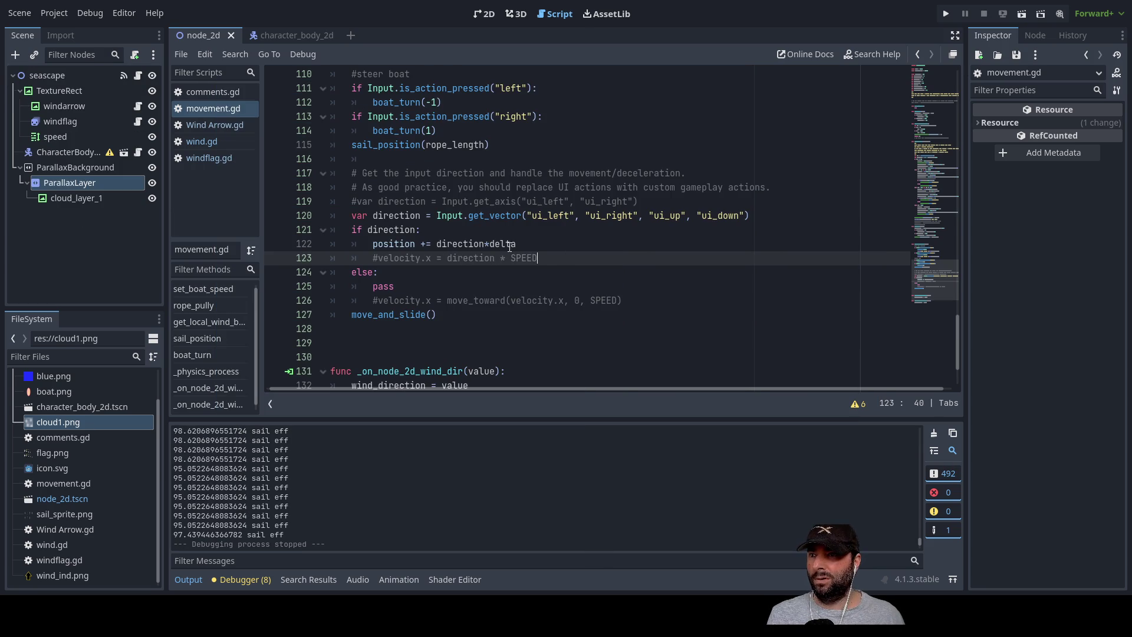
# Type 1* before delta on line 122 so it reads direction*1*delta.
pyautogui.click(489, 244)
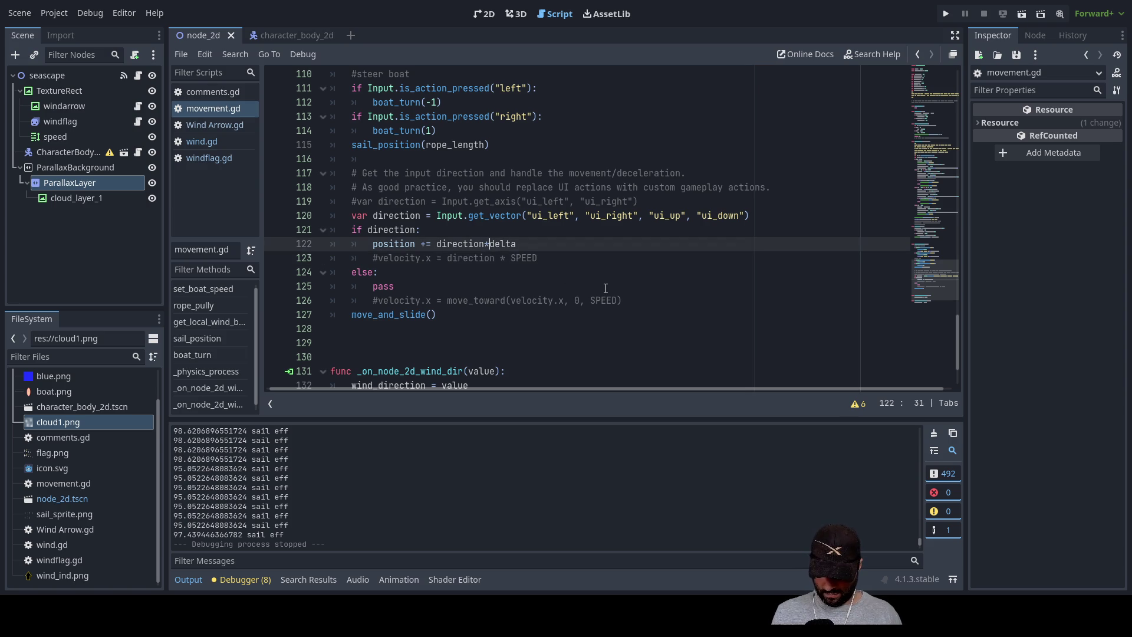
pyautogui.write('1*')
# Change the movement multiplier to 10 and test-run the game.
pyautogui.press('Left')
pyautogui.write('0')
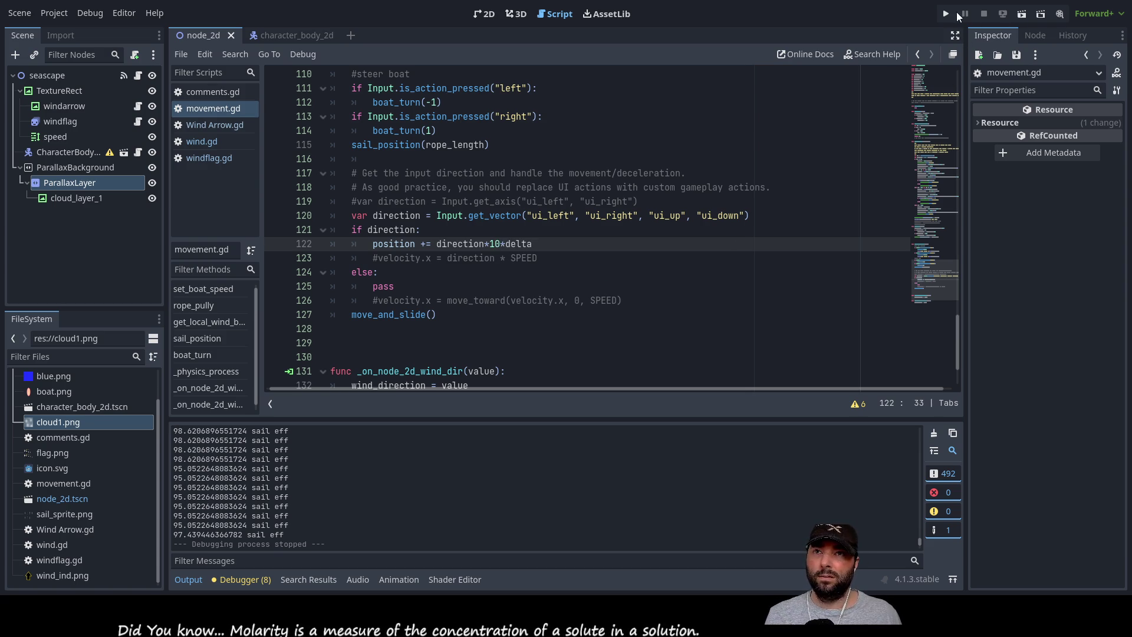
pyautogui.press('F5')
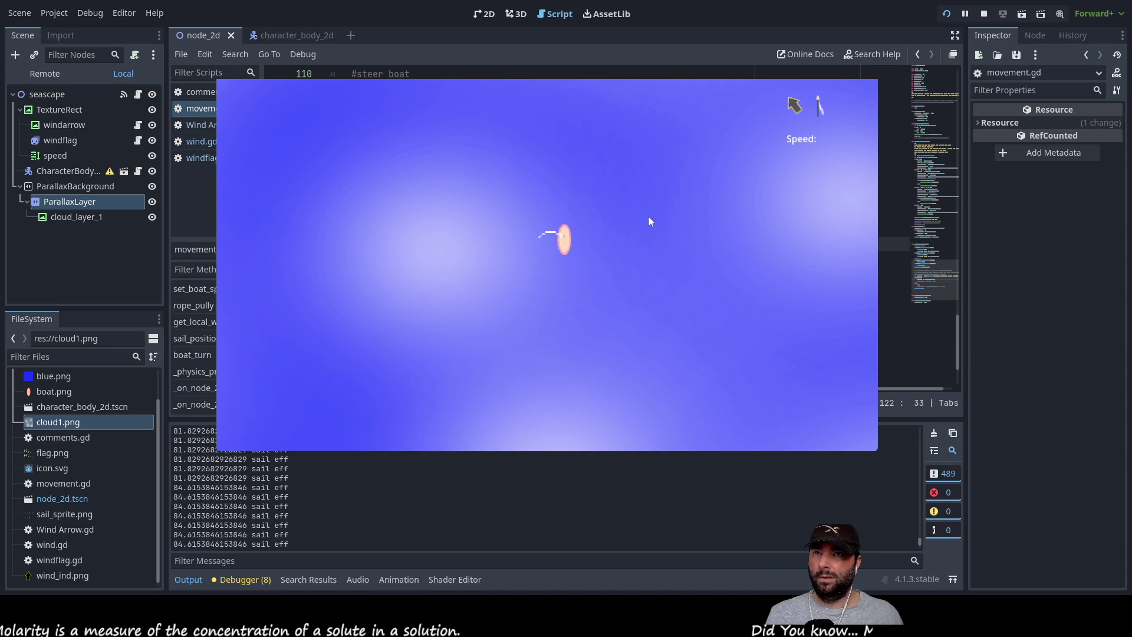
pyautogui.press('F8')
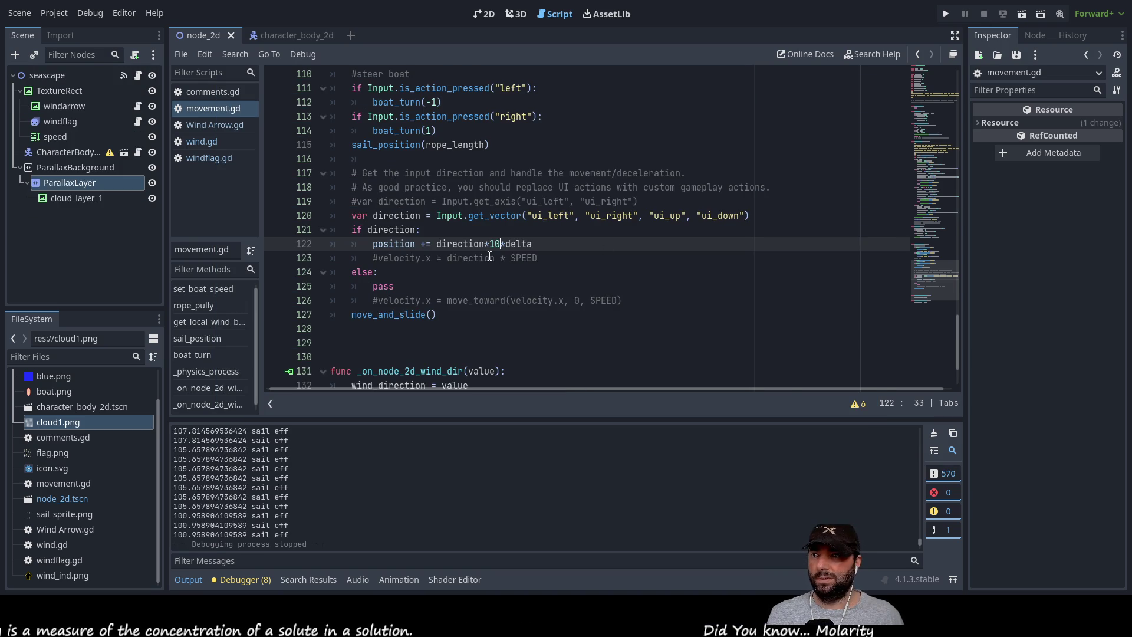
# Raise the multiplier to 100 and test the boat's speed again.
pyautogui.write('0')
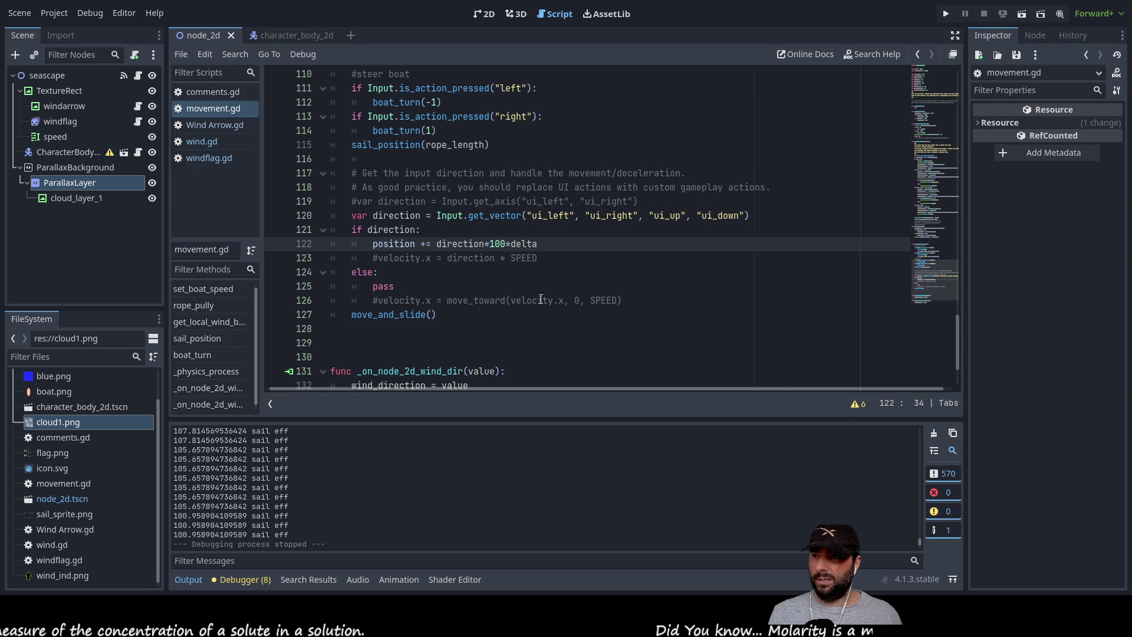
pyautogui.click(614, 240)
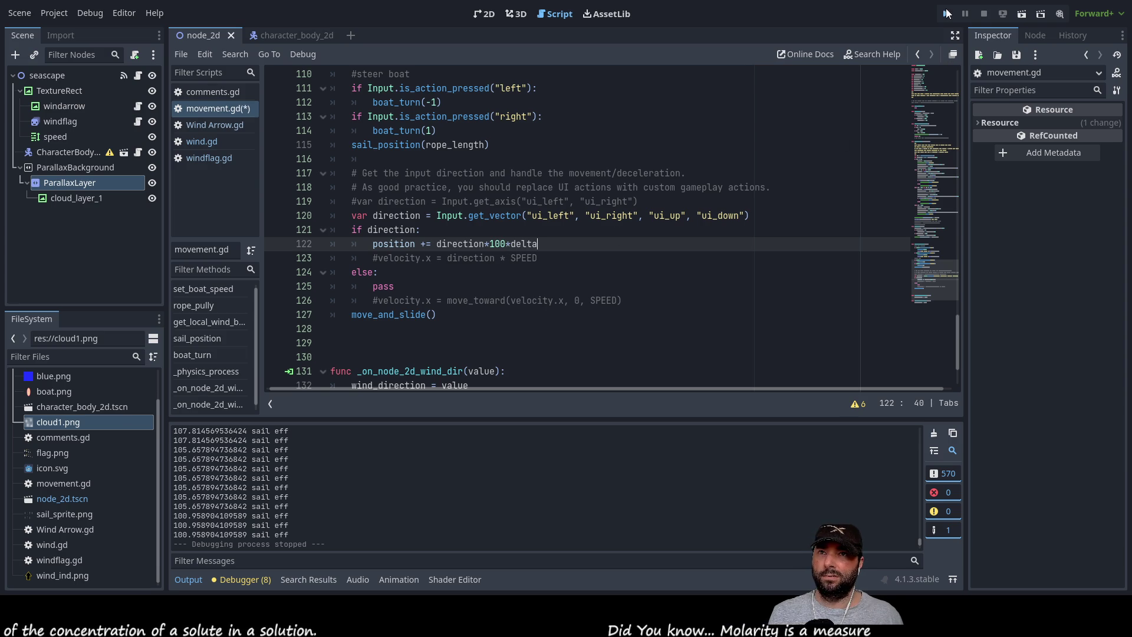
pyautogui.press('F5')
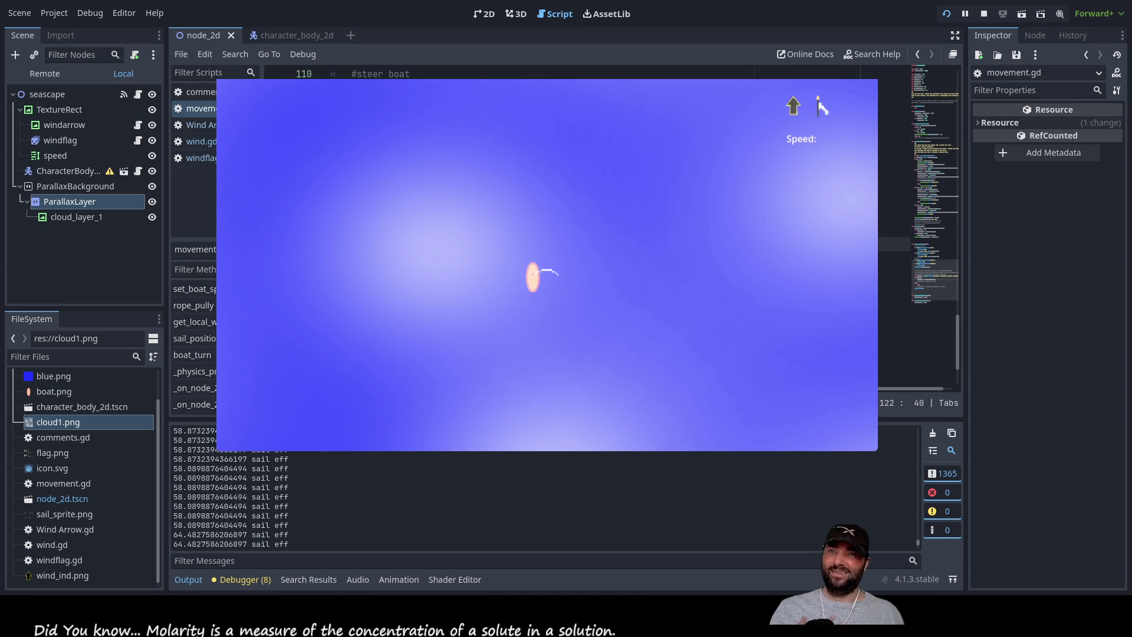
pyautogui.click(984, 14)
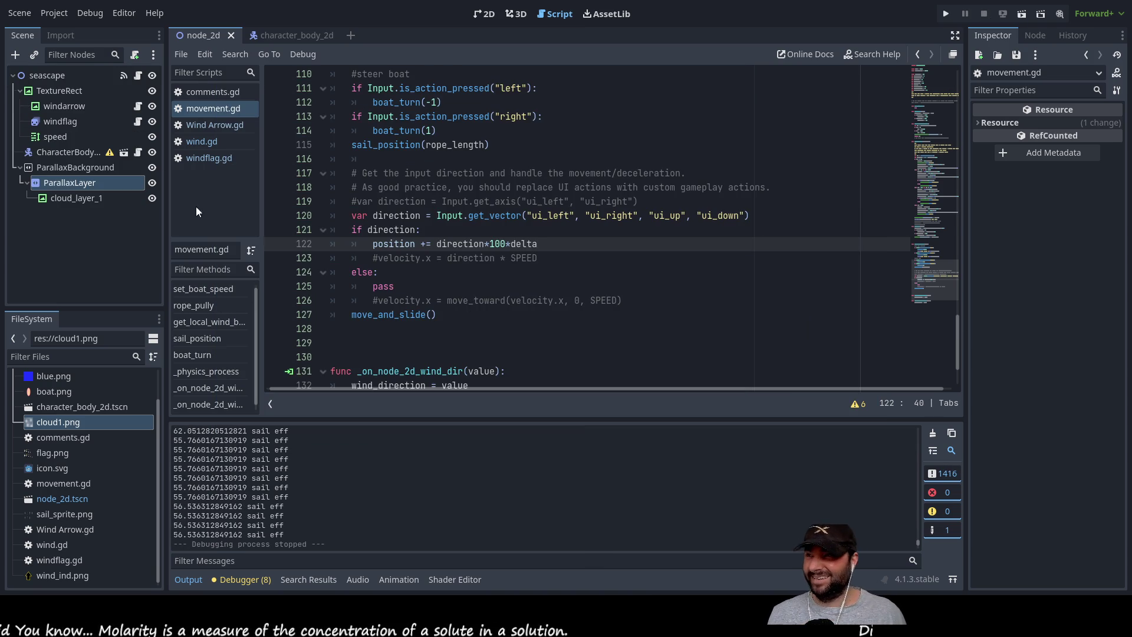
# In the 2D view, zoom in and select TextureRect, then the seascape root node.
pyautogui.click(484, 13)
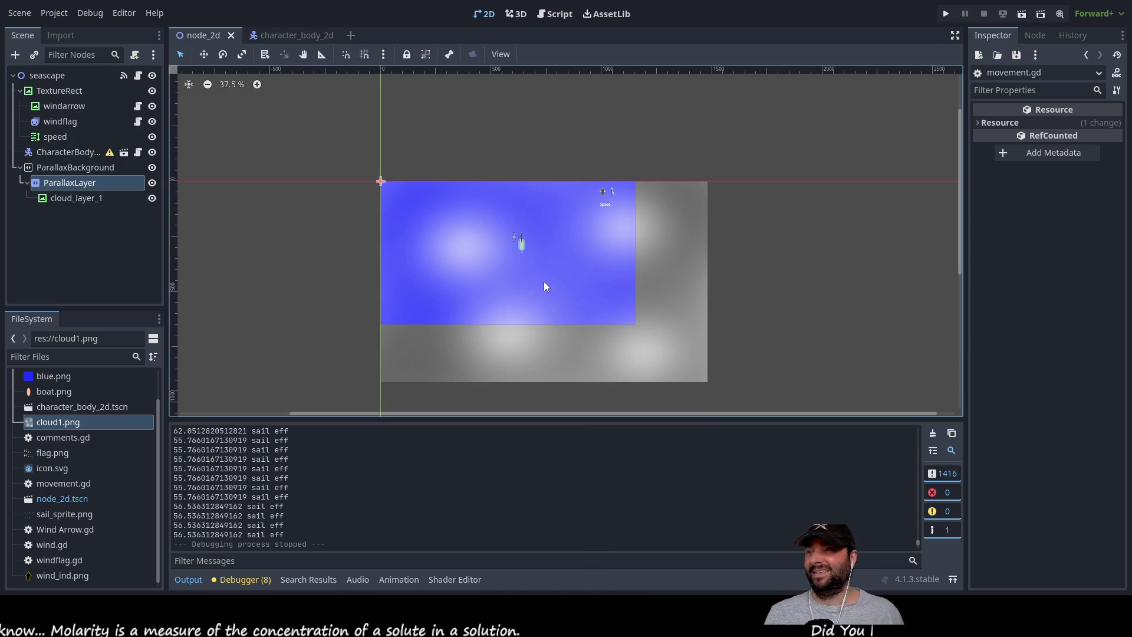
pyautogui.scroll(8, 496, 255)
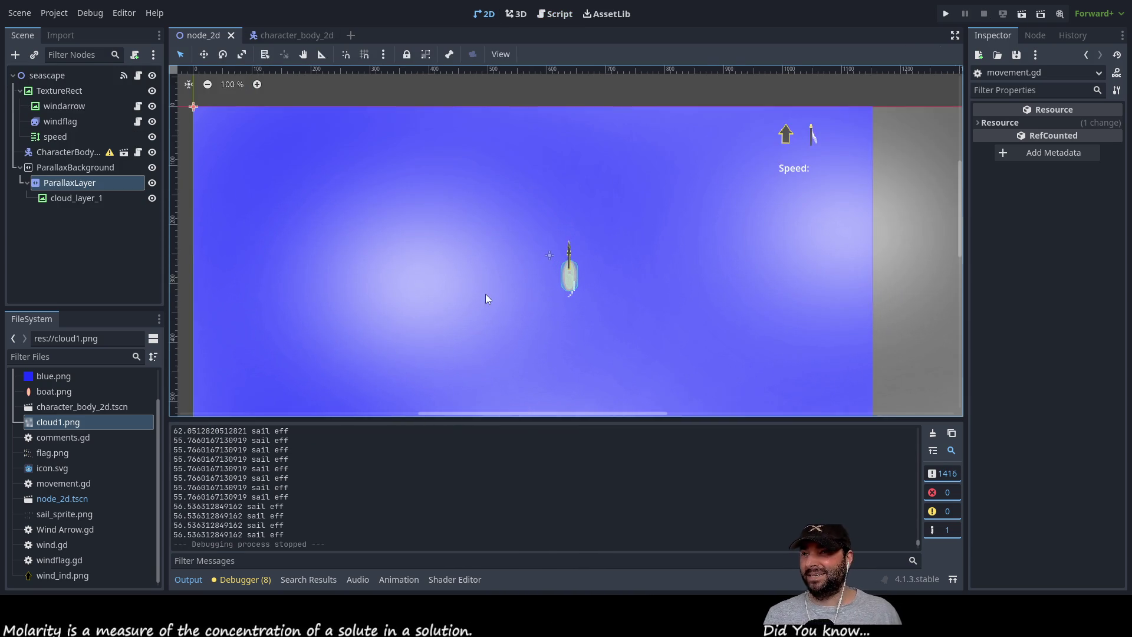
pyautogui.click(51, 90)
pyautogui.click(55, 75)
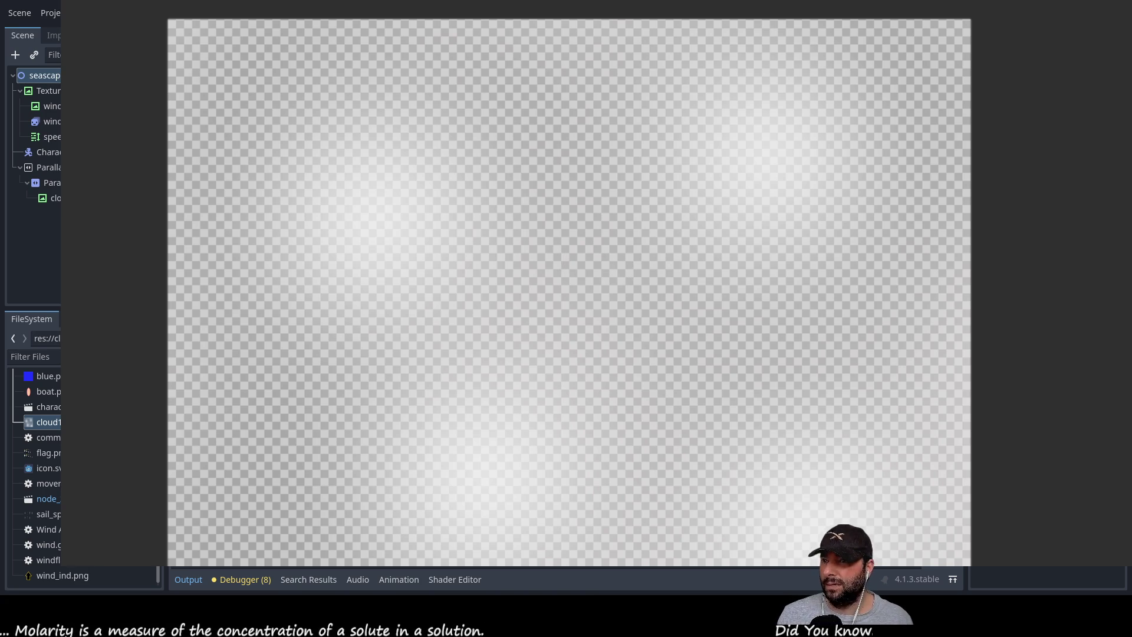
# Zoom into the blank canvas and paint a soft bright green blob across its centre.
pyautogui.scroll(6, 589, 362)
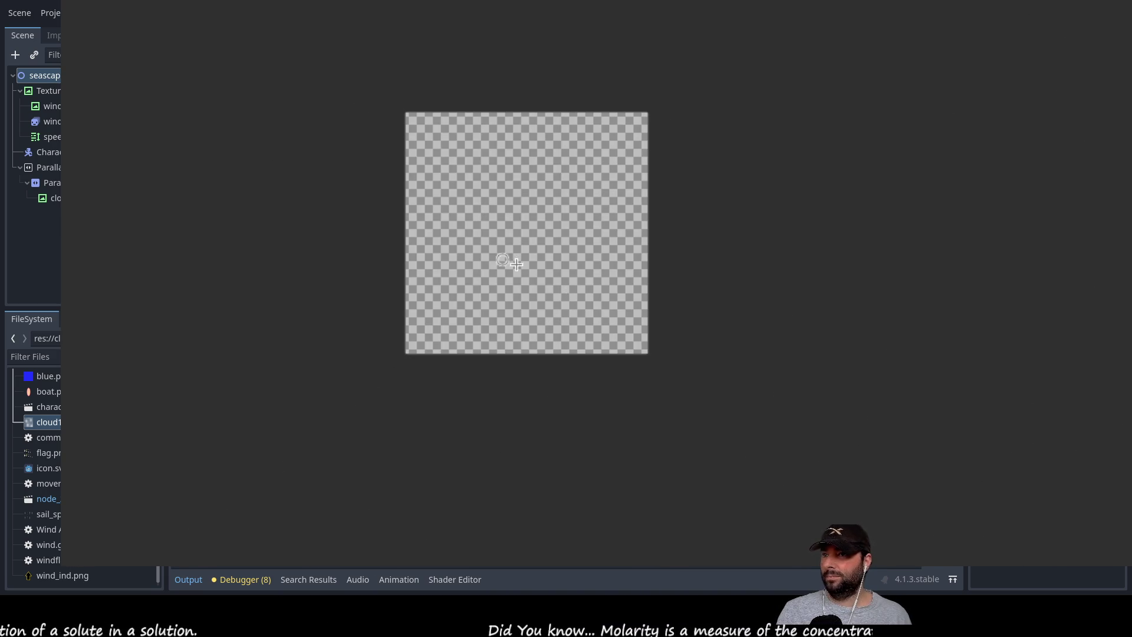
pyautogui.scroll(3, 519, 200)
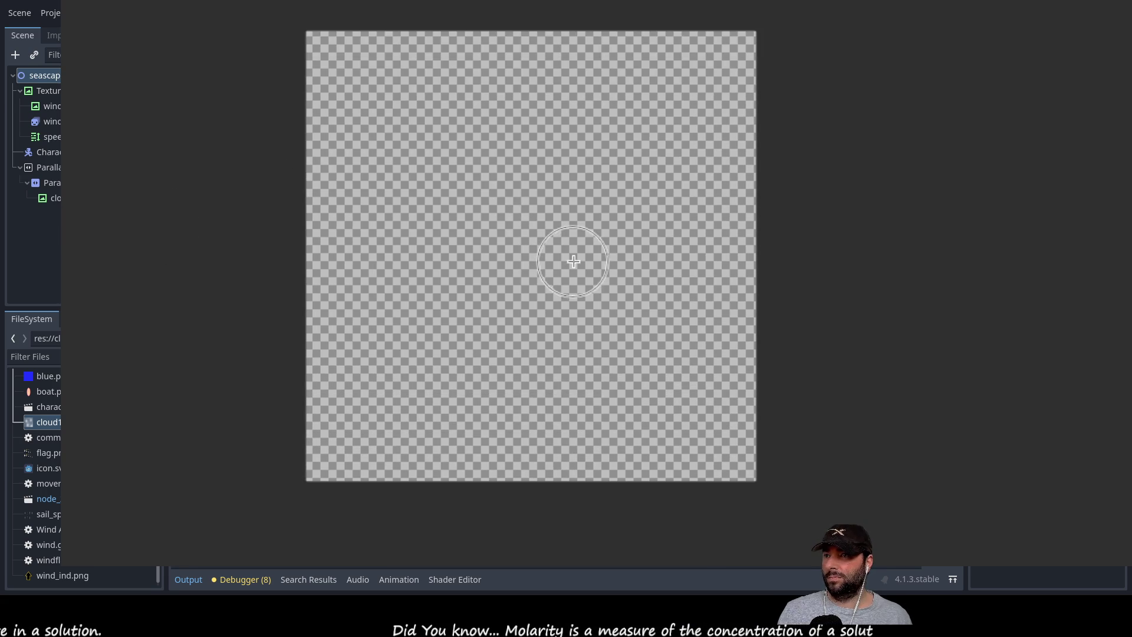
pyautogui.moveTo(472, 118)
pyautogui.mouseDown()
pyautogui.moveTo(433, 236)
pyautogui.moveTo(483, 401)
pyautogui.moveTo(690, 230)
pyautogui.moveTo(472, 148)
pyautogui.moveTo(588, 236)
pyautogui.moveTo(629, 235)
pyautogui.moveTo(548, 309)
pyautogui.moveTo(472, 257)
pyautogui.moveTo(513, 384)
pyautogui.moveTo(568, 283)
pyautogui.moveTo(444, 215)
pyautogui.moveTo(608, 264)
pyautogui.moveTo(652, 232)
pyautogui.mouseUp()
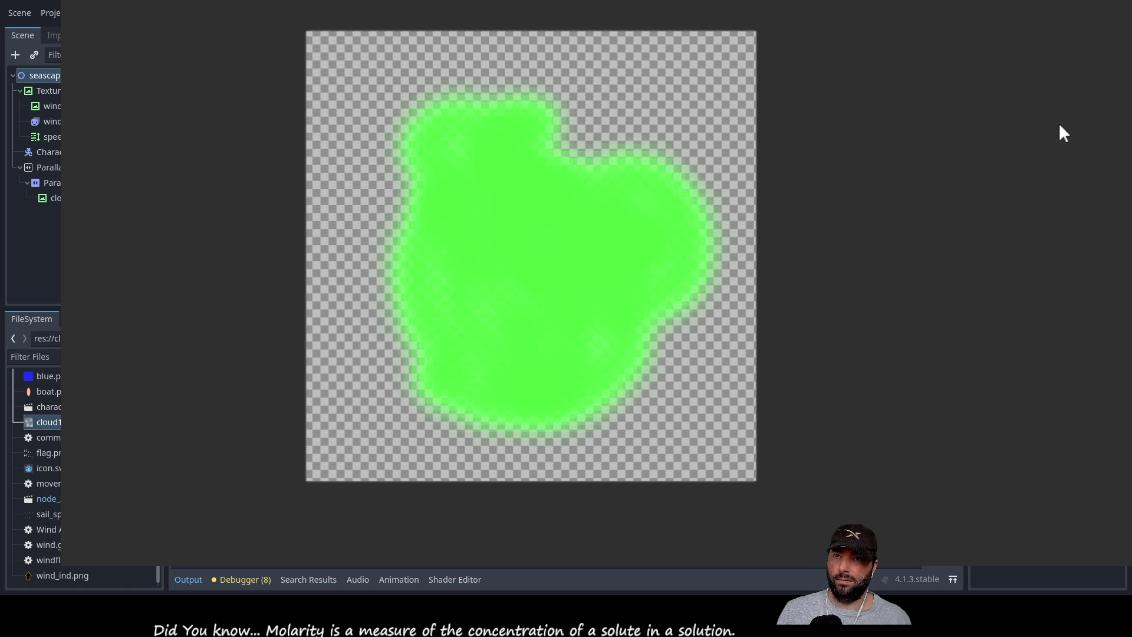
# Paint a dark green interior, a yellow patch on the top notch, and cyan around it.
pyautogui.moveTo(522, 262)
pyautogui.mouseDown()
pyautogui.moveTo(493, 295)
pyautogui.moveTo(512, 292)
pyautogui.moveTo(487, 220)
pyautogui.moveTo(477, 331)
pyautogui.moveTo(536, 330)
pyautogui.moveTo(499, 351)
pyautogui.moveTo(563, 260)
pyautogui.moveTo(490, 240)
pyautogui.moveTo(561, 303)
pyautogui.moveTo(510, 321)
pyautogui.moveTo(469, 167)
pyautogui.moveTo(488, 209)
pyautogui.moveTo(612, 283)
pyautogui.moveTo(644, 260)
pyautogui.moveTo(683, 330)
pyautogui.mouseUp()
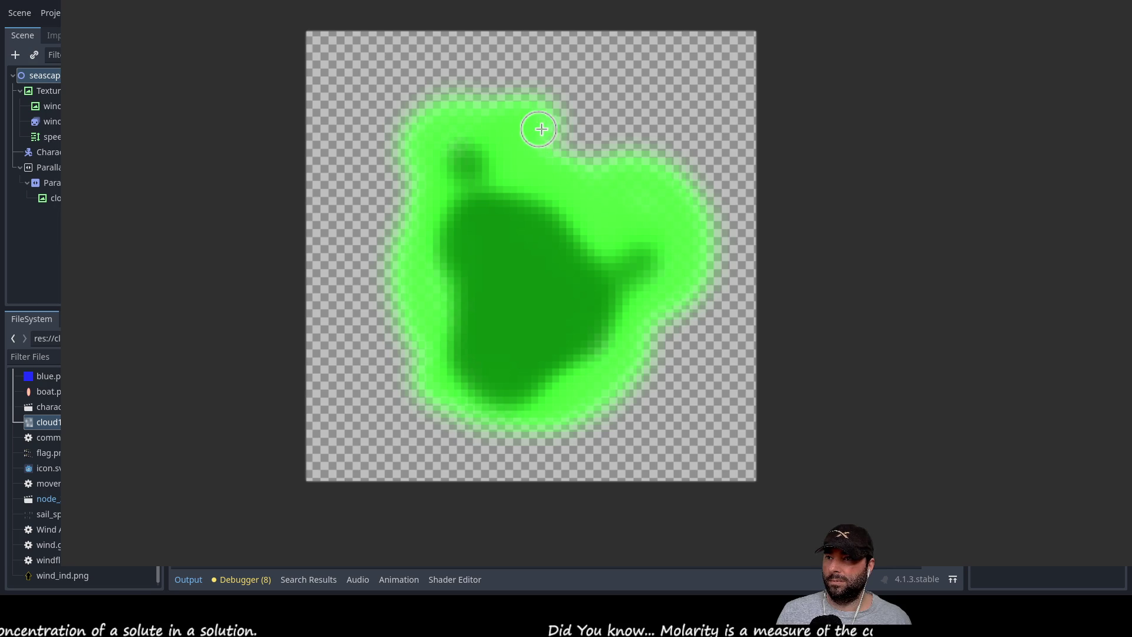
pyautogui.moveTo(562, 133)
pyautogui.mouseDown()
pyautogui.moveTo(554, 145)
pyautogui.moveTo(639, 176)
pyautogui.moveTo(542, 126)
pyautogui.moveTo(562, 144)
pyautogui.mouseUp()
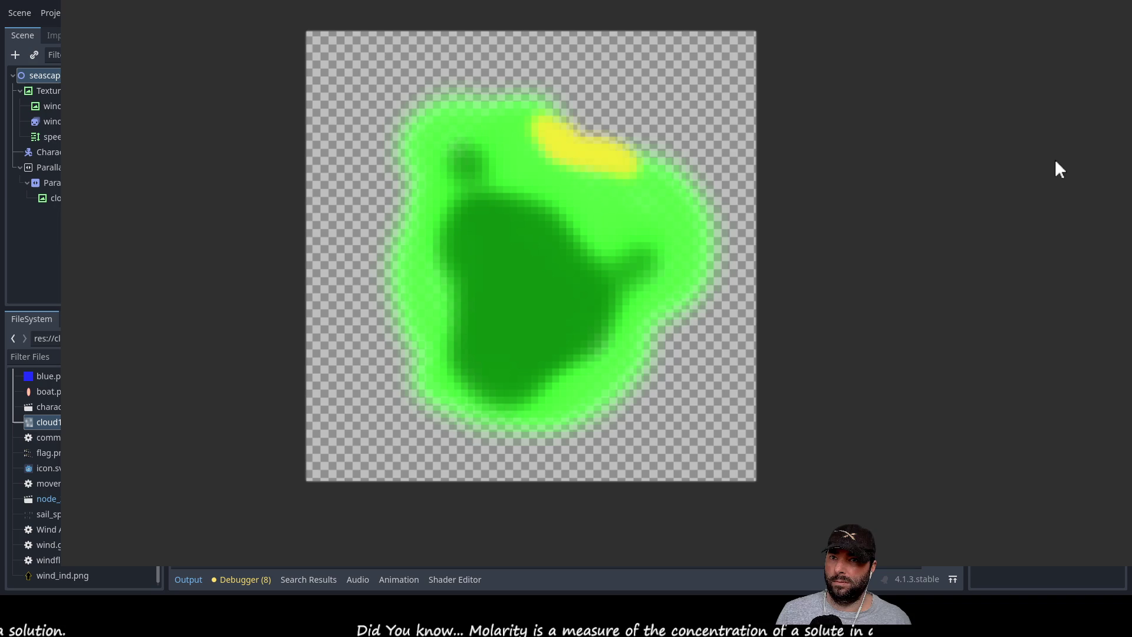
pyautogui.moveTo(533, 127)
pyautogui.mouseDown()
pyautogui.moveTo(563, 169)
pyautogui.moveTo(599, 185)
pyautogui.moveTo(648, 181)
pyautogui.mouseUp()
pyautogui.moveTo(534, 141)
pyautogui.mouseDown()
pyautogui.moveTo(539, 116)
pyautogui.moveTo(551, 121)
pyautogui.mouseUp()
pyautogui.moveTo(633, 180)
pyautogui.mouseDown()
pyautogui.moveTo(634, 192)
pyautogui.moveTo(647, 189)
pyautogui.moveTo(616, 232)
pyautogui.moveTo(541, 175)
pyautogui.moveTo(518, 139)
pyautogui.mouseUp()
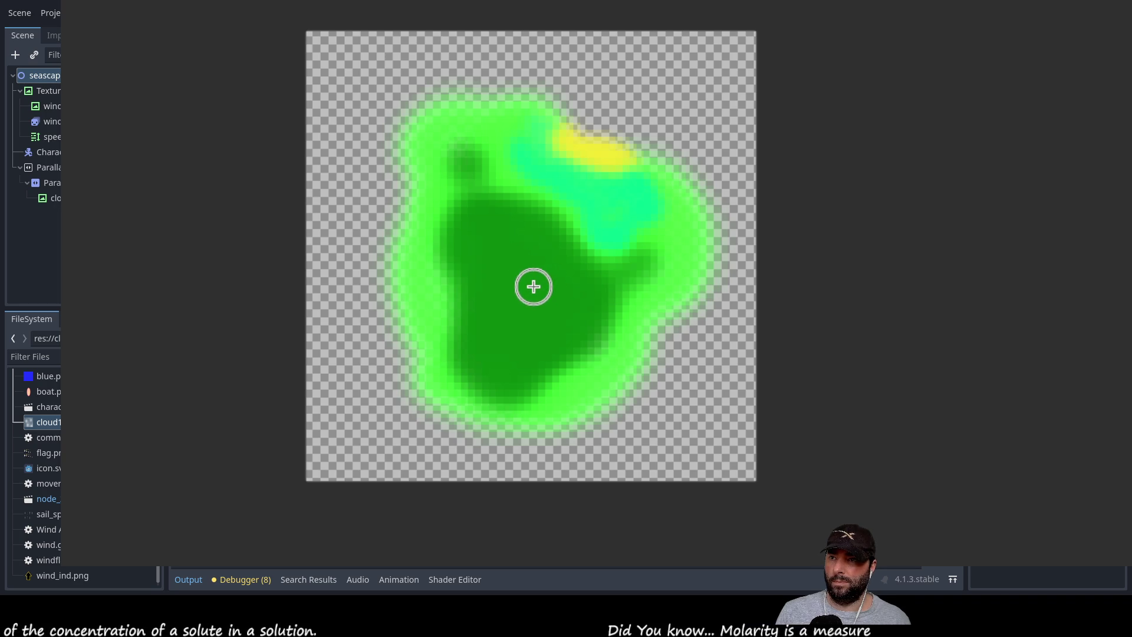
# Paint a pale blue pool in the island's centre and close the image.
pyautogui.moveTo(539, 270); pyautogui.dragTo(536, 324)
pyautogui.moveTo(527, 270)
pyautogui.mouseDown()
pyautogui.moveTo(518, 320)
pyautogui.moveTo(529, 282)
pyautogui.moveTo(513, 267)
pyautogui.moveTo(512, 325)
pyautogui.mouseUp()
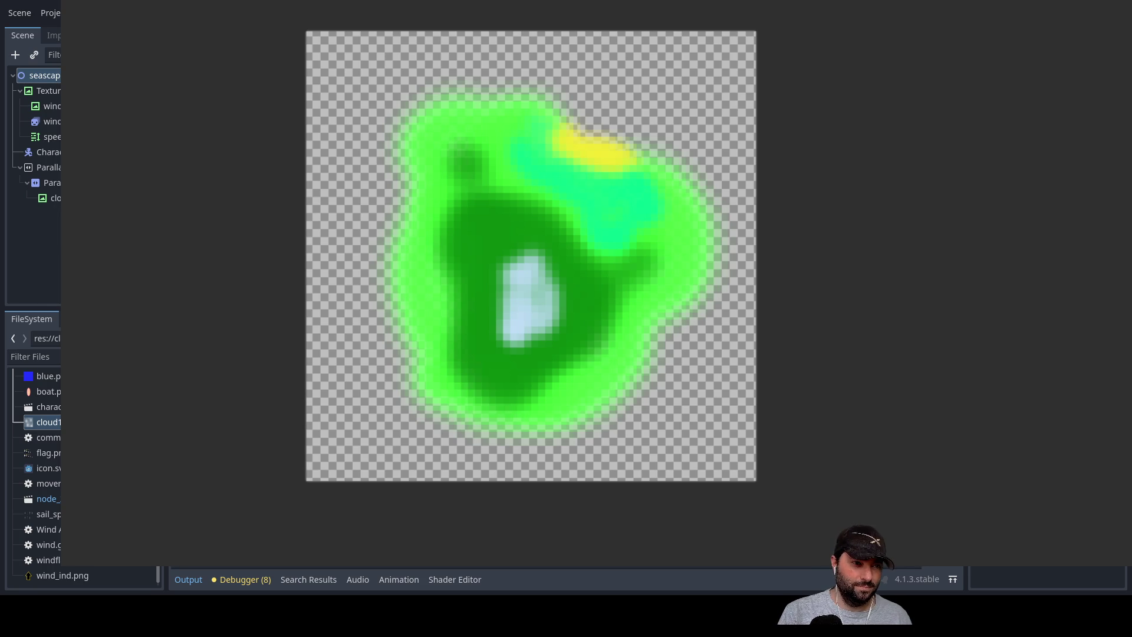
pyautogui.press('Escape')
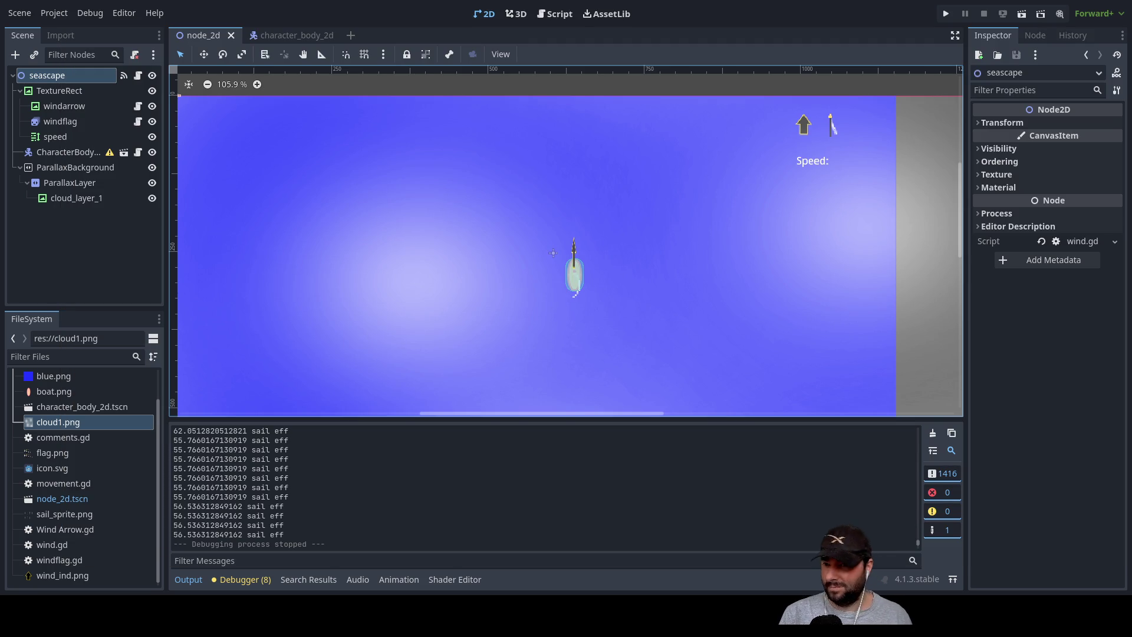
# Pan around the seascape canvas while checking the TextureRect and root node.
pyautogui.click(53, 92)
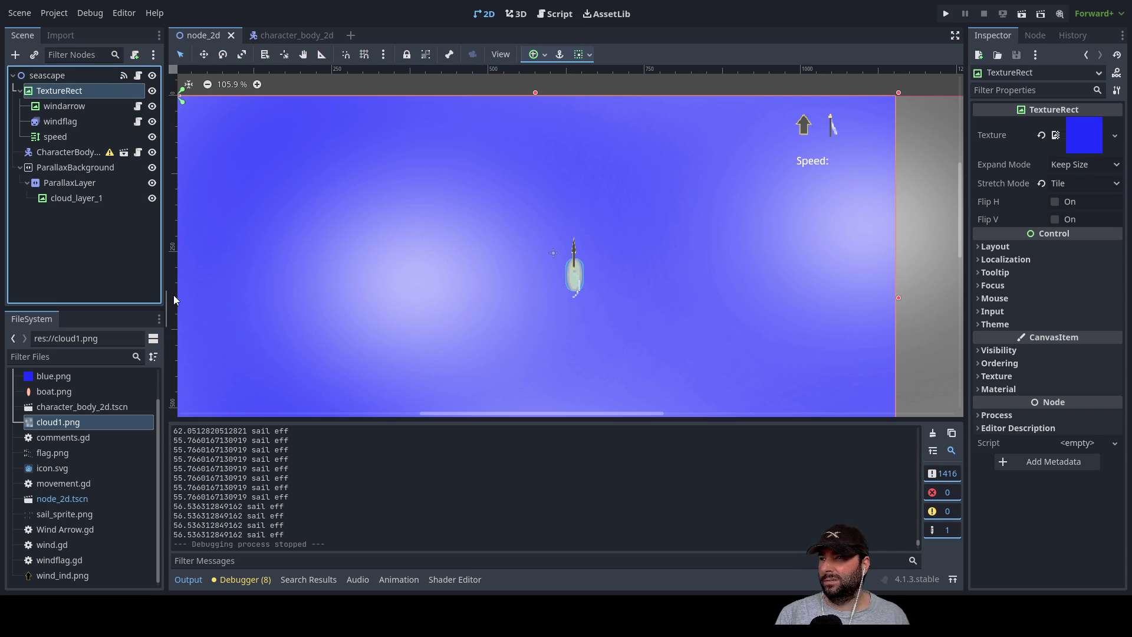
pyautogui.scroll(-3, 313, 270)
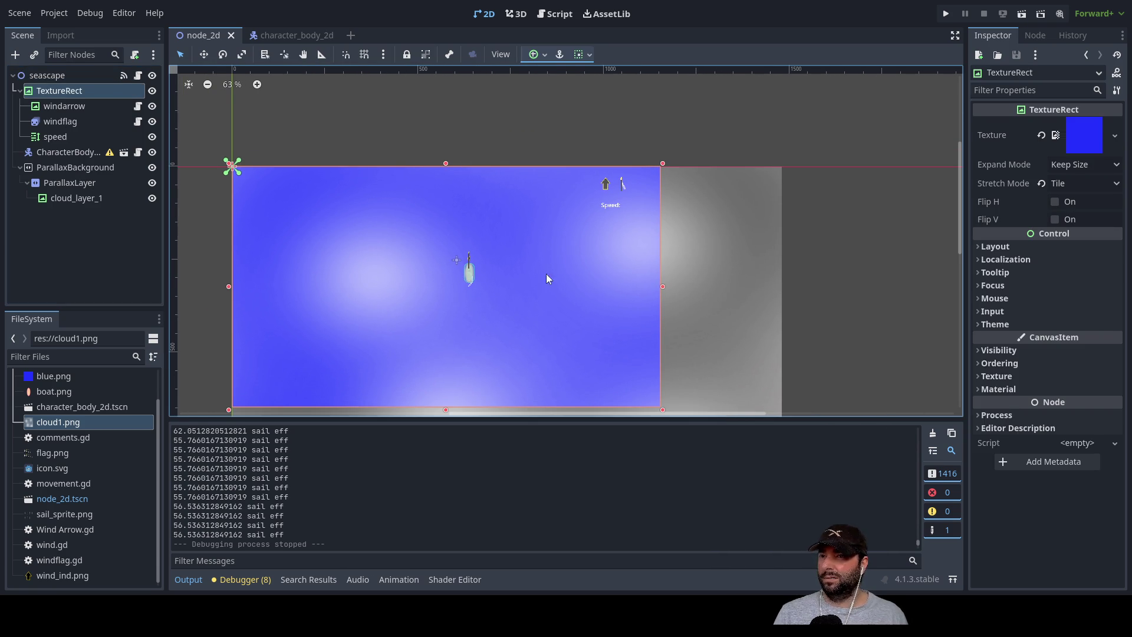
pyautogui.moveTo(732, 301); pyautogui.dragTo(790, 214)
pyautogui.scroll(-1, 770, 240)
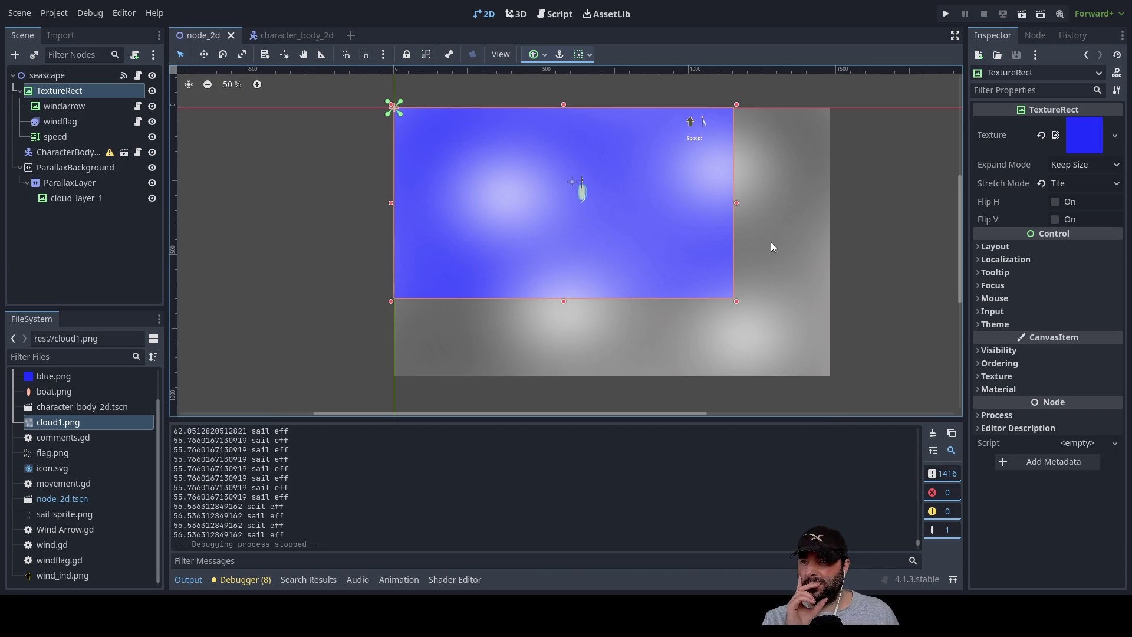
pyautogui.moveTo(775, 260)
pyautogui.mouseDown()
pyautogui.moveTo(735, 260)
pyautogui.moveTo(536, 205)
pyautogui.moveTo(715, 278)
pyautogui.moveTo(722, 293)
pyautogui.mouseUp()
pyautogui.click(50, 76)
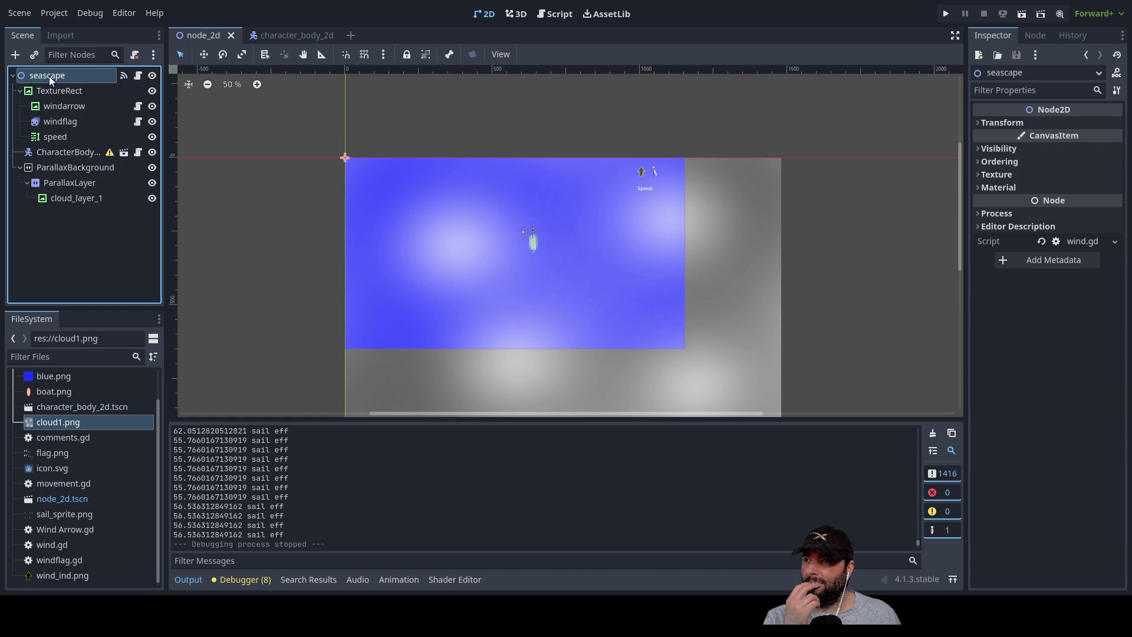
pyautogui.scroll(-6, 478, 222)
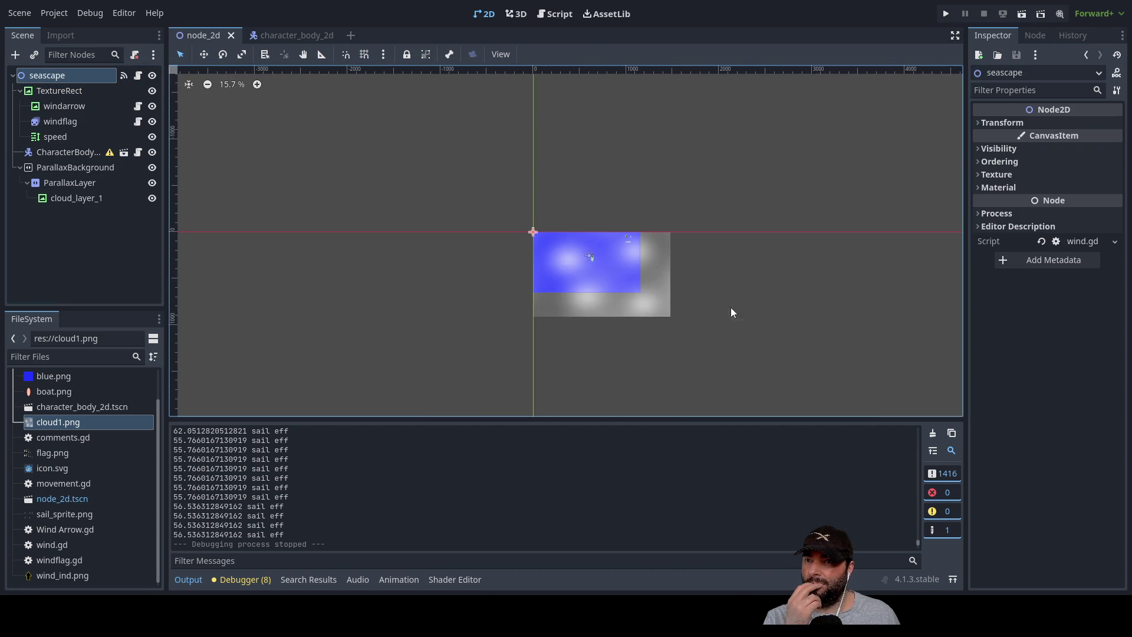
pyautogui.scroll(8, 745, 313)
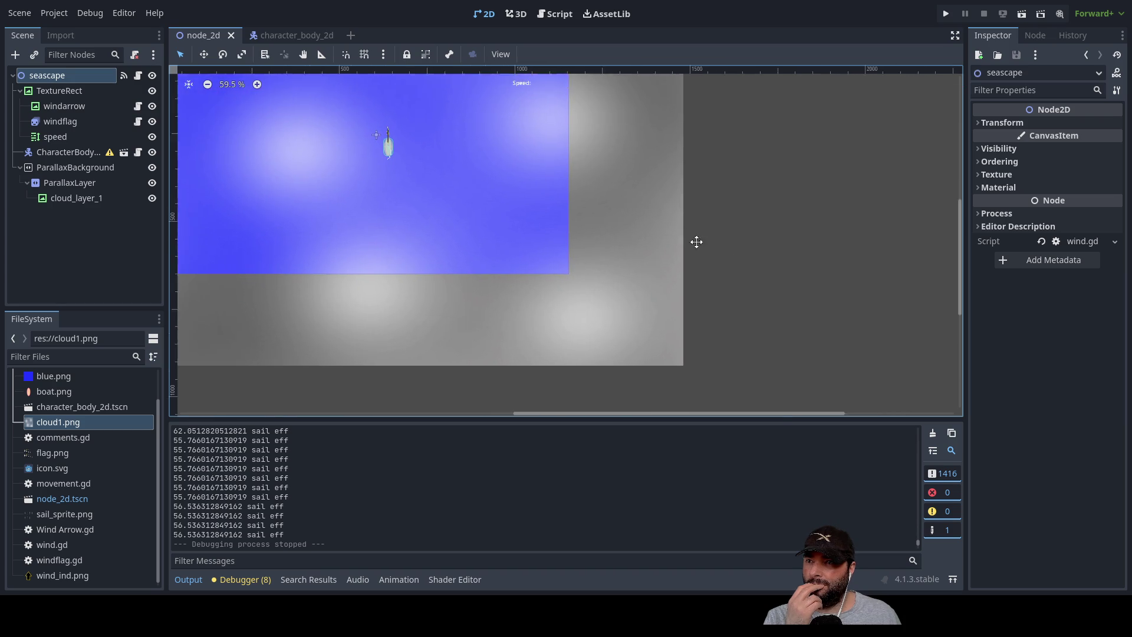
# Select the sea TextureRect in the scene tree.
pyautogui.click(63, 92)
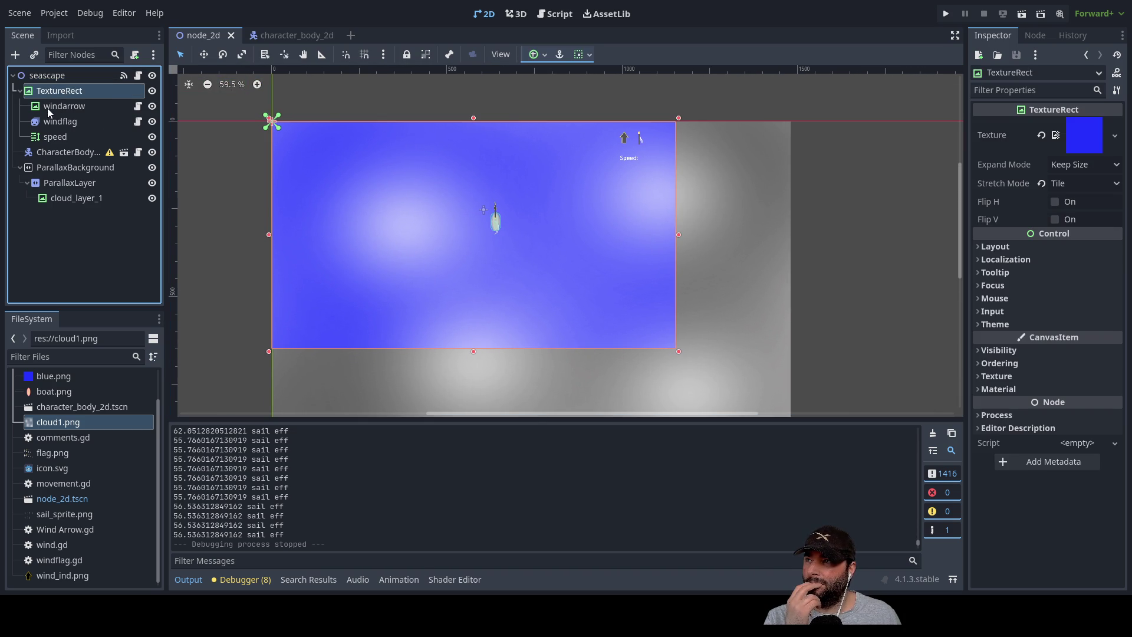
pyautogui.click(48, 108)
pyautogui.click(48, 92)
pyautogui.click(46, 78)
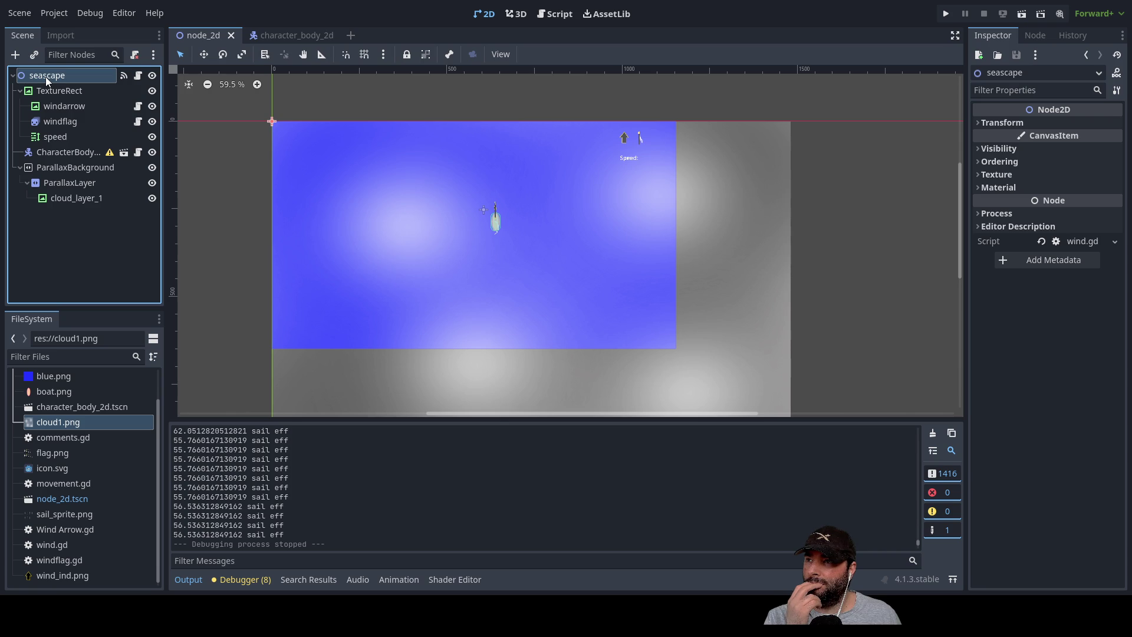
pyautogui.scroll(-2, 558, 290)
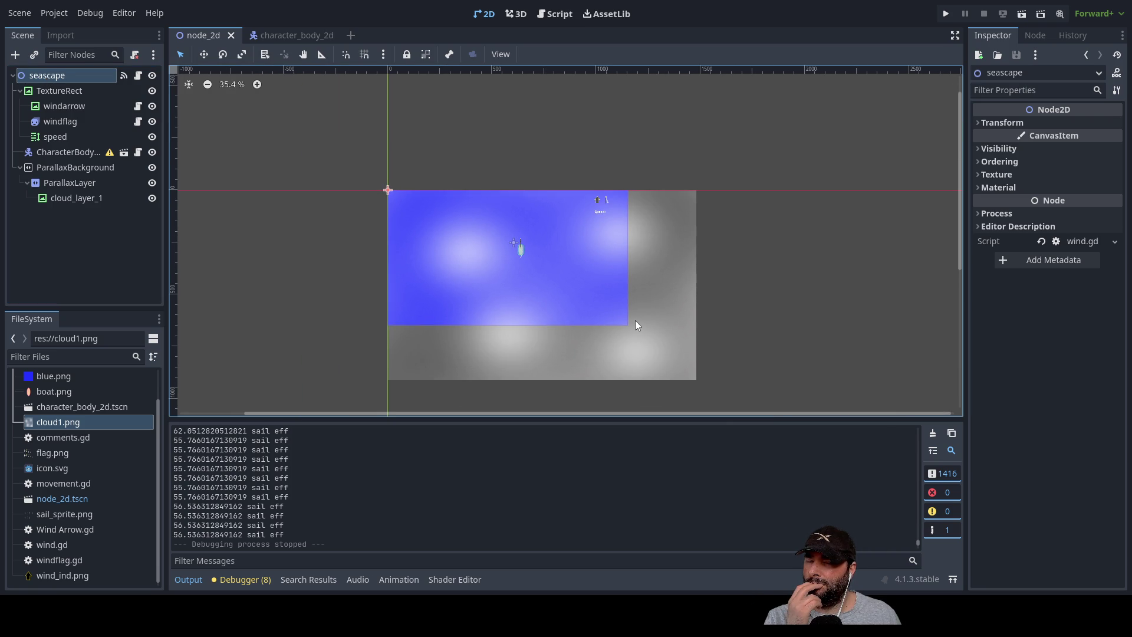
pyautogui.click(65, 92)
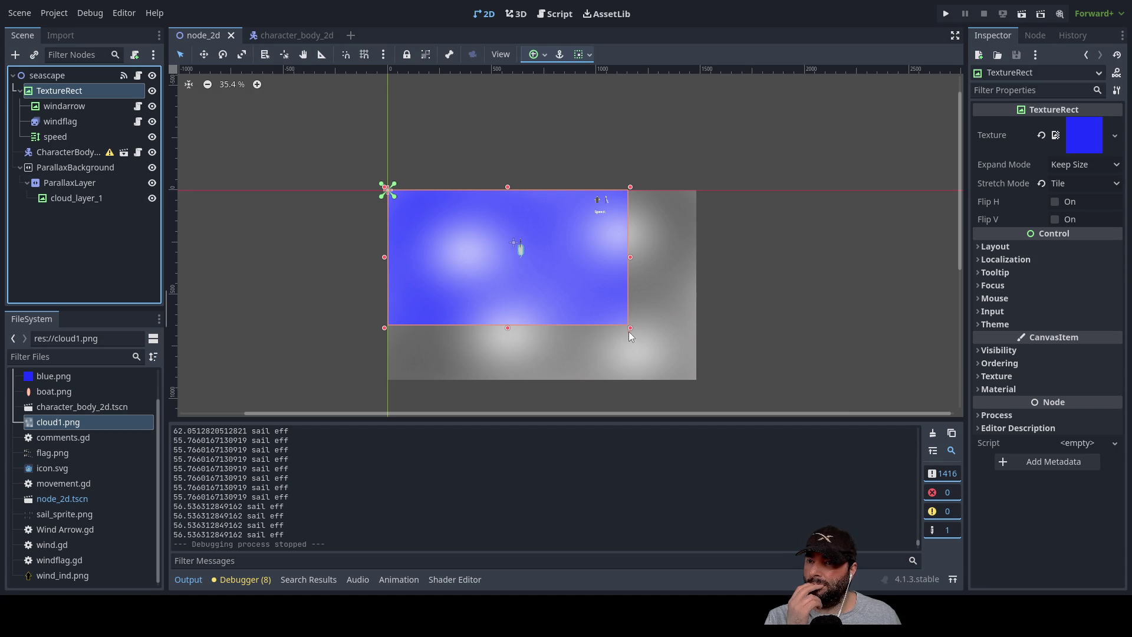
# Stretch the sea TextureRect to 1477 by 905 to cover the cloud area.
pyautogui.moveTo(631, 328); pyautogui.dragTo(699, 382)
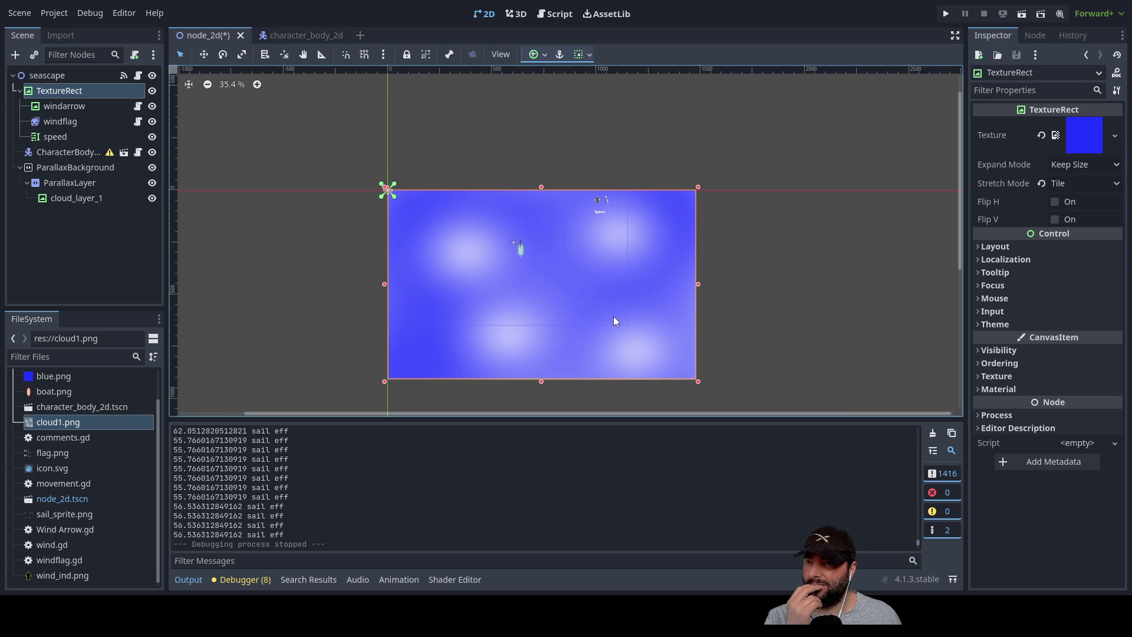
pyautogui.scroll(5, 603, 321)
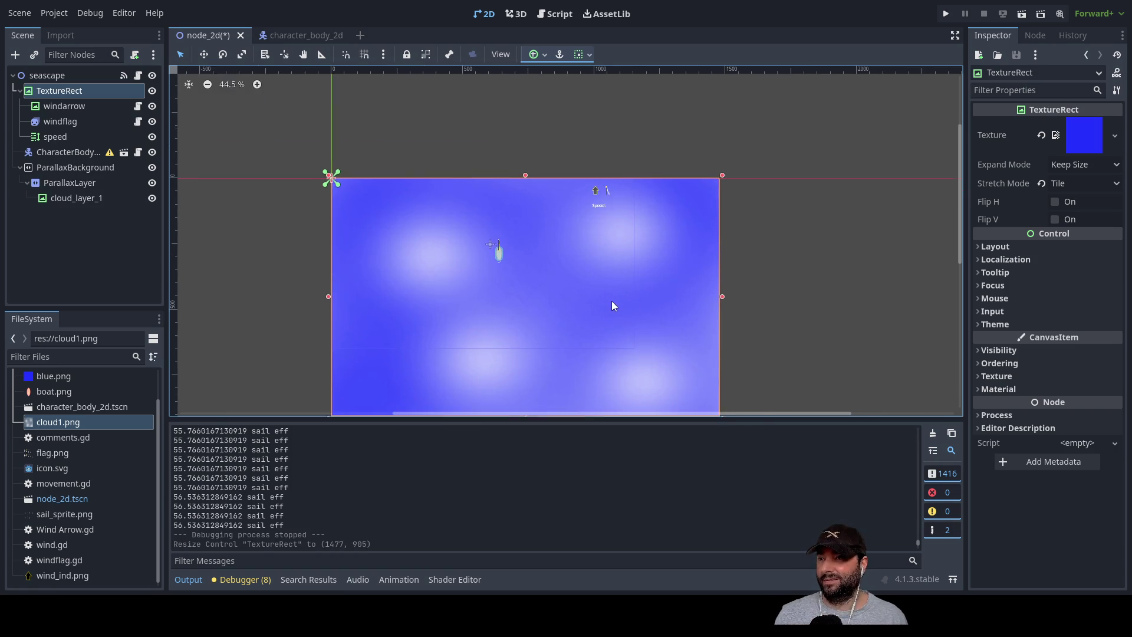
pyautogui.scroll(-3, 628, 299)
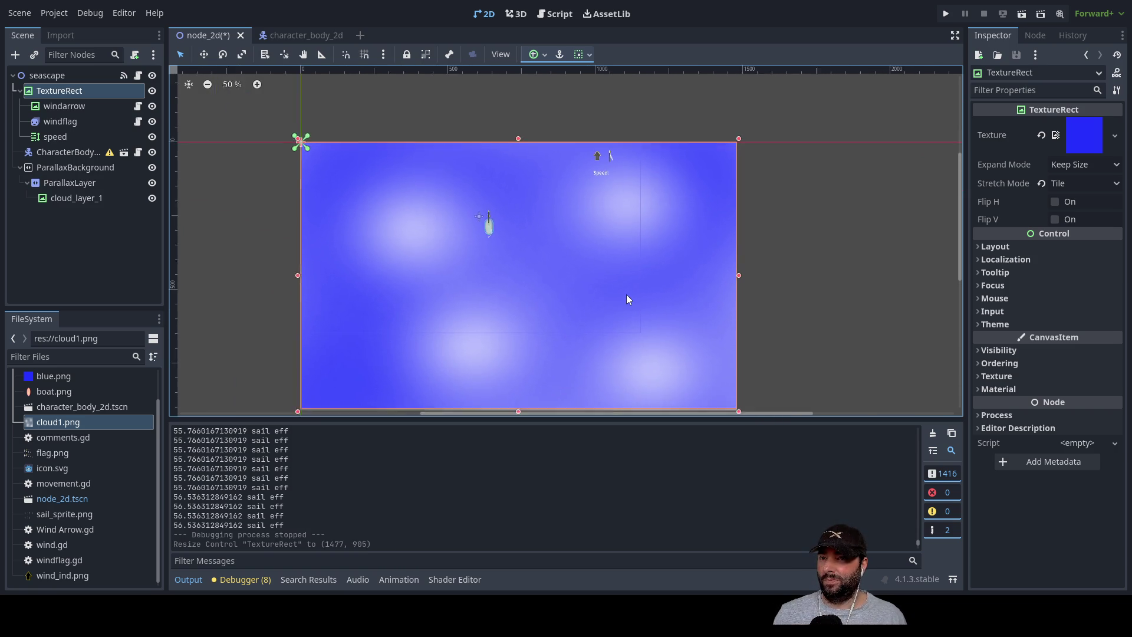
pyautogui.moveTo(538, 270)
pyautogui.mouseDown()
pyautogui.moveTo(639, 257)
pyautogui.moveTo(619, 259)
pyautogui.mouseUp()
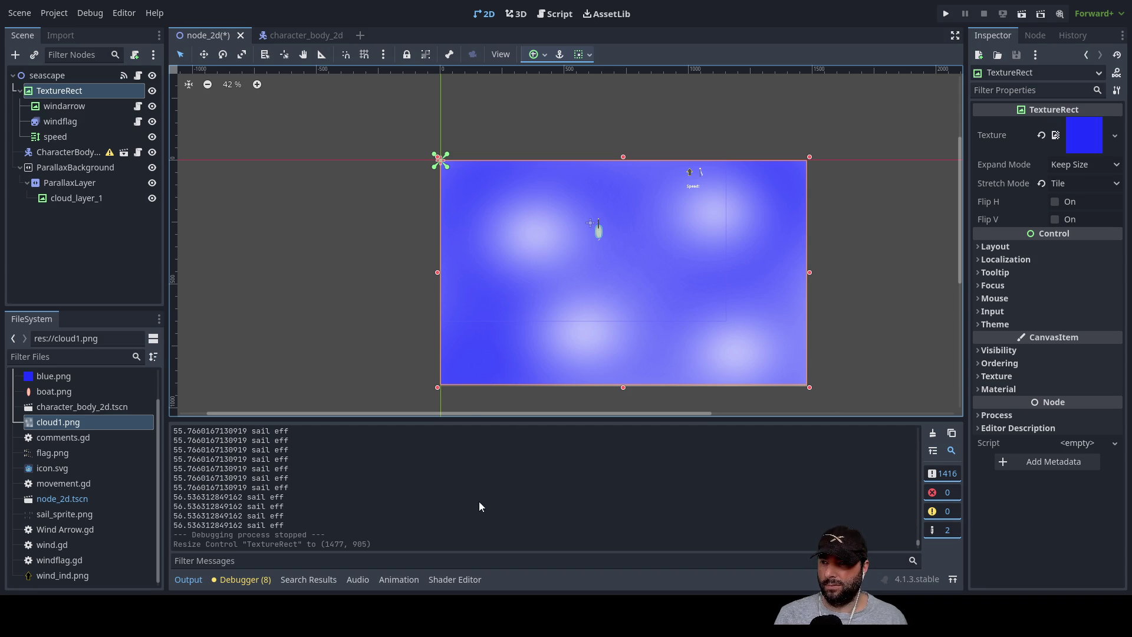
# Add a new empty TextureRect as a child of the sea node.
pyautogui.hotkey('ctrl', 'a')
pyautogui.press('Return')
pyautogui.scroll(3, 448, 159)
pyautogui.scroll(4, 451, 202)
# Apply island.png as the new TextureRect's texture.
pyautogui.moveTo(425, 108)
pyautogui.mouseDown()
pyautogui.moveTo(498, 161)
pyautogui.moveTo(424, 106)
pyautogui.mouseUp()
pyautogui.click(259, 205)
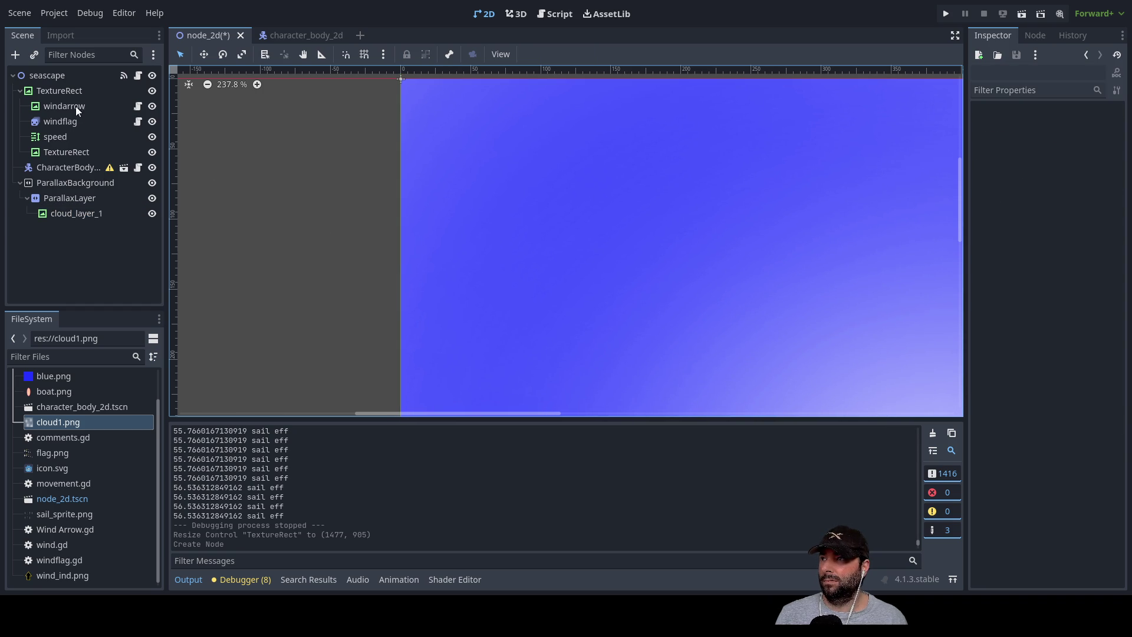
pyautogui.click(59, 152)
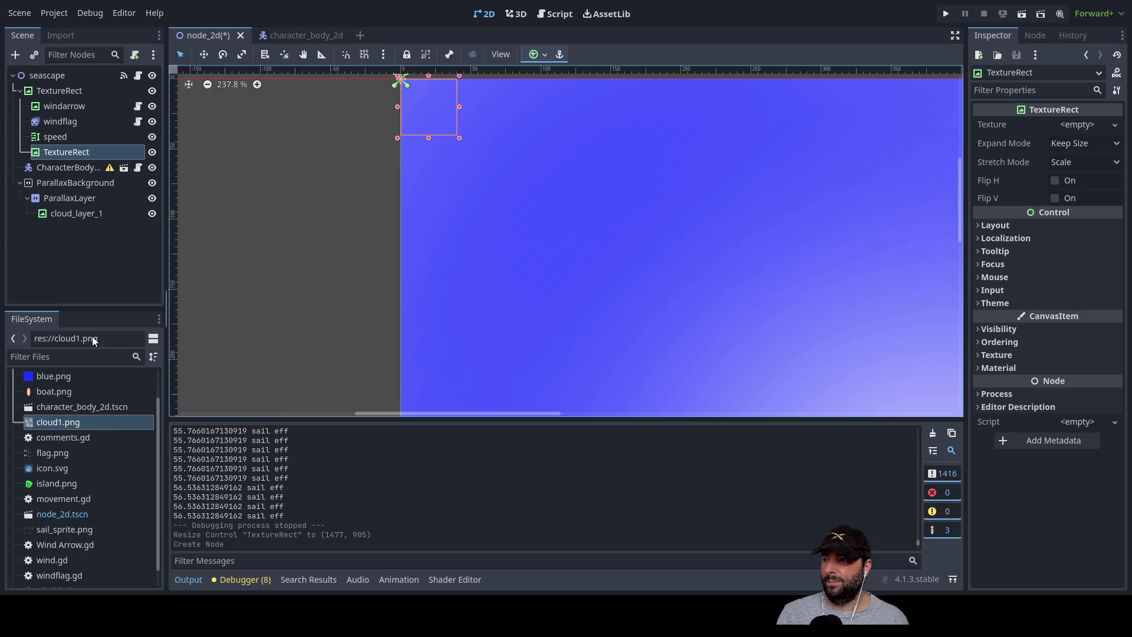
pyautogui.scroll(-1, 62, 446)
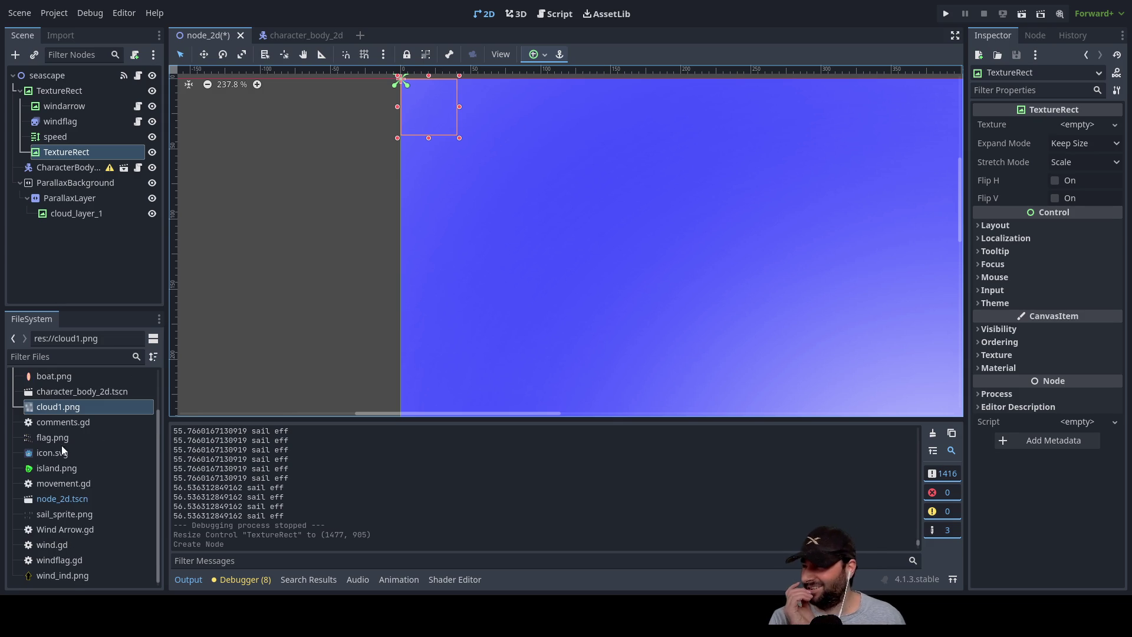
pyautogui.moveTo(52, 468)
pyautogui.mouseDown()
pyautogui.moveTo(33, 469)
pyautogui.moveTo(778, 274)
pyautogui.moveTo(1077, 125)
pyautogui.mouseUp()
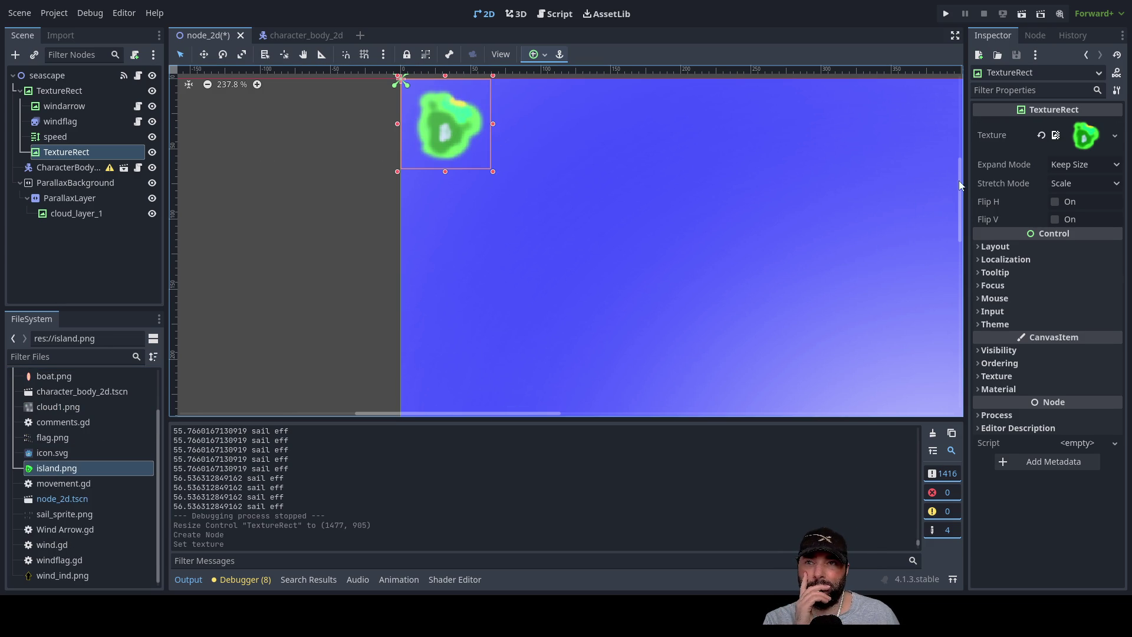
# Rename the new TextureRect node to island.
pyautogui.moveTo(449, 122)
pyautogui.mouseDown()
pyautogui.moveTo(620, 225)
pyautogui.moveTo(448, 121)
pyautogui.mouseUp()
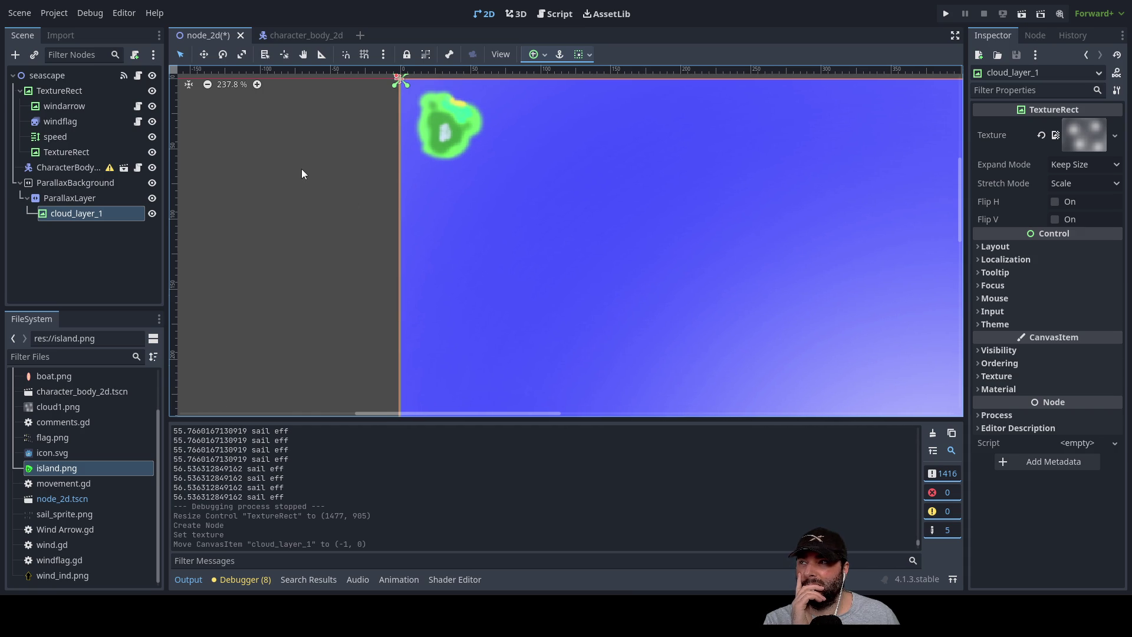
pyautogui.moveTo(300, 167); pyautogui.dragTo(252, 240)
pyautogui.moveTo(459, 258); pyautogui.dragTo(457, 252)
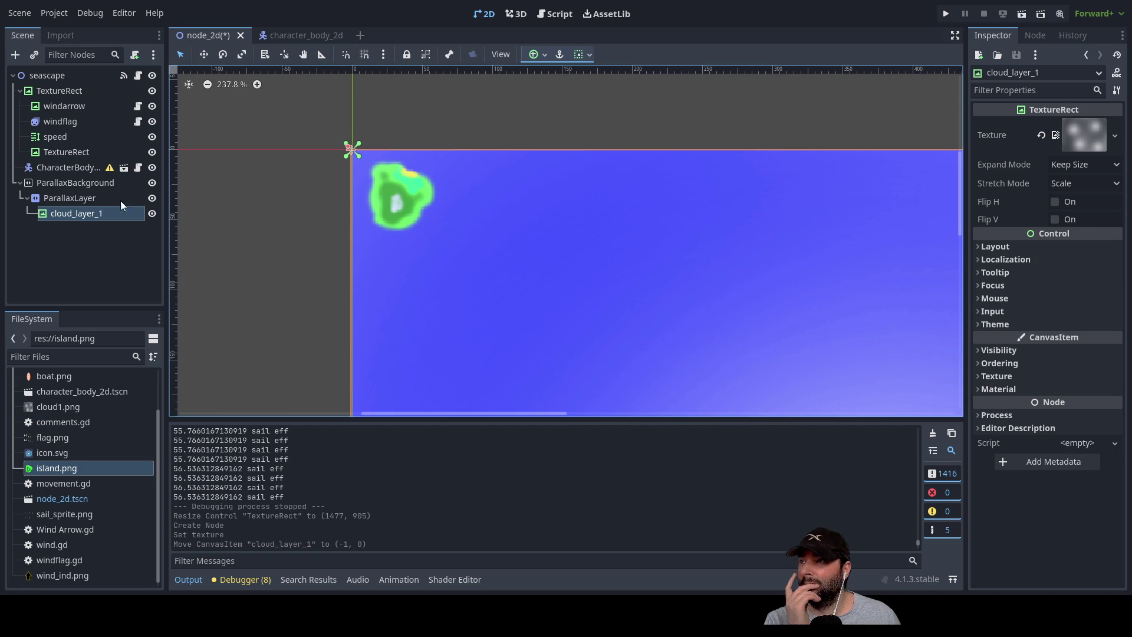
pyautogui.click(69, 90)
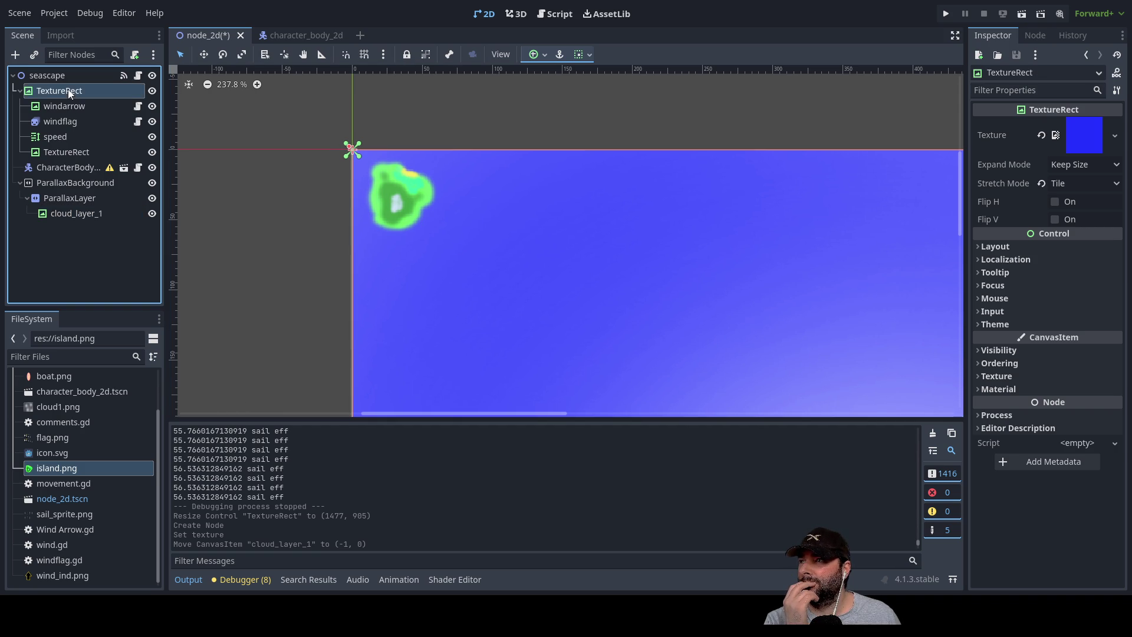
pyautogui.click(64, 151)
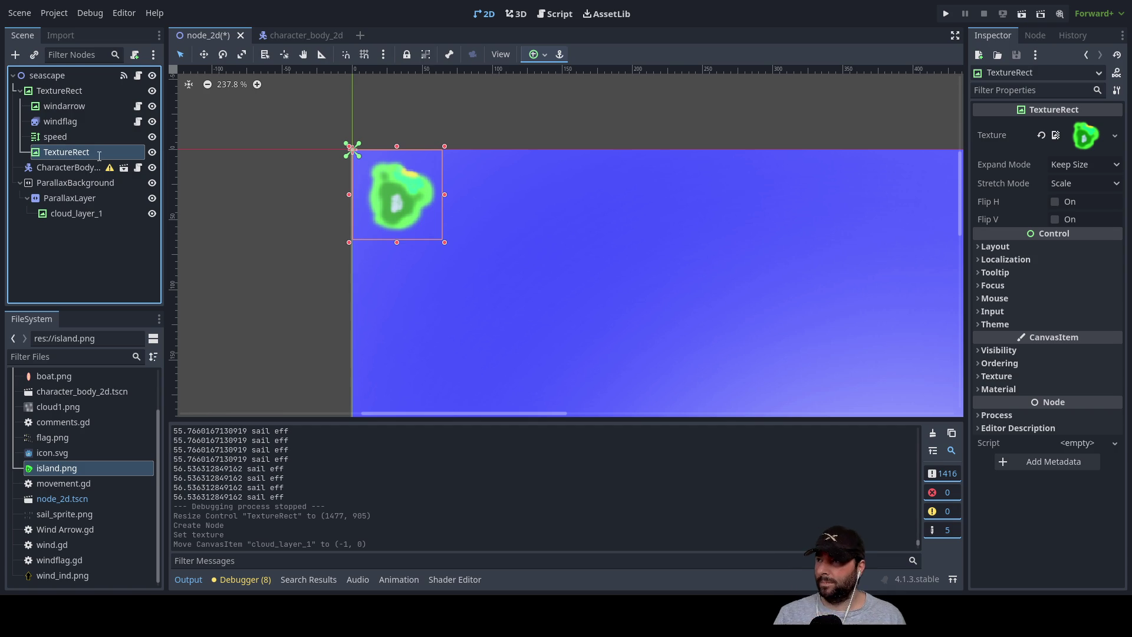
pyautogui.doubleClick(36, 155)
pyautogui.write('island')
pyautogui.press('Return')
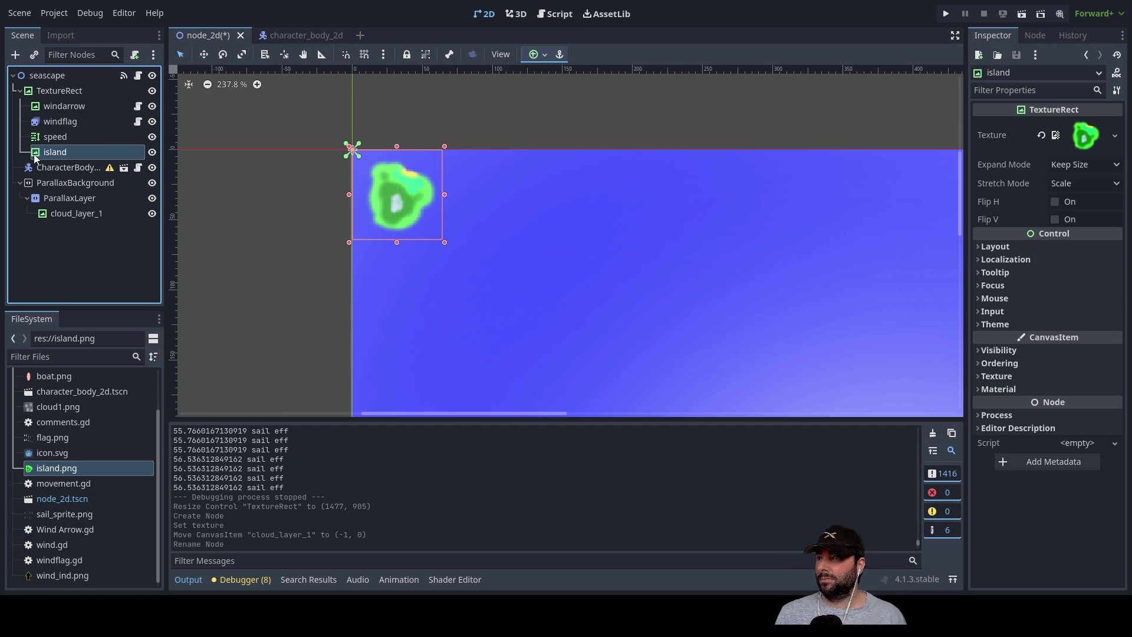
# Shift the cloud layer down and drag the island to the right.
pyautogui.click(405, 196)
pyautogui.moveTo(404, 195); pyautogui.dragTo(375, 303)
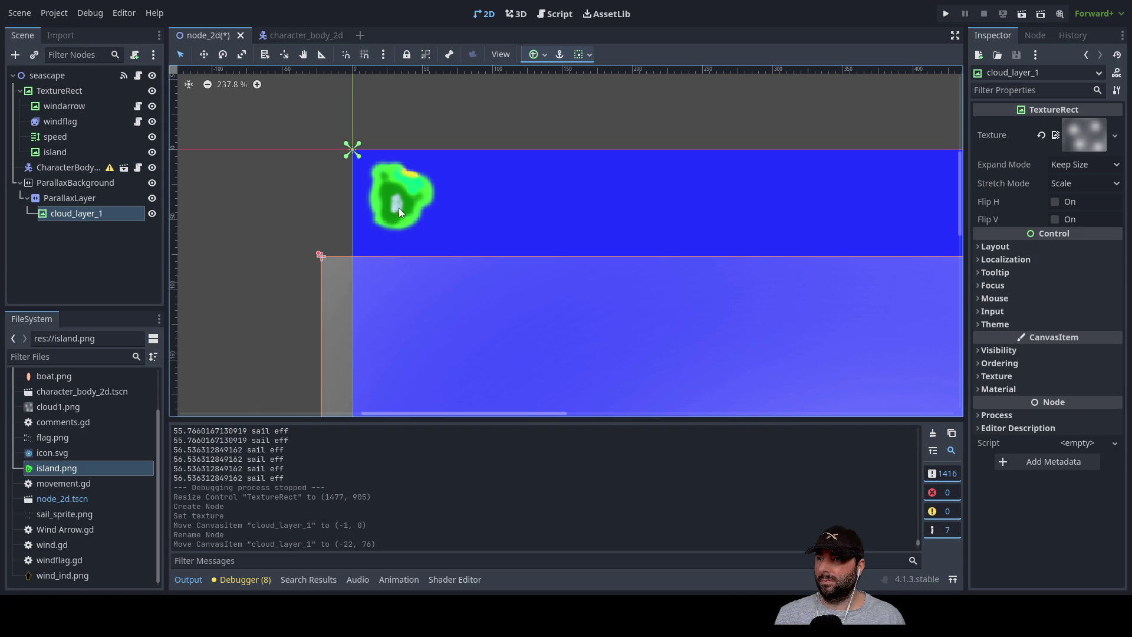
pyautogui.click(398, 209)
pyautogui.moveTo(402, 193); pyautogui.dragTo(545, 208)
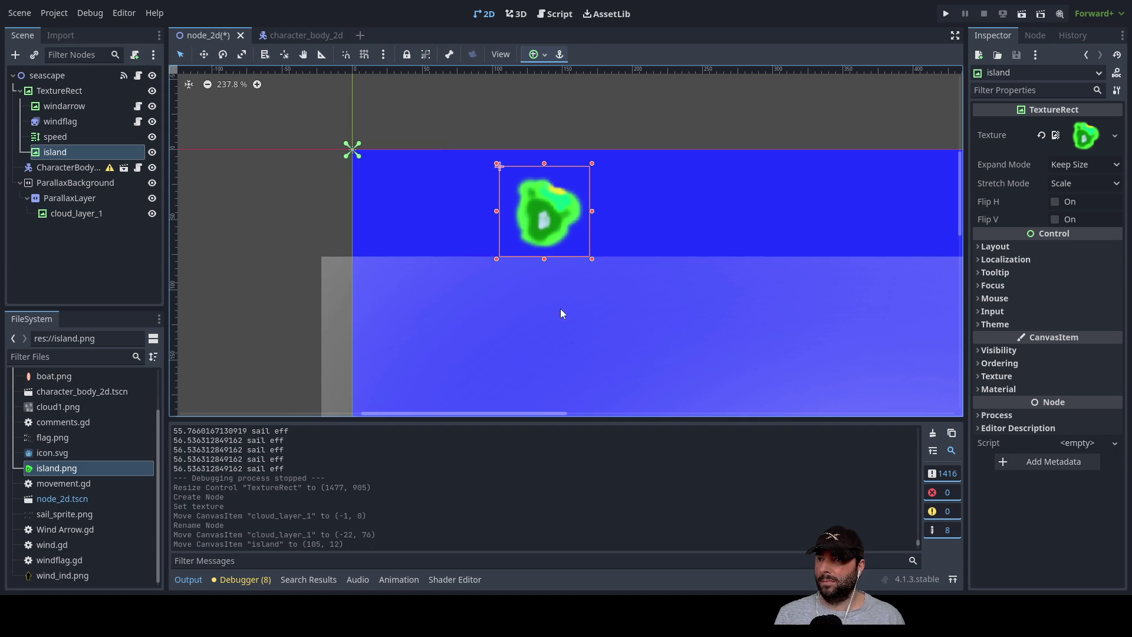
pyautogui.scroll(-9, 559, 311)
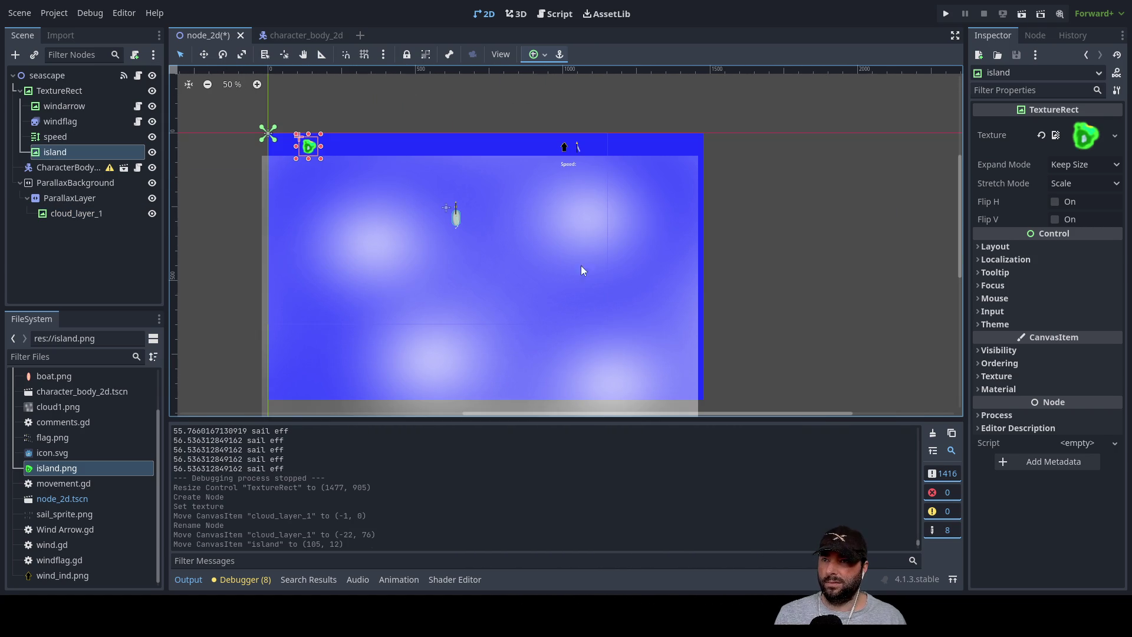
# Place the island near the boat at (485, 182) and return the cloud layer to (4, 2).
pyautogui.click(487, 211)
pyautogui.moveTo(493, 200); pyautogui.dragTo(426, 385)
pyautogui.moveTo(307, 152)
pyautogui.mouseDown()
pyautogui.moveTo(361, 184)
pyautogui.moveTo(480, 197)
pyautogui.mouseUp()
pyautogui.click(204, 200)
pyautogui.moveTo(228, 369)
pyautogui.mouseDown()
pyautogui.moveTo(317, 223)
pyautogui.moveTo(298, 154)
pyautogui.mouseUp()
pyautogui.scroll(9, 253, 189)
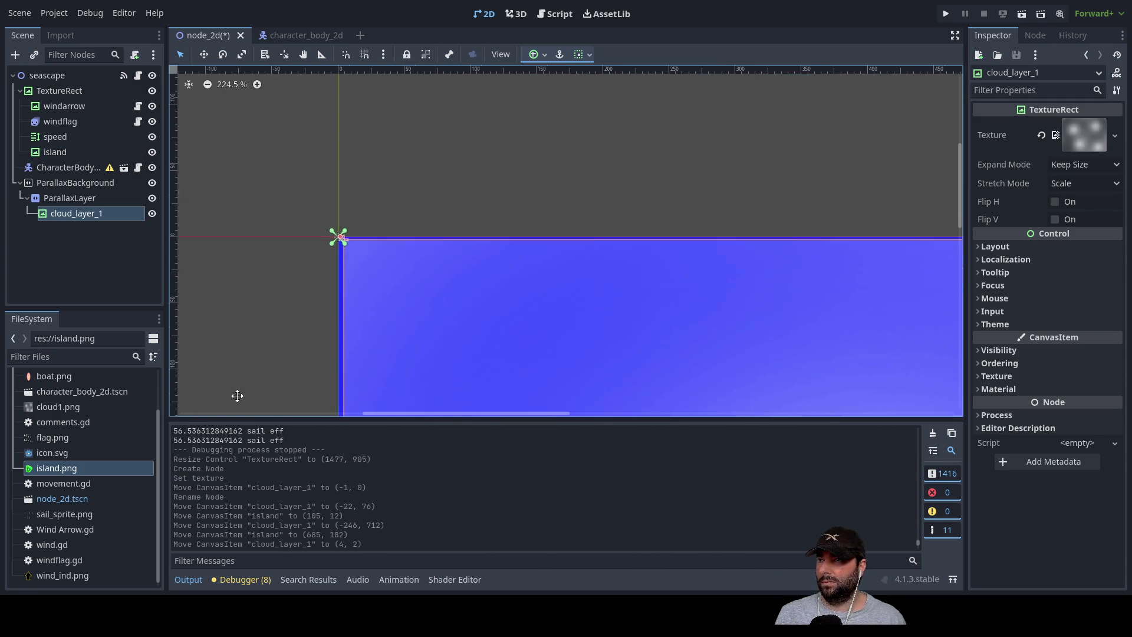
pyautogui.moveTo(387, 319); pyautogui.dragTo(369, 318)
pyautogui.scroll(7, 330, 253)
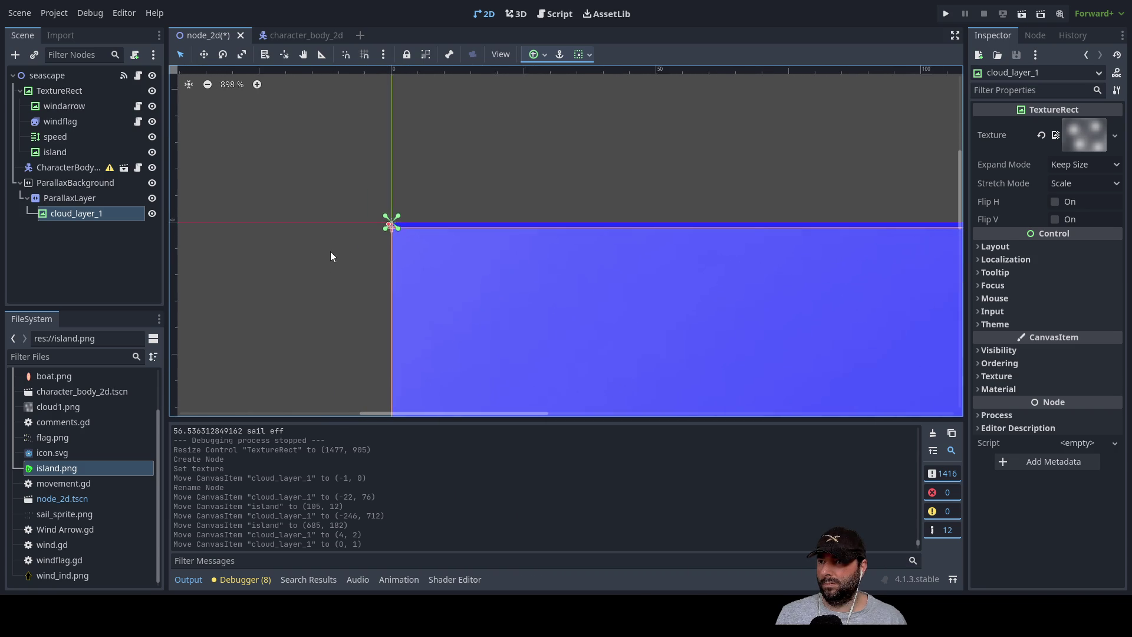
pyautogui.scroll(5, 389, 245)
pyautogui.moveTo(445, 174); pyautogui.dragTo(288, 285)
pyautogui.moveTo(396, 303)
pyautogui.mouseDown()
pyautogui.moveTo(404, 283)
pyautogui.moveTo(430, 289)
pyautogui.moveTo(417, 283)
pyautogui.mouseUp()
pyautogui.click(273, 284)
pyautogui.scroll(-8, 323, 278)
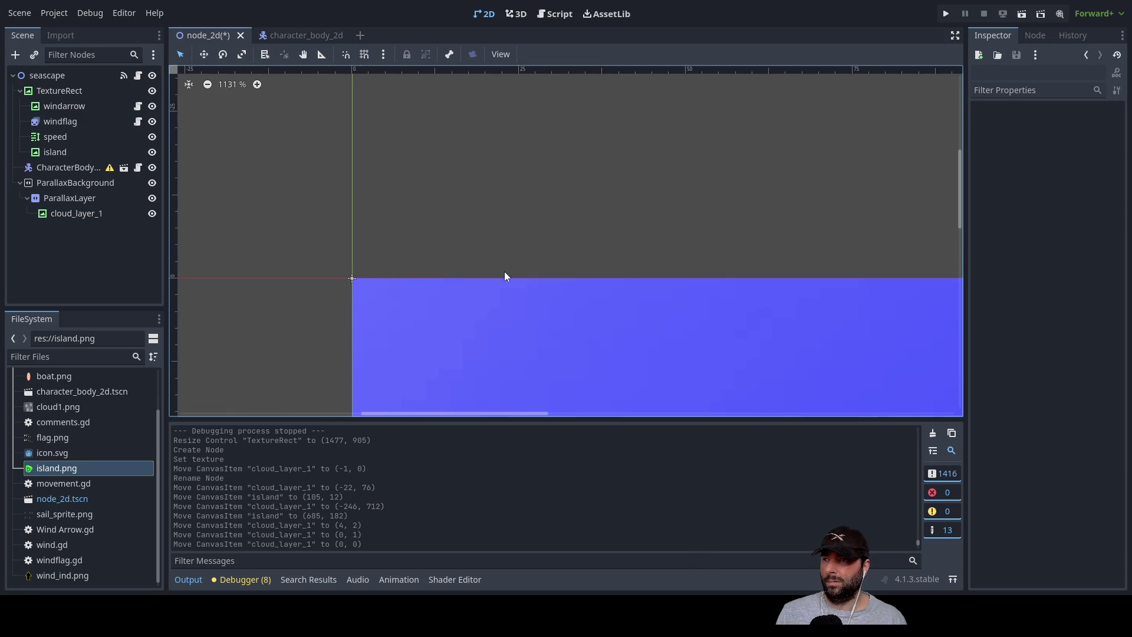
pyautogui.scroll(-13, 553, 291)
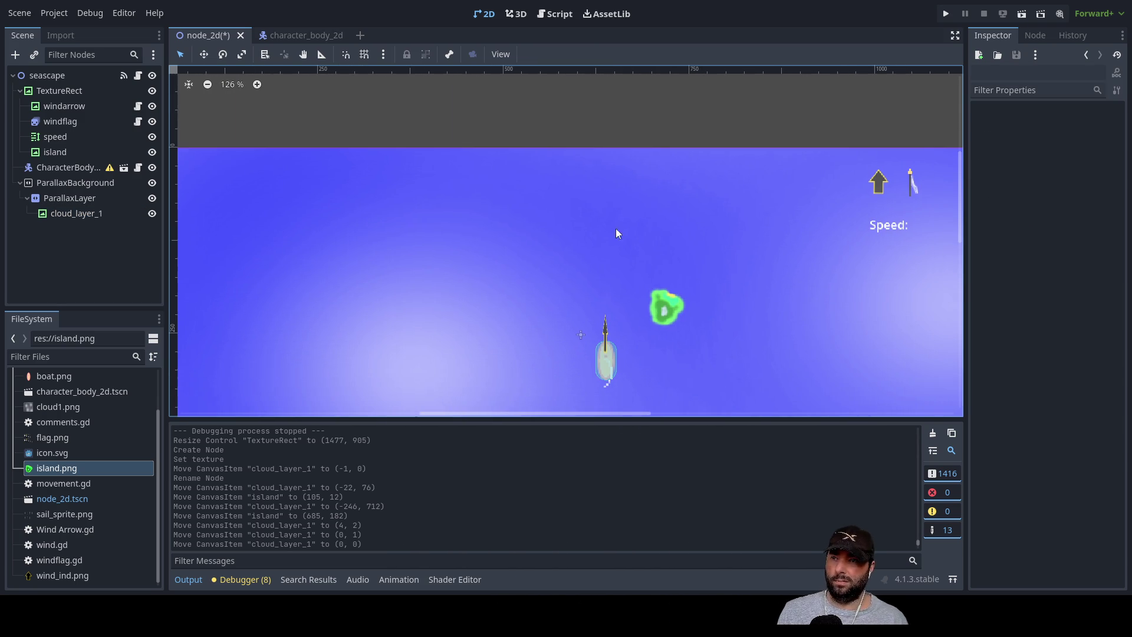
pyautogui.scroll(-10, 715, 270)
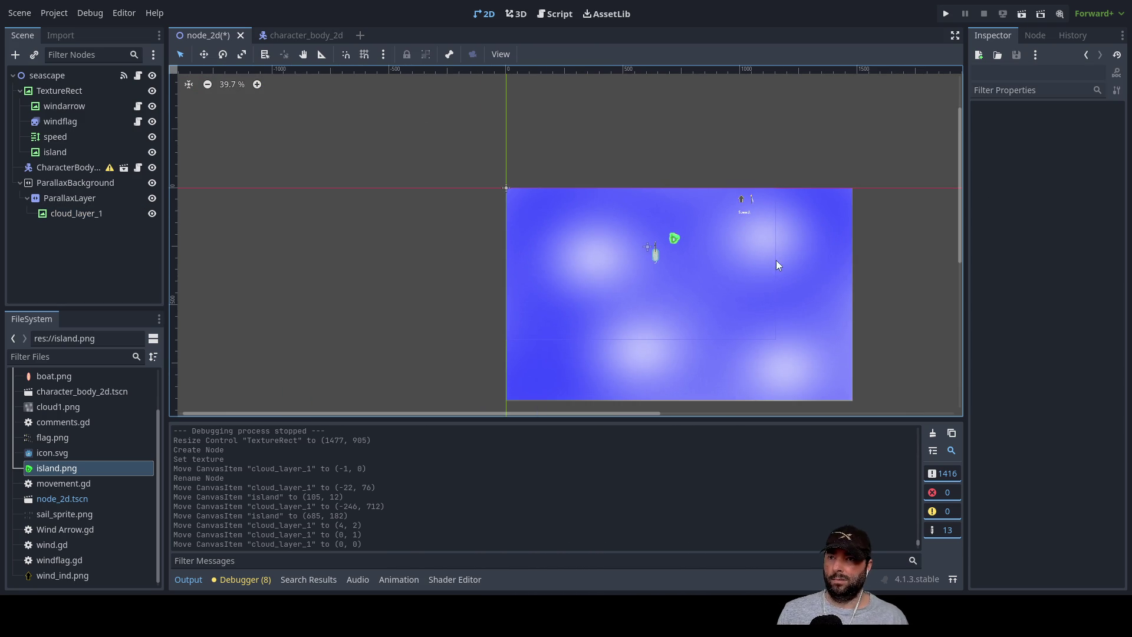
pyautogui.moveTo(878, 266); pyautogui.dragTo(836, 264)
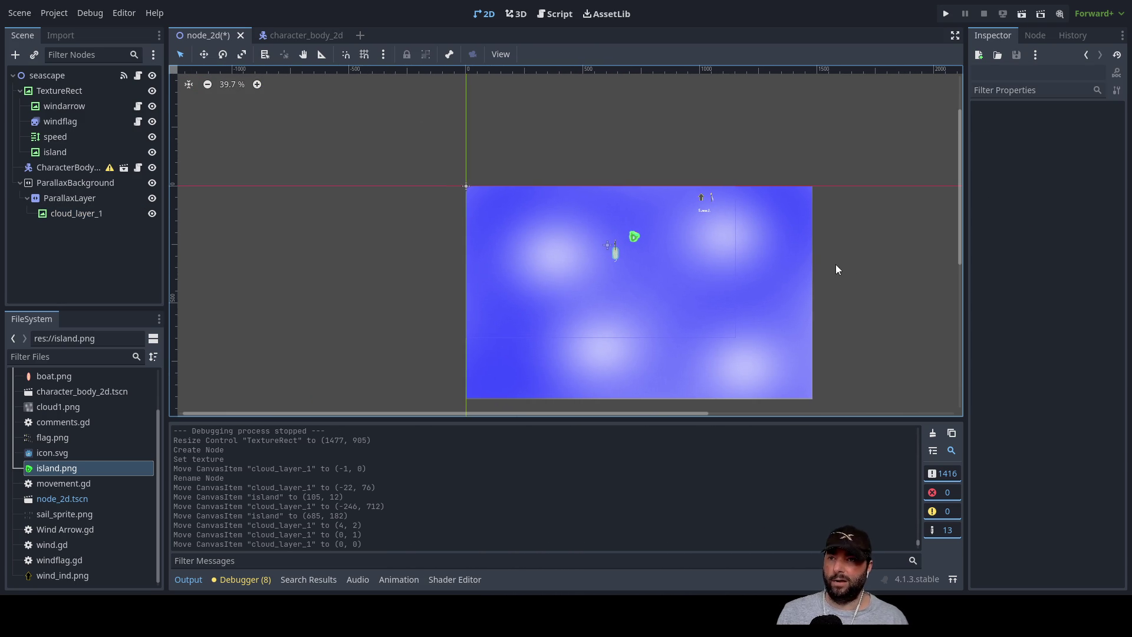
pyautogui.click(945, 16)
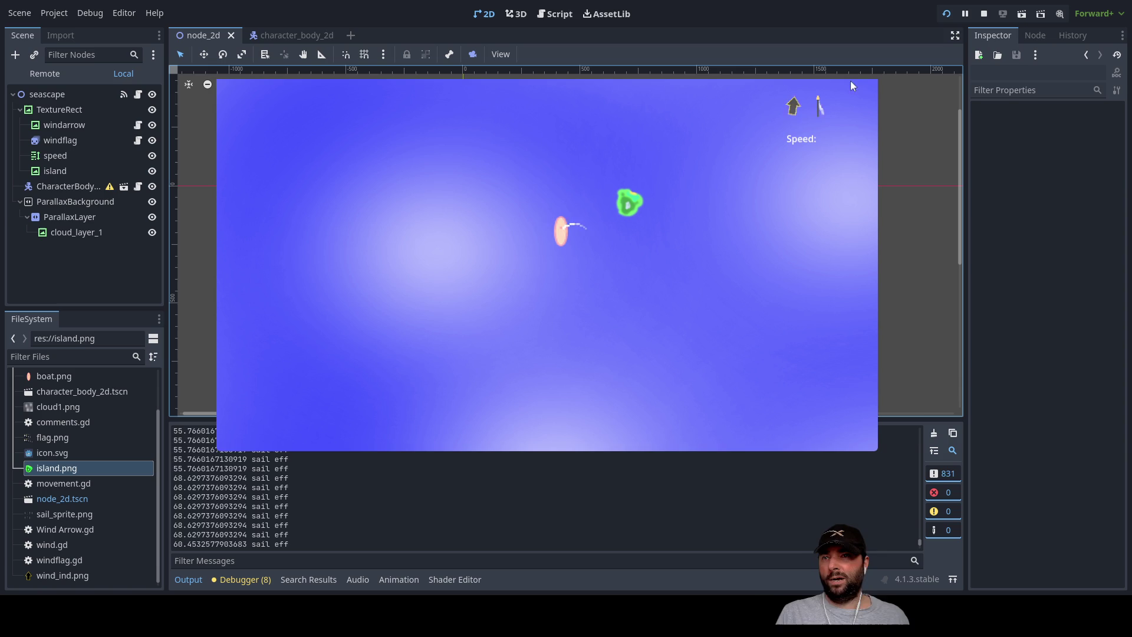
# Stop the running game and return to the Script workspace.
pyautogui.press('F8')
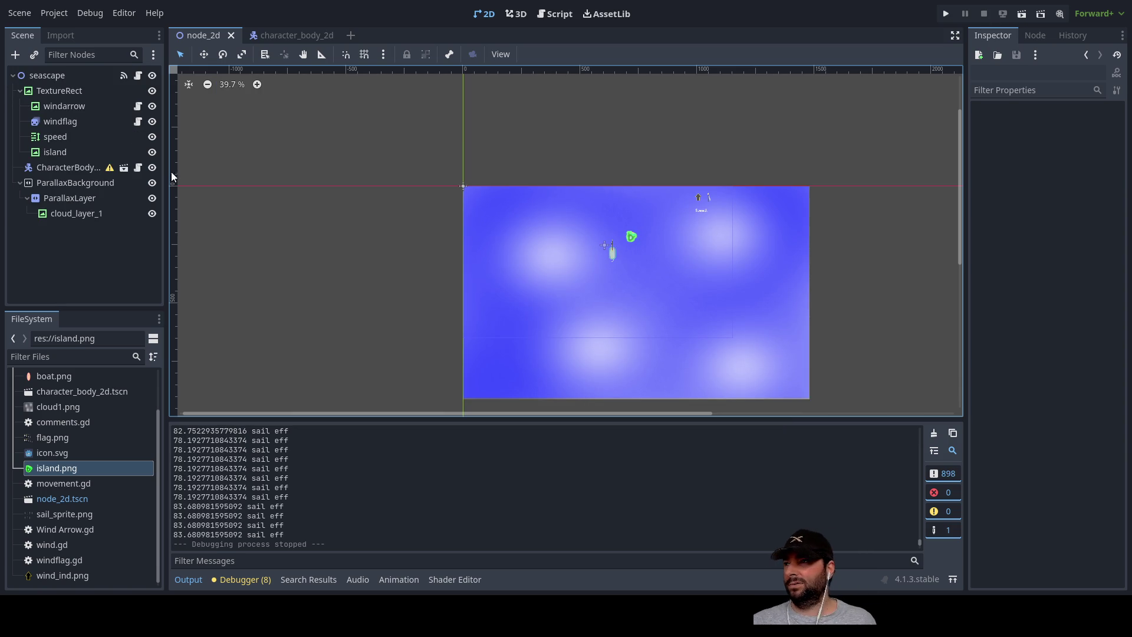
pyautogui.click(554, 14)
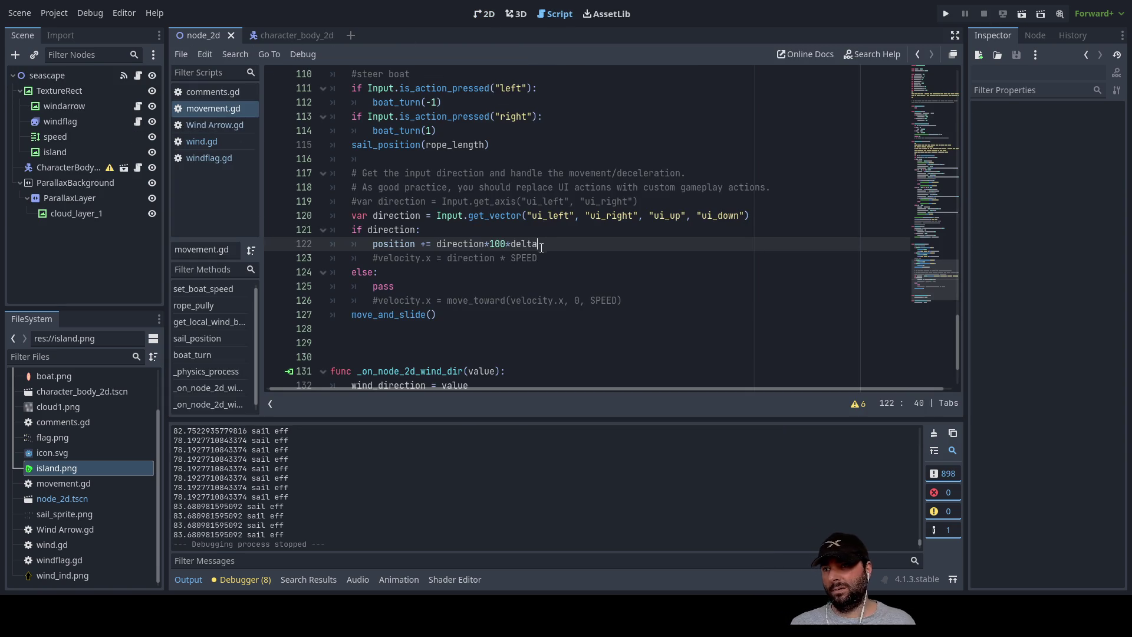
# Uncomment the get_axis direction line in movement.gd, keeping velocity.x commented.
pyautogui.moveTo(540, 244); pyautogui.dragTo(342, 221)
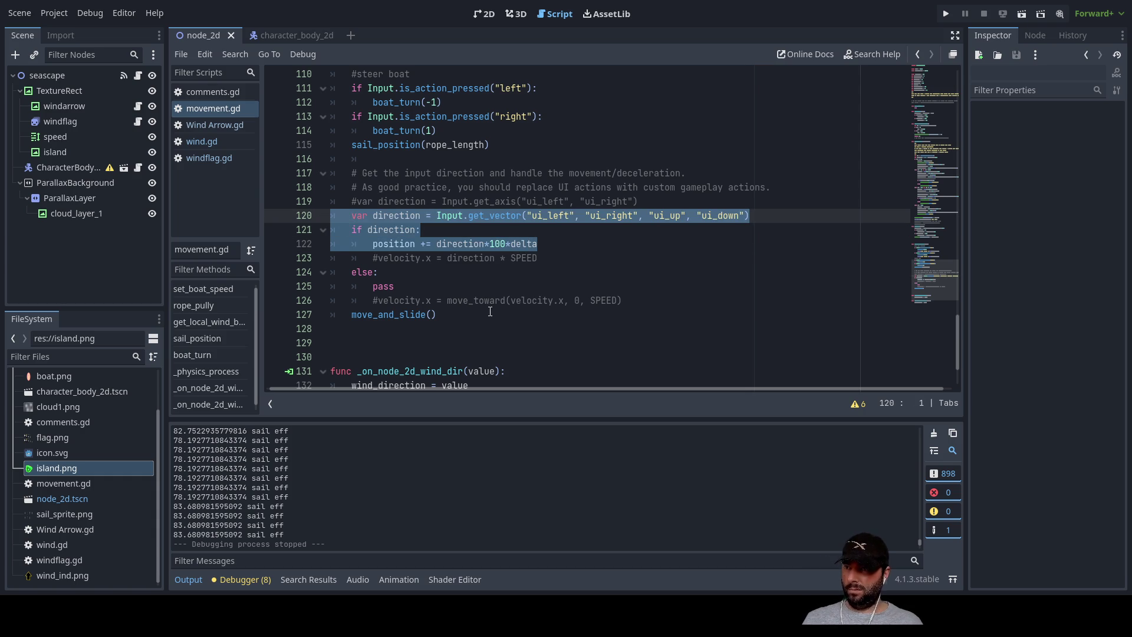
pyautogui.click(448, 227)
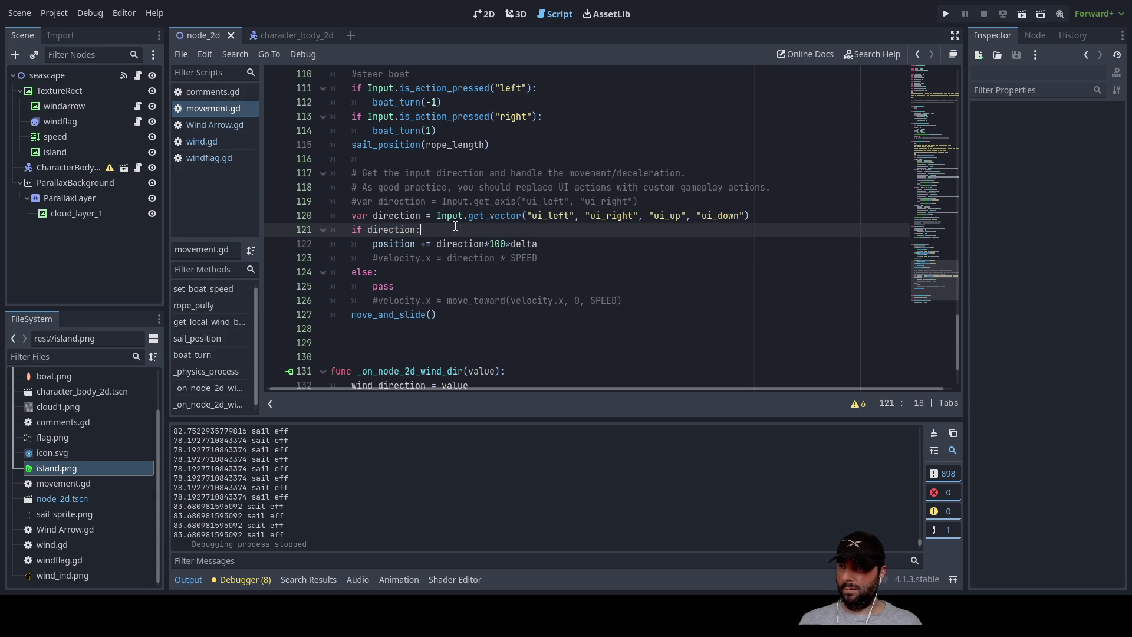
pyautogui.click(350, 202)
pyautogui.press('Delete')
pyautogui.click(373, 243)
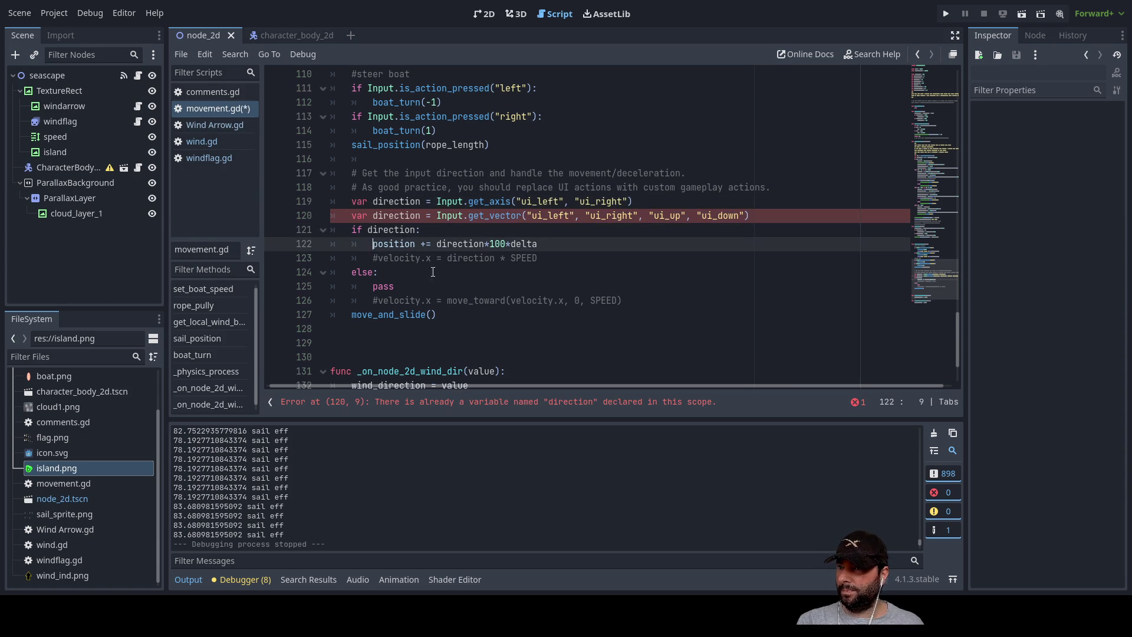
pyautogui.click(374, 258)
pyautogui.press('Delete')
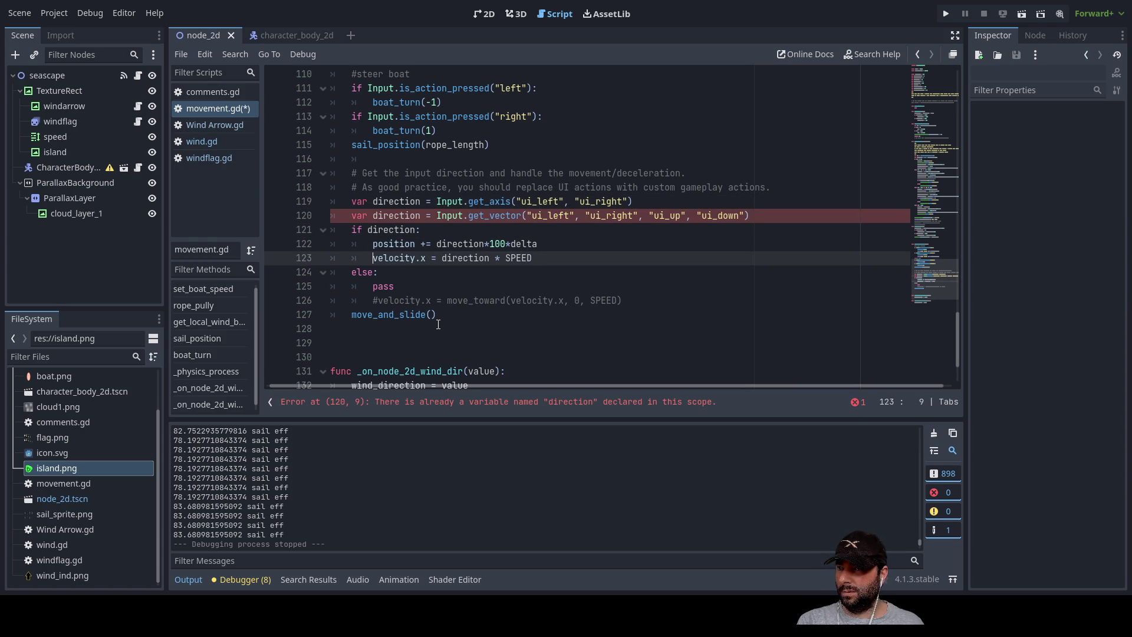
pyautogui.hotkey('ctrl', 'z')
pyautogui.press('Up')
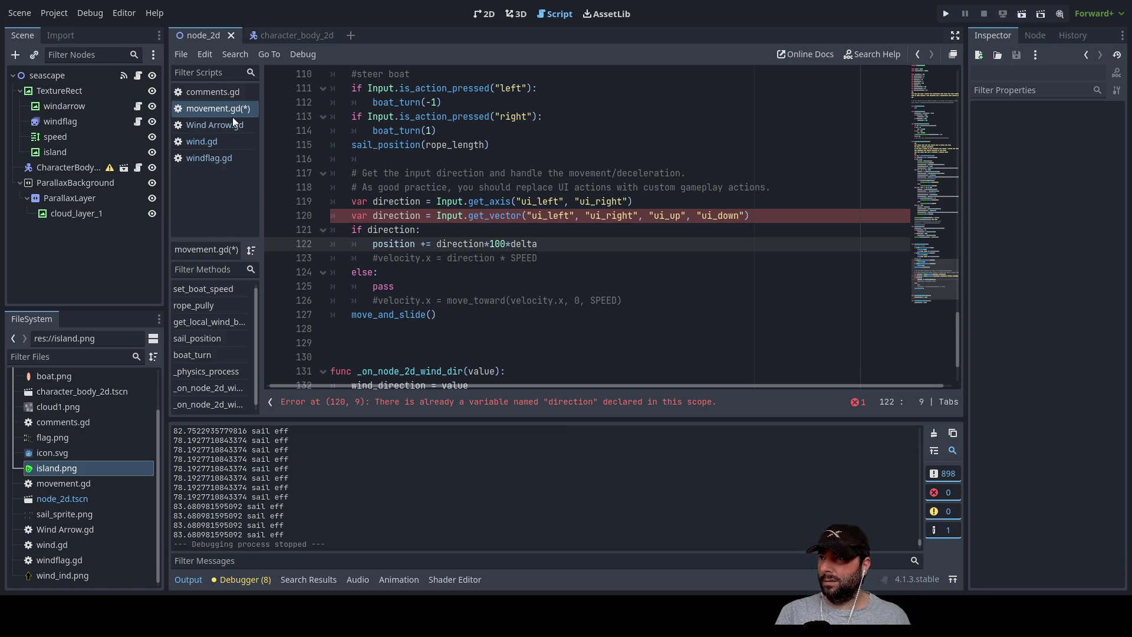
# Delete the get_vector WASD direction line and its leftover empty line.
pyautogui.moveTo(349, 215); pyautogui.dragTo(748, 215)
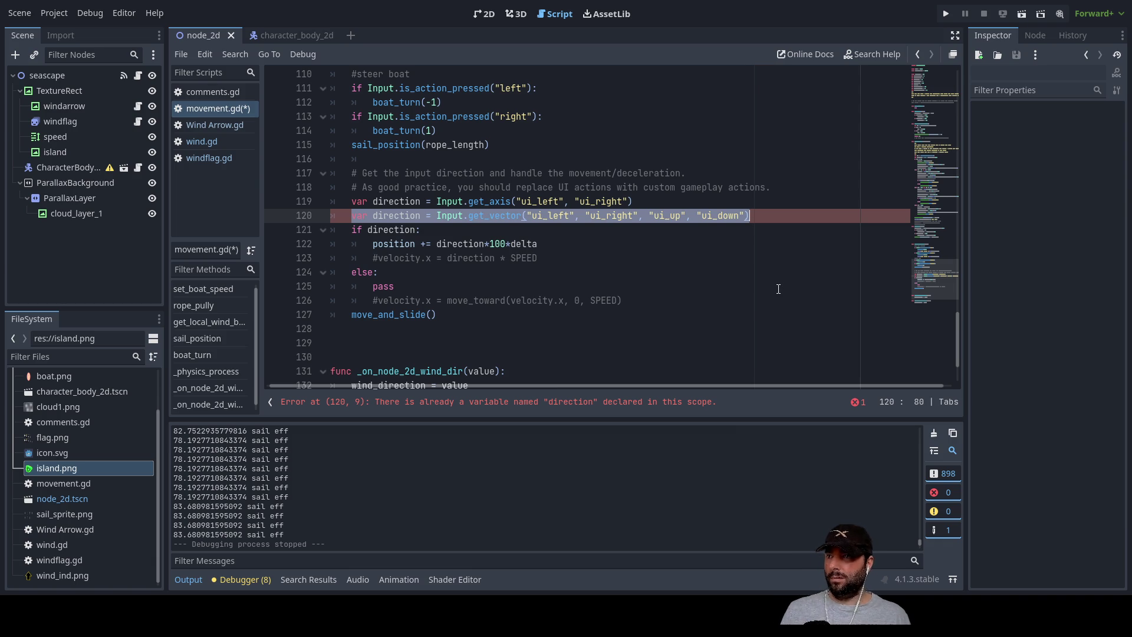
pyautogui.press('BackSpace')
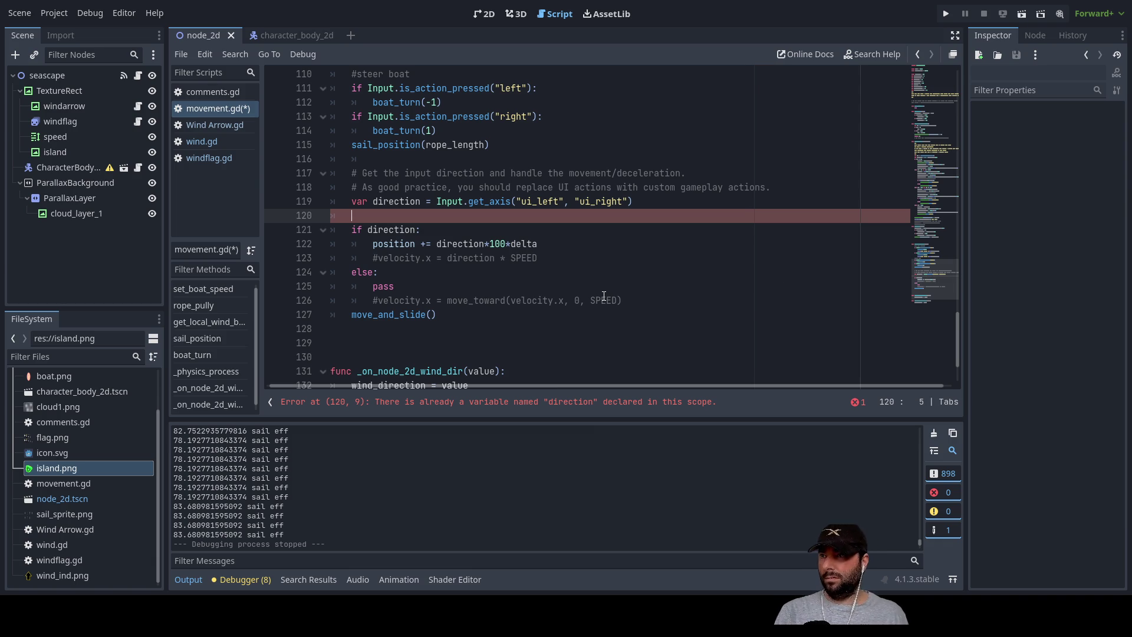
pyautogui.press('Delete')
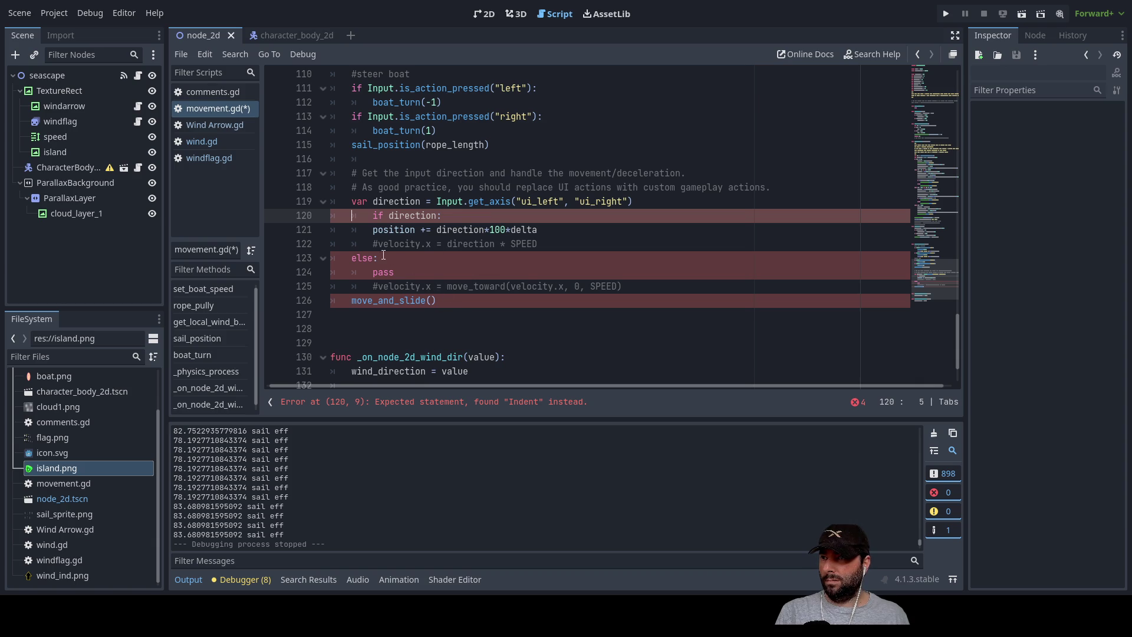
# Paste the get_vector direction line at line 64 of wind.gd's _process, then return to movement.gd.
pyautogui.click(205, 143)
pyautogui.scroll(-10, 497, 252)
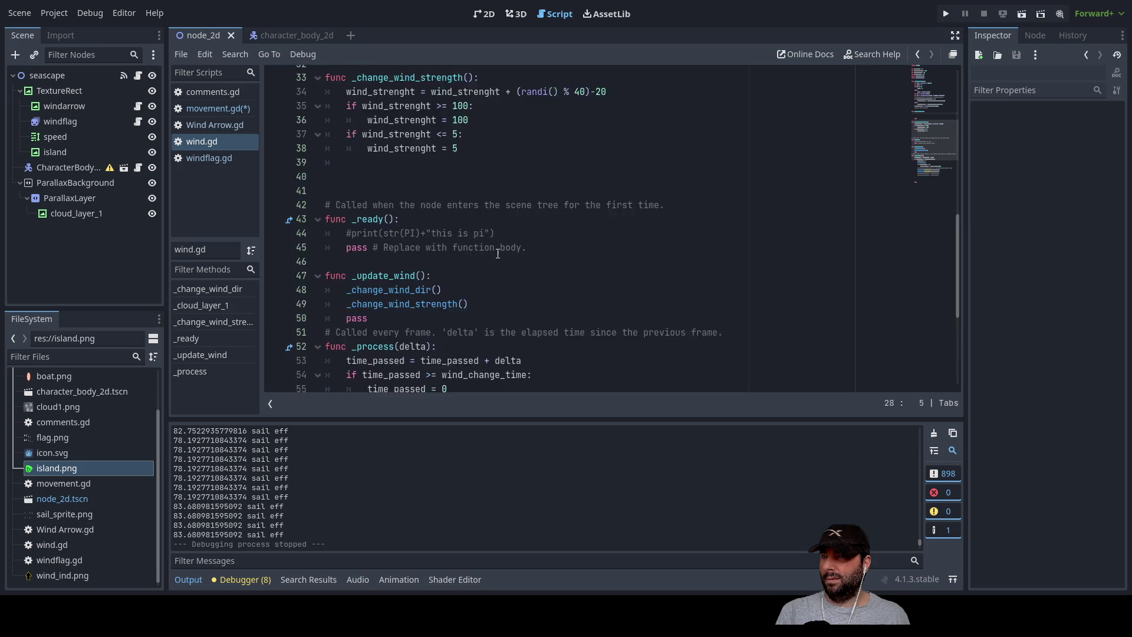
pyautogui.scroll(-5, 498, 251)
pyautogui.scroll(5, 459, 260)
pyautogui.scroll(-4, 411, 273)
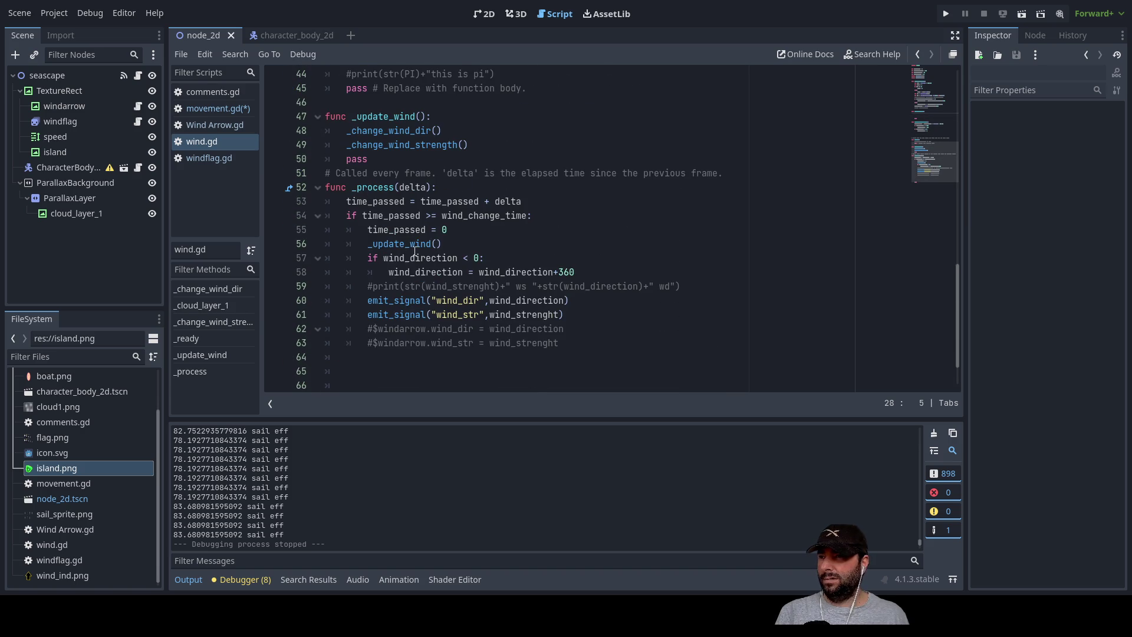
pyautogui.scroll(-1, 408, 250)
pyautogui.click(366, 311)
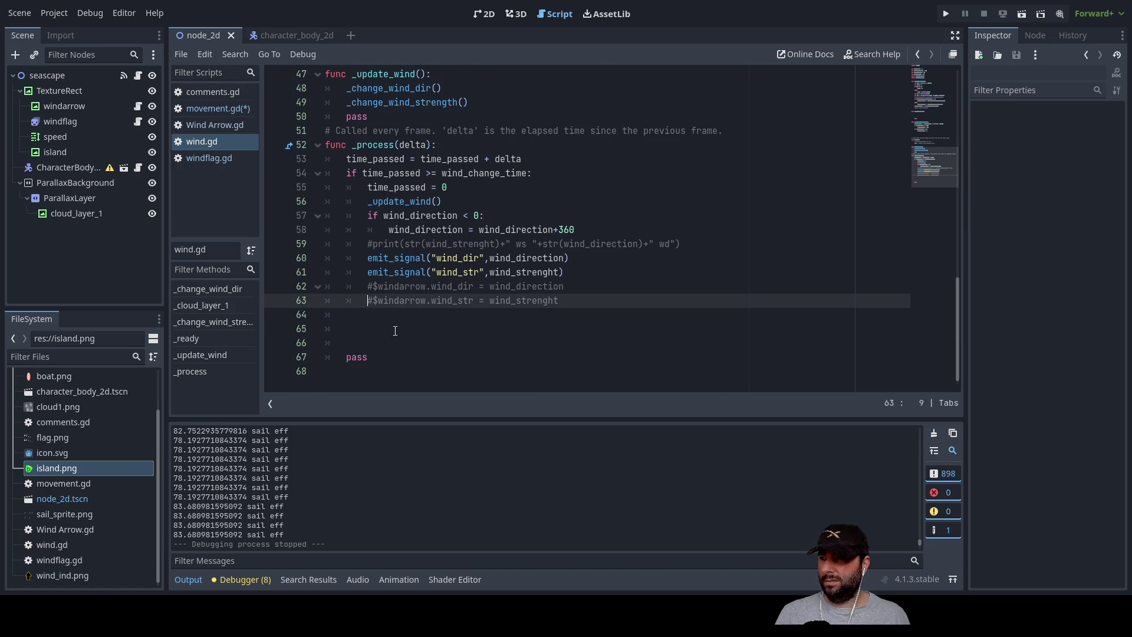
pyautogui.write('var direction = Input.get_vector("ui_left", "ui_right", "ui_up", "ui_down")')
pyautogui.press('Return')
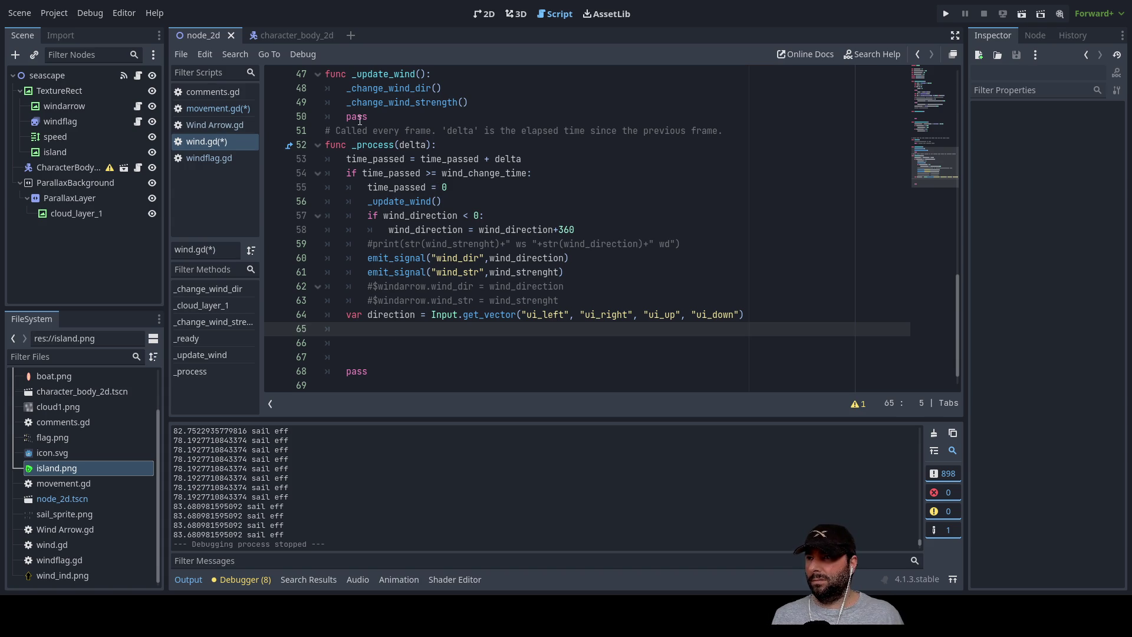
pyautogui.click(209, 109)
pyautogui.click(406, 314)
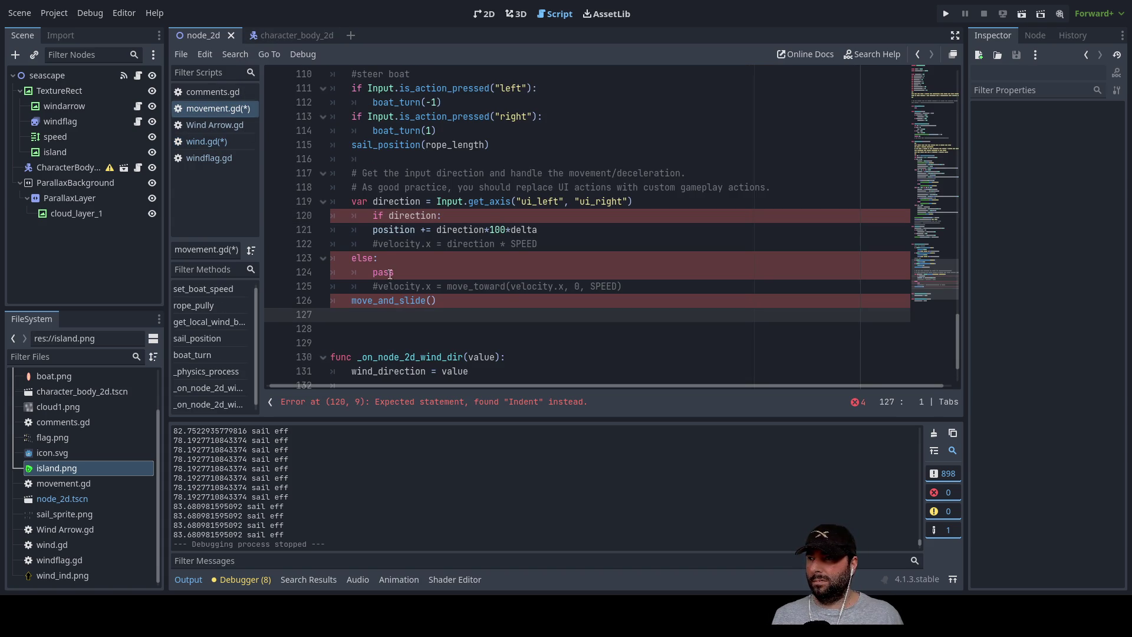
# Cut the position update line from movement.gd and put pass in the if block.
pyautogui.moveTo(534, 229); pyautogui.dragTo(370, 230)
pyautogui.hotkey('ctrl', 'x')
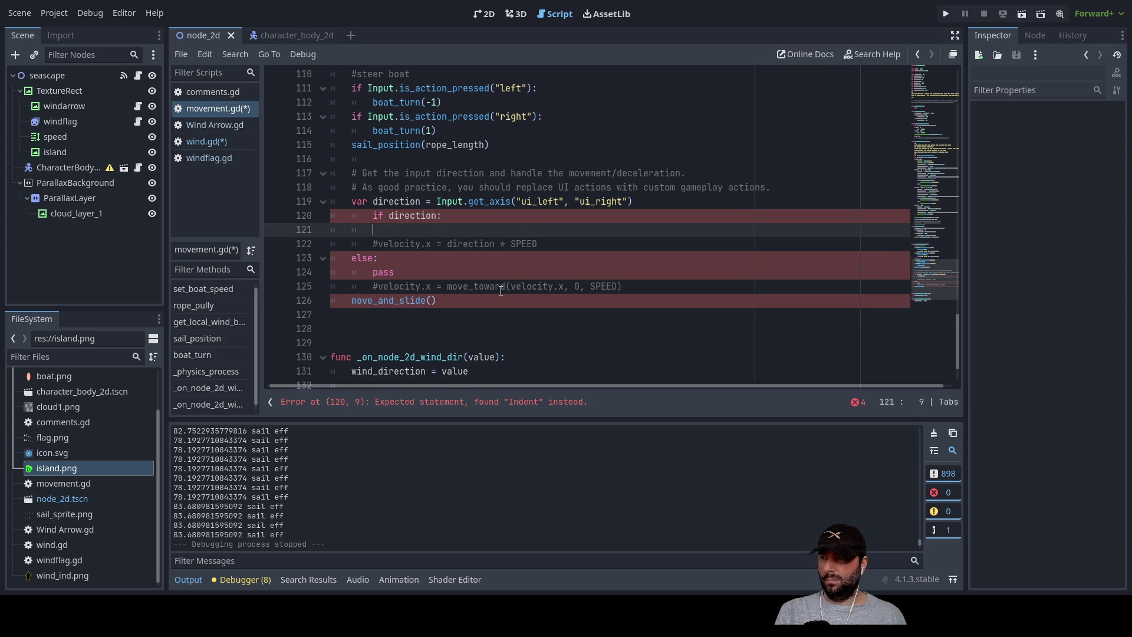
pyautogui.press('Delete')
pyautogui.press('Delete')
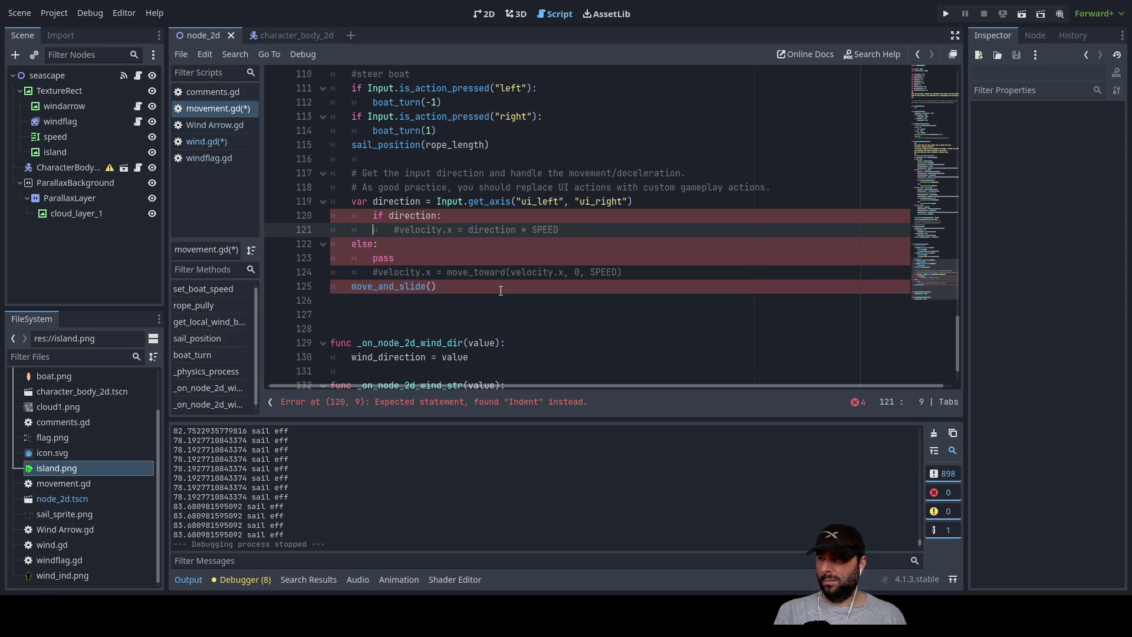
pyautogui.press('Down')
pyautogui.hotkey('ctrl', 'shift', 'Return')
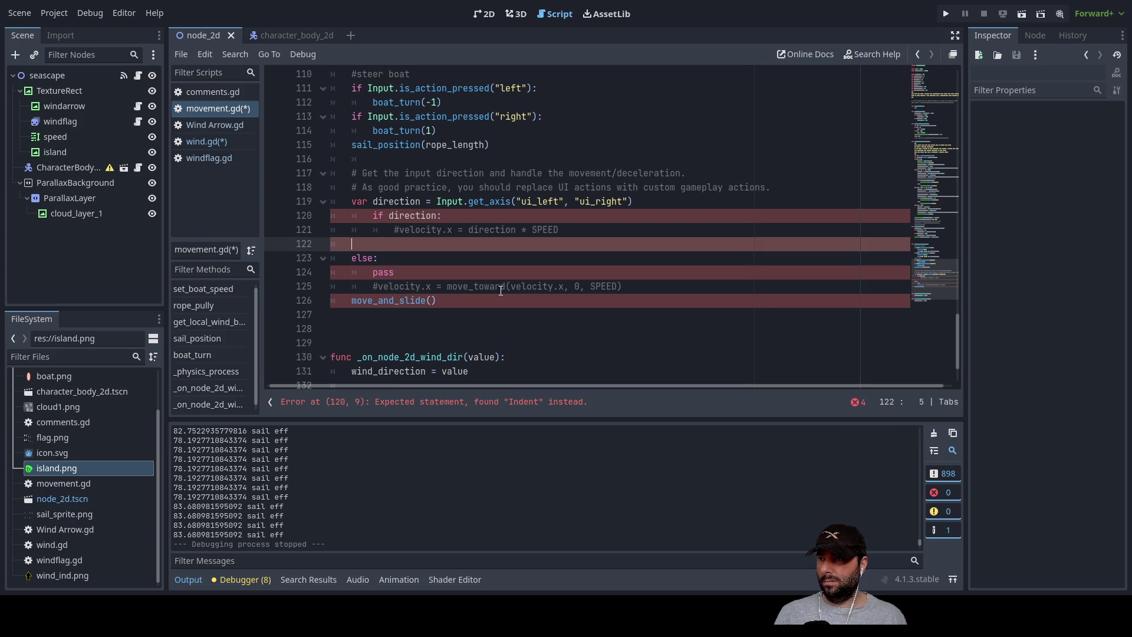
pyautogui.write('pass')
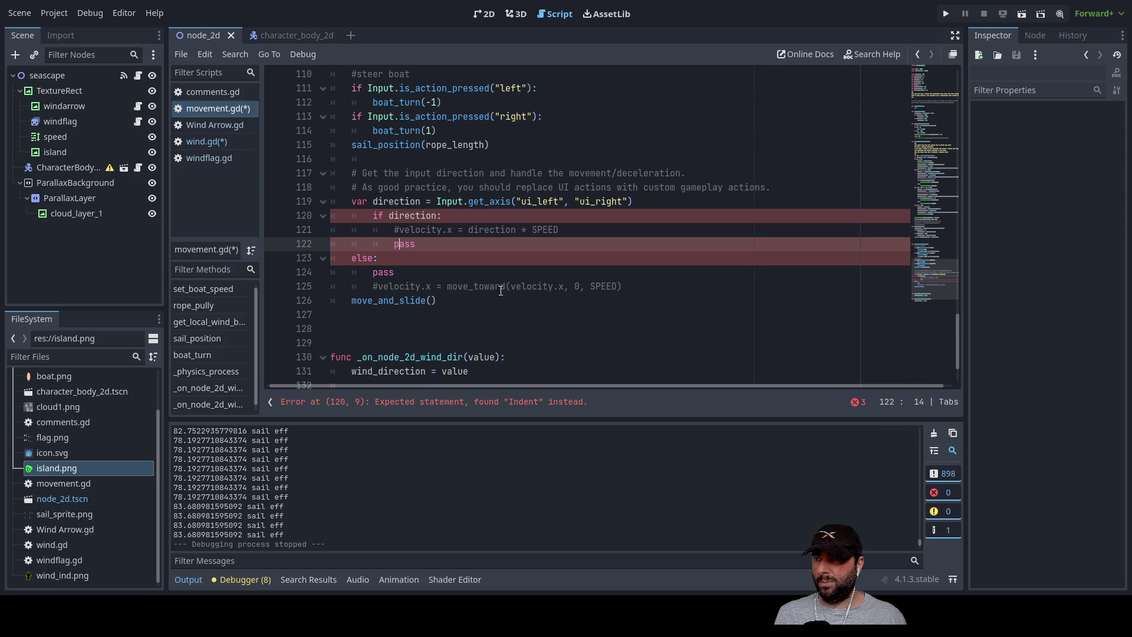
# Unindent the if direction block to clear the line 120 error.
pyautogui.press('Up')
pyautogui.press('Up')
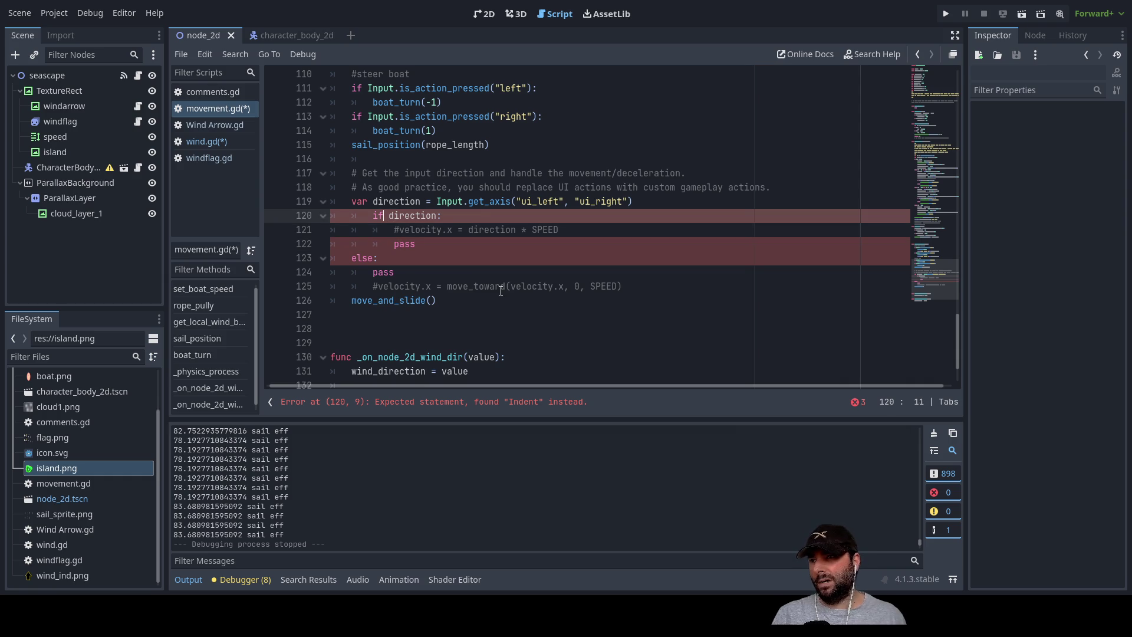
pyautogui.press('BackSpace')
pyautogui.press('Down')
pyautogui.press('BackSpace')
pyautogui.press('Down')
pyautogui.press('BackSpace')
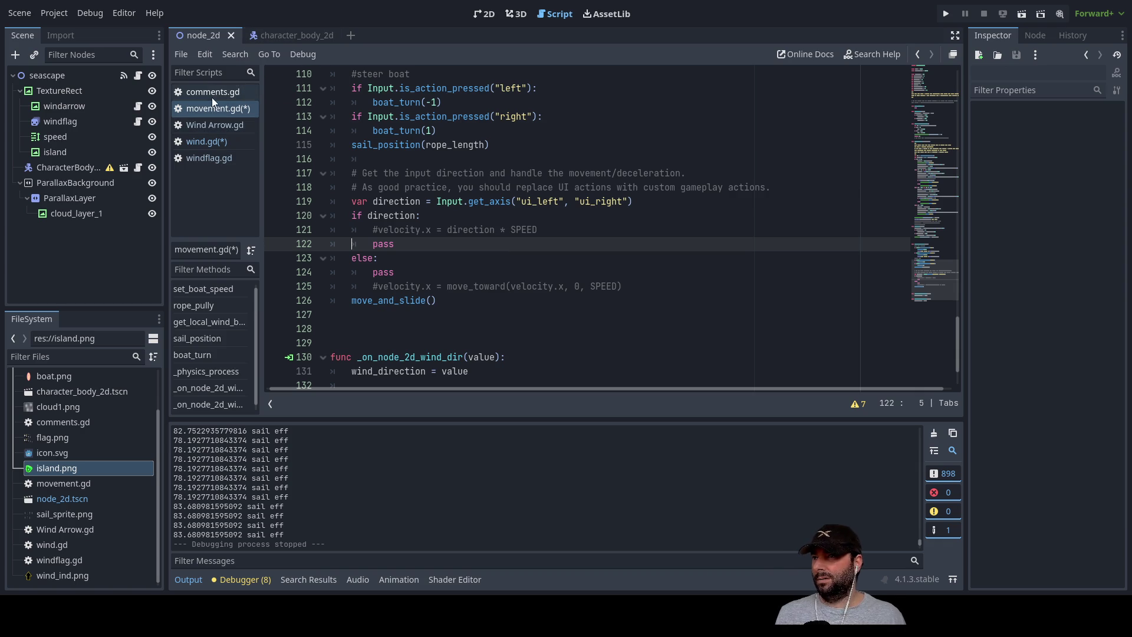
pyautogui.click(209, 143)
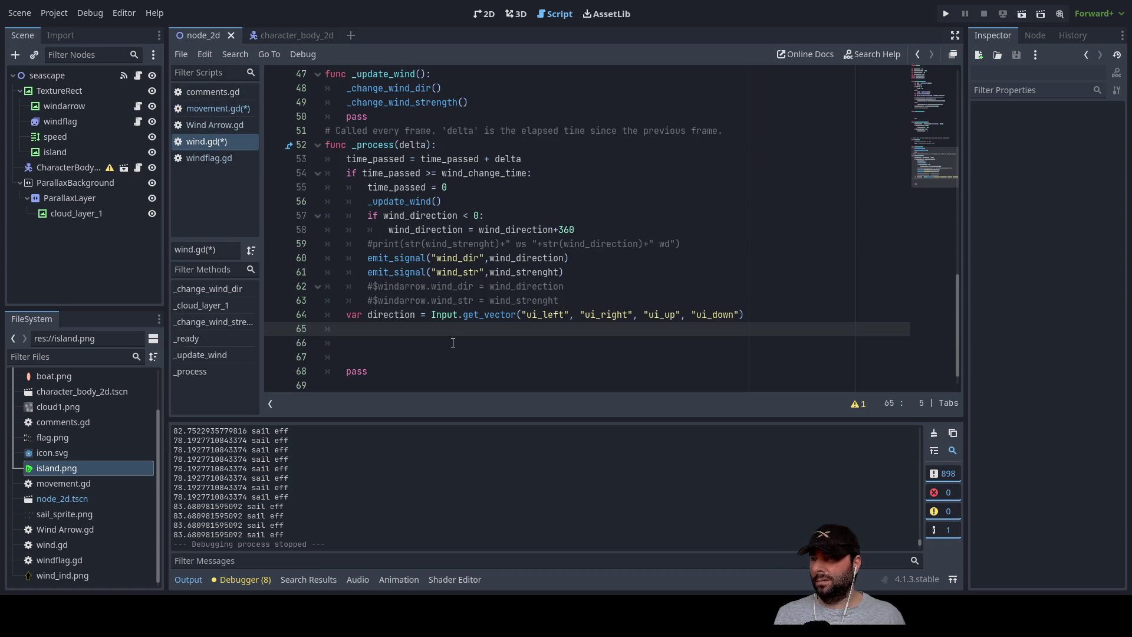
# Paste position += direction*100*delta on line 65 of wind.gd and run the game.
pyautogui.click(302, 34)
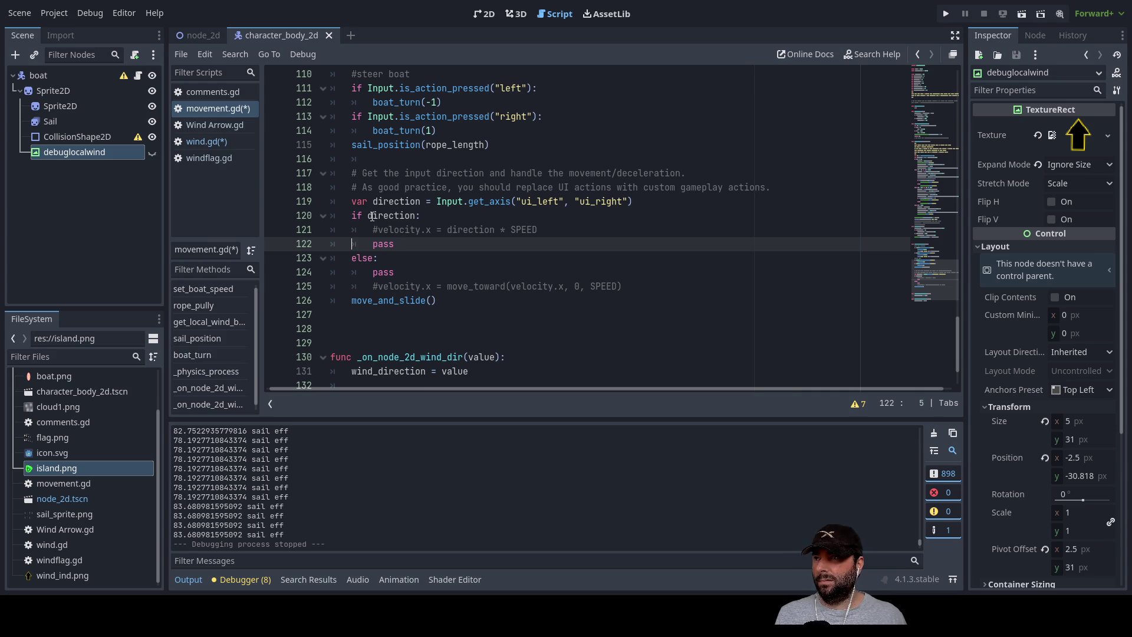
pyautogui.click(201, 34)
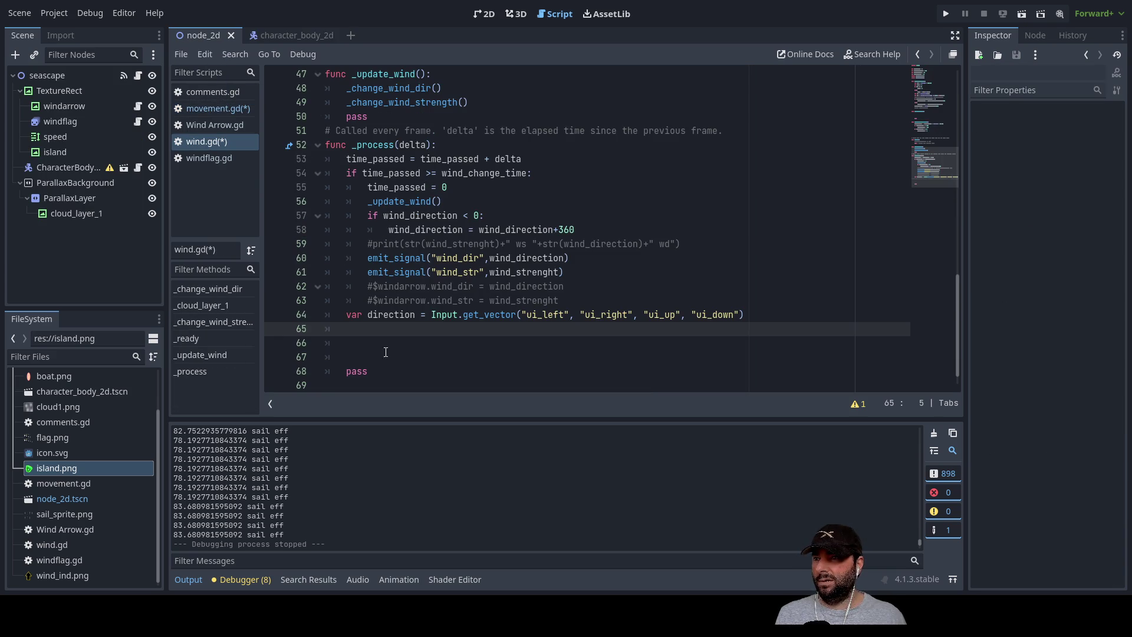
pyautogui.hotkey('ctrl', 'v')
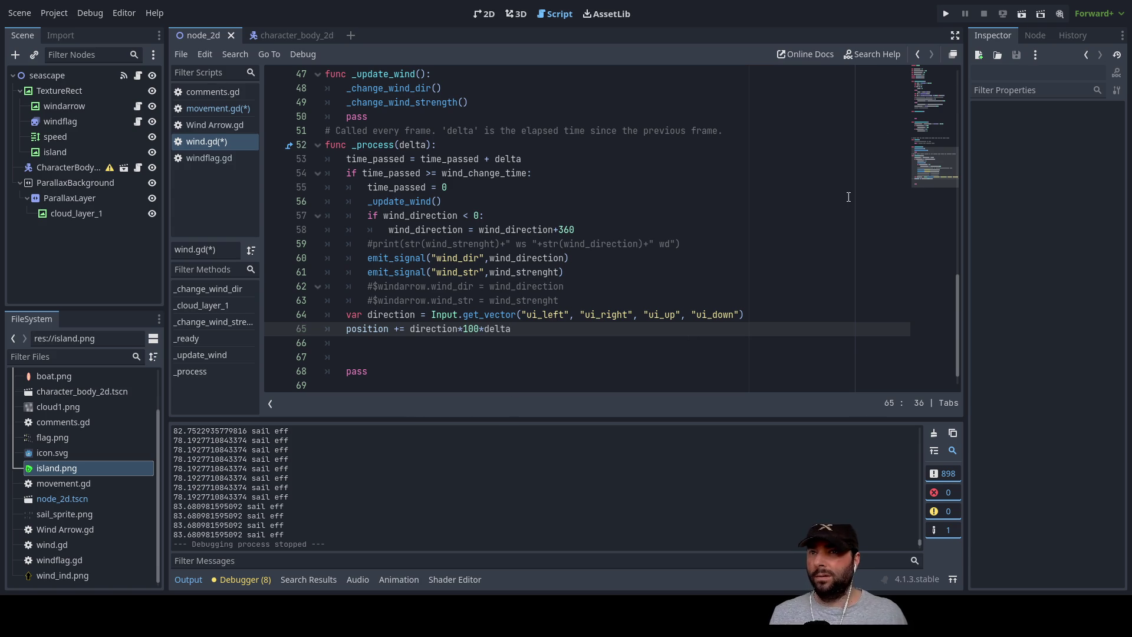
pyautogui.click(945, 15)
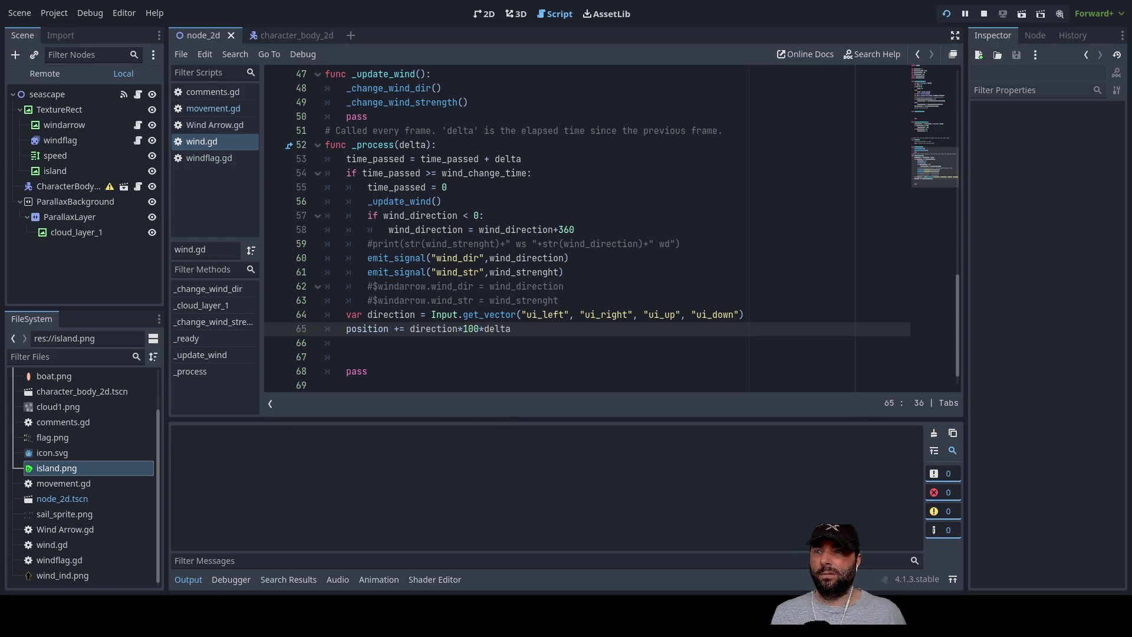